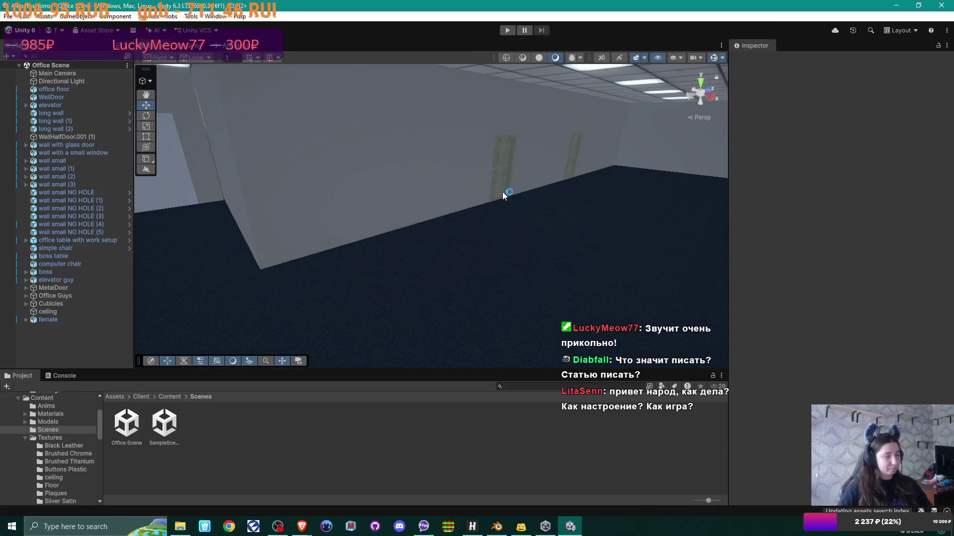
Inspect the office walls, selecting the small right wall and then five door walls, including wall small NO HOLE (3)
drag(498, 215, 426, 211)
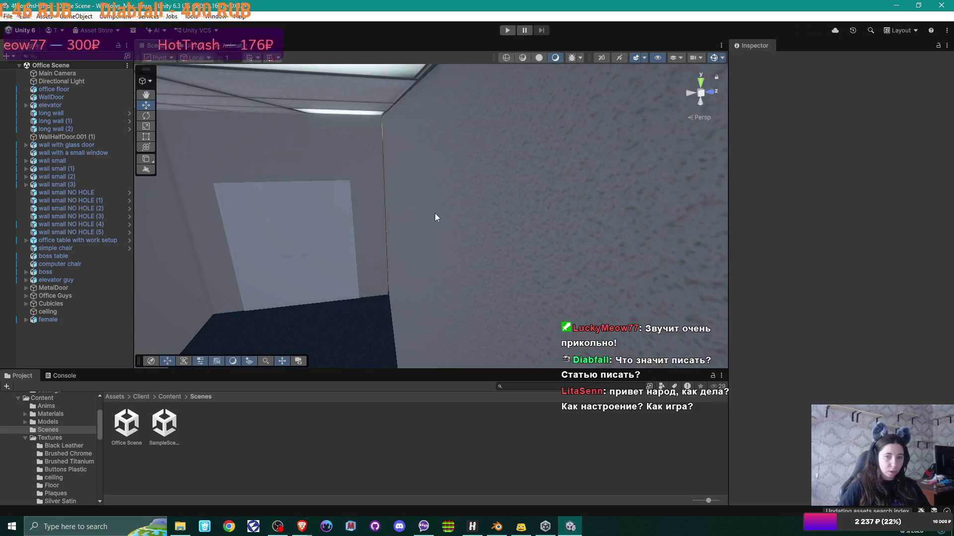
click(385, 231)
right_click(308, 236)
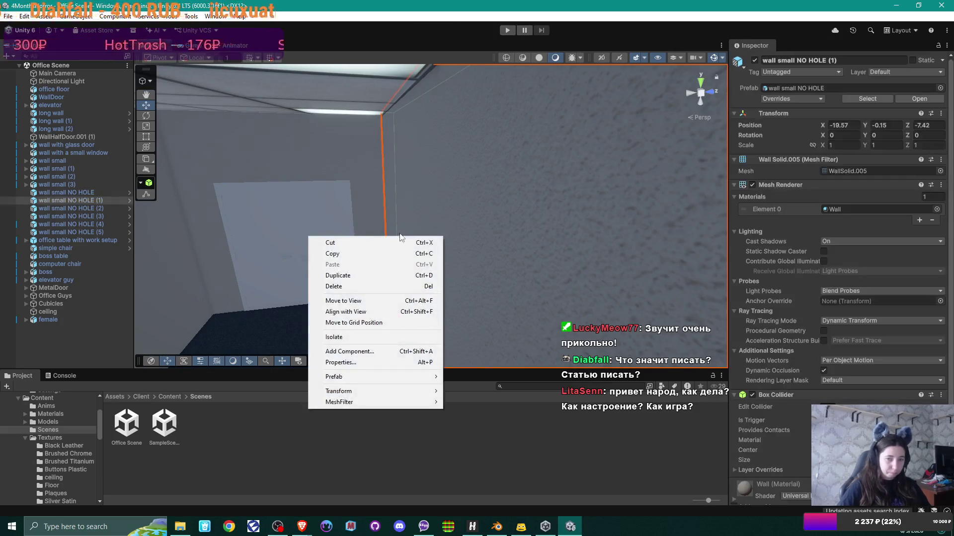
mouse_move(446, 180)
mouse_down()
mouse_move(413, 202)
mouse_move(422, 202)
mouse_move(432, 126)
mouse_up()
drag(453, 163, 447, 166)
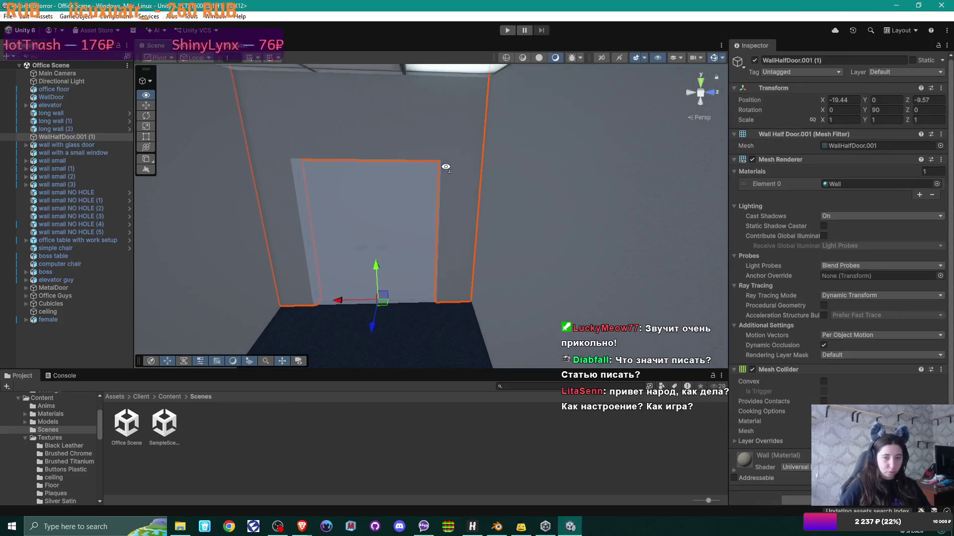
mouse_move(565, 190)
mouse_down()
mouse_move(553, 249)
mouse_move(473, 255)
mouse_move(552, 225)
mouse_move(545, 215)
mouse_move(446, 201)
mouse_move(433, 212)
mouse_move(447, 134)
mouse_up()
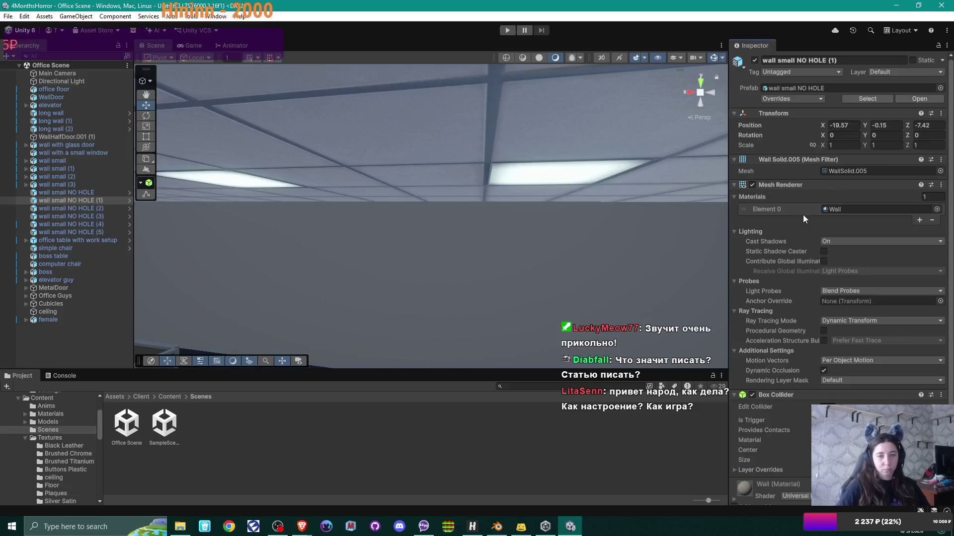
mouse_move(645, 191)
mouse_down()
mouse_move(306, 216)
mouse_move(327, 217)
mouse_up()
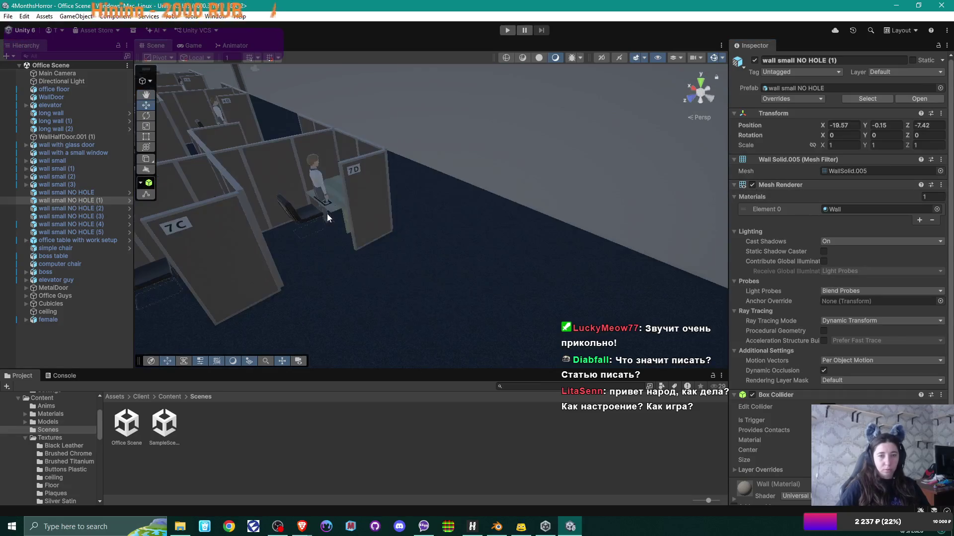
key(f)
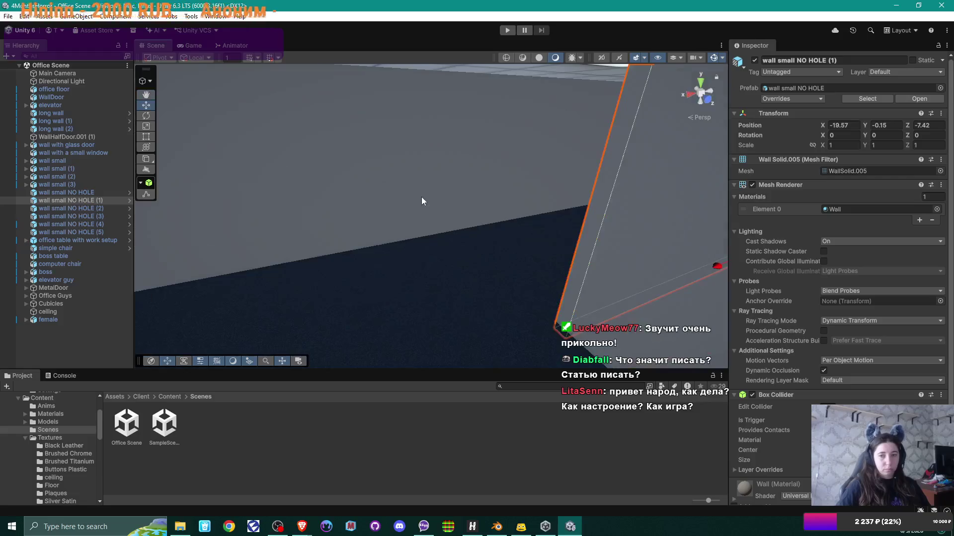
mouse_move(421, 197)
mouse_down()
mouse_move(603, 196)
mouse_move(491, 219)
mouse_move(571, 234)
mouse_move(571, 222)
mouse_up()
click(566, 138)
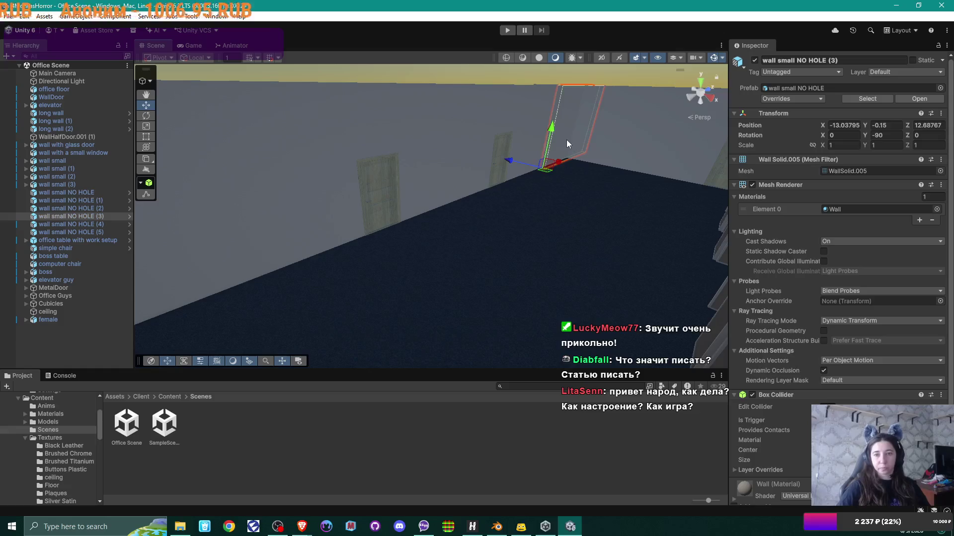
drag(535, 136, 477, 144)
key(f)
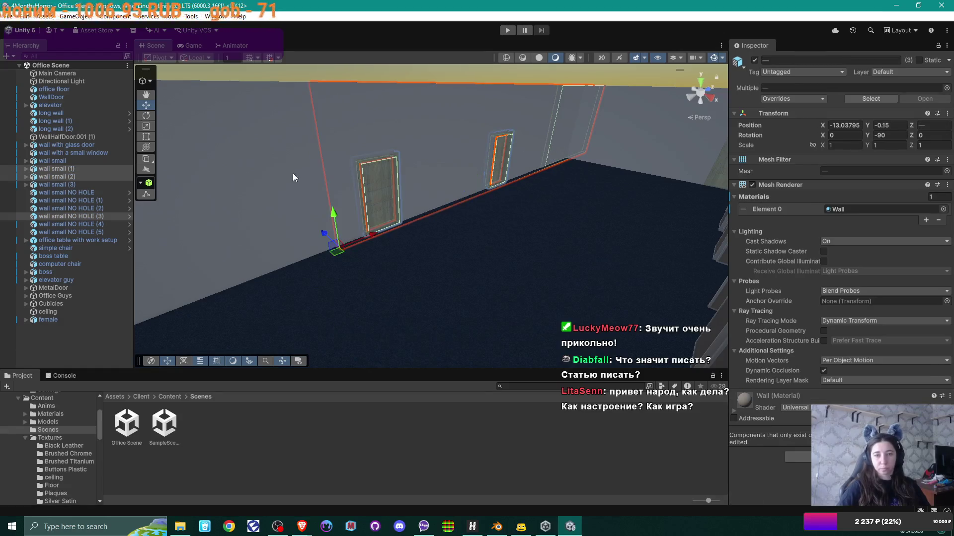
drag(341, 186, 311, 181)
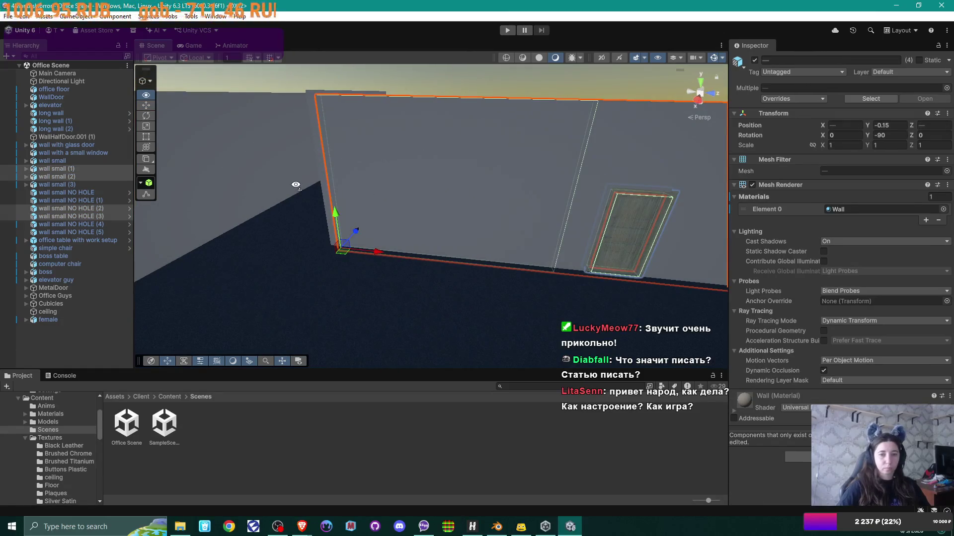
shift+click(323, 177)
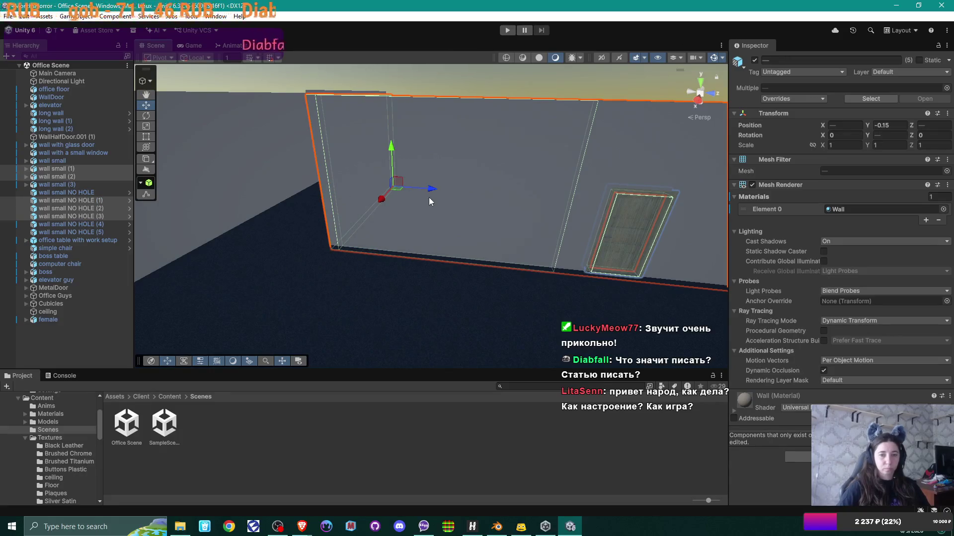
mouse_move(383, 211)
mouse_down()
mouse_move(439, 209)
mouse_move(430, 310)
mouse_move(456, 143)
mouse_move(434, 235)
mouse_move(454, 200)
mouse_move(467, 213)
mouse_move(585, 202)
mouse_move(611, 187)
mouse_move(588, 225)
mouse_up()
Survey the corridor and cubicles 7C and 8D from above
click(589, 222)
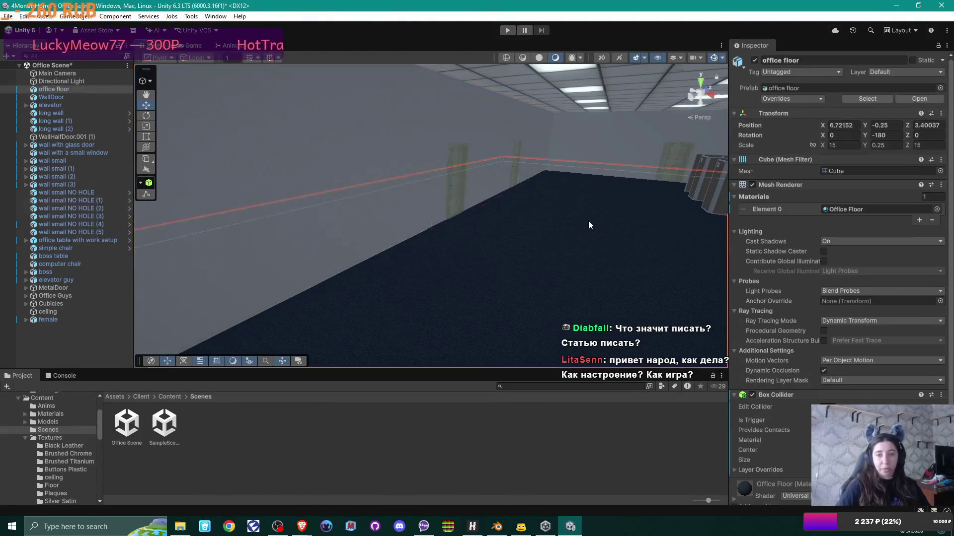
click(430, 449)
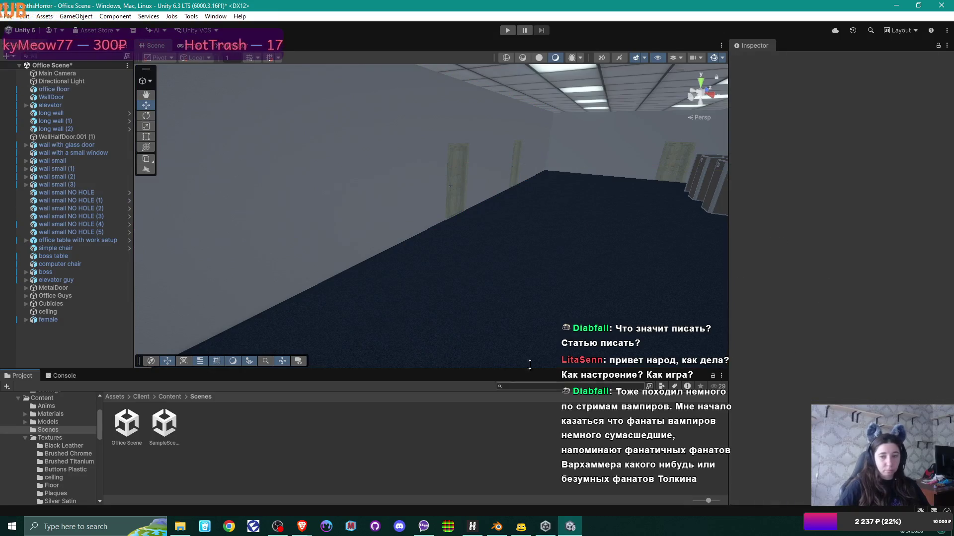
mouse_move(471, 204)
mouse_down()
mouse_move(368, 206)
mouse_move(400, 213)
mouse_move(492, 169)
mouse_up()
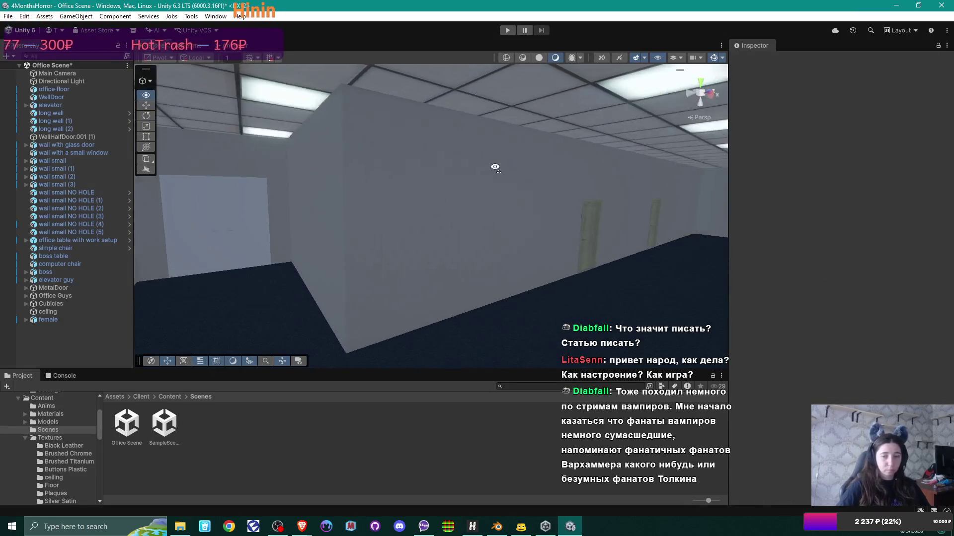
drag(351, 203, 362, 210)
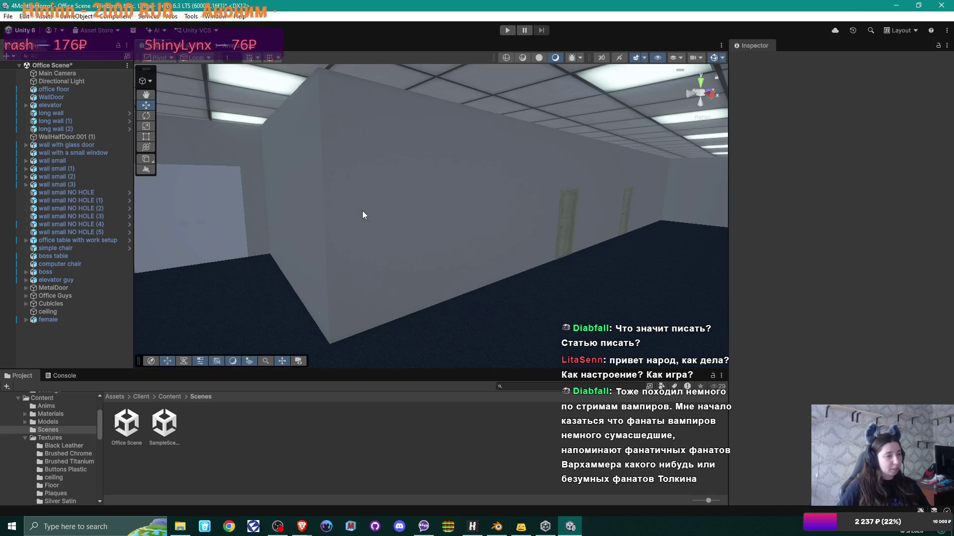
mouse_move(343, 218)
mouse_down()
mouse_move(327, 221)
mouse_move(519, 233)
mouse_move(347, 234)
mouse_move(490, 213)
mouse_move(545, 235)
mouse_move(493, 222)
mouse_move(520, 241)
mouse_up()
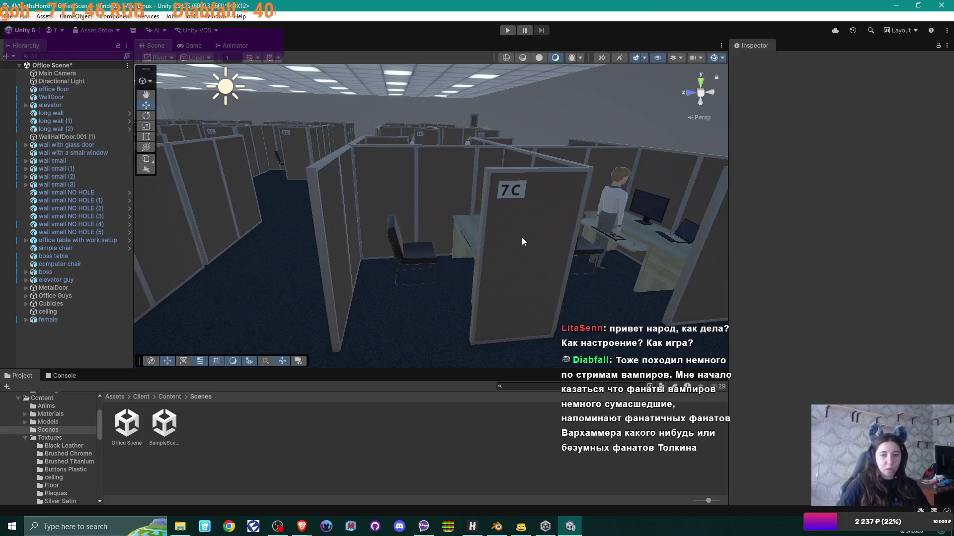
mouse_move(521, 236)
mouse_down()
mouse_move(493, 219)
mouse_move(526, 229)
mouse_up()
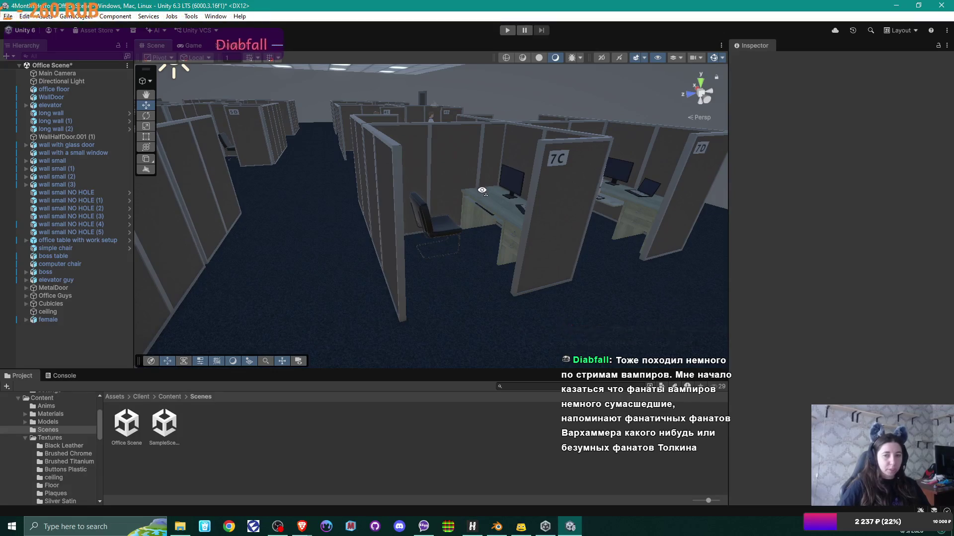
key(w)
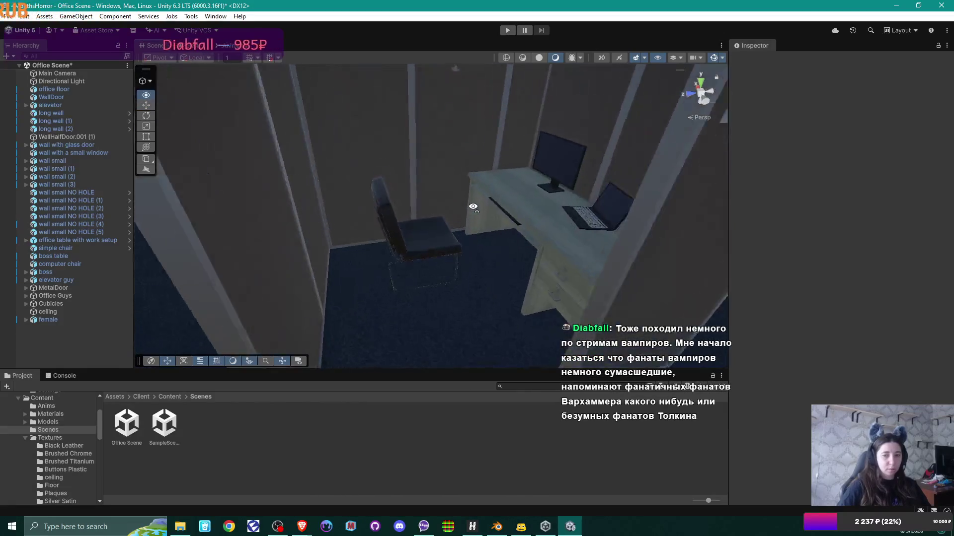
scroll(473, 207, down, 5)
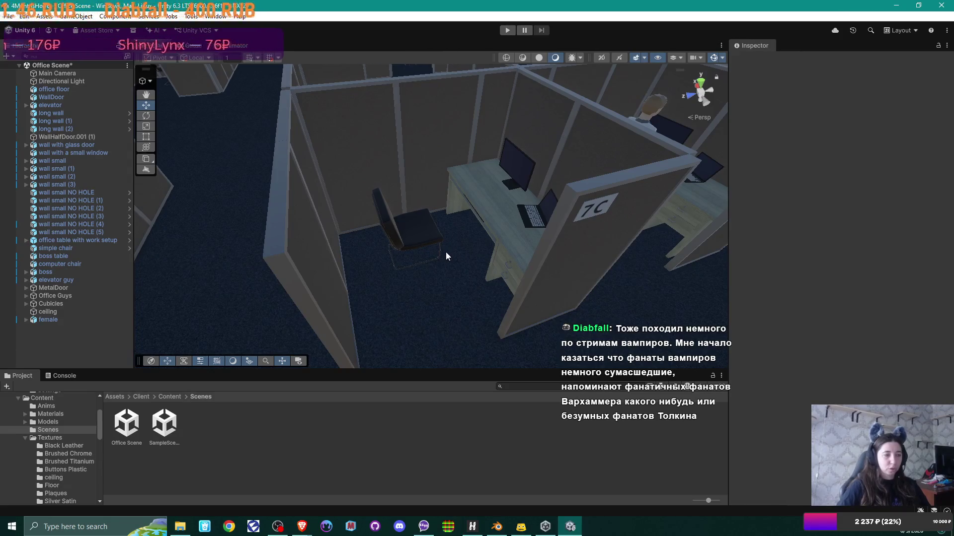
mouse_move(524, 238)
mouse_down()
mouse_move(379, 213)
mouse_move(549, 207)
mouse_move(592, 215)
mouse_up()
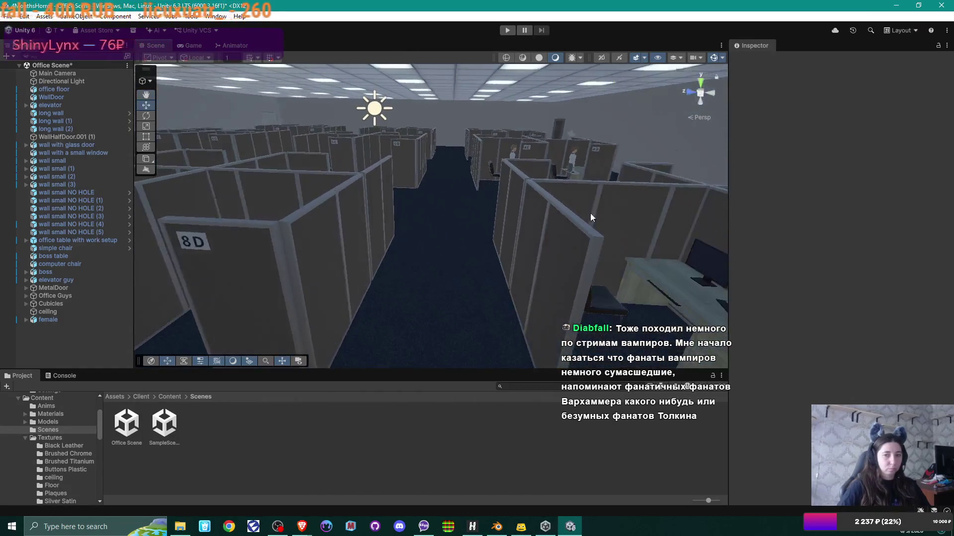
drag(478, 222, 625, 213)
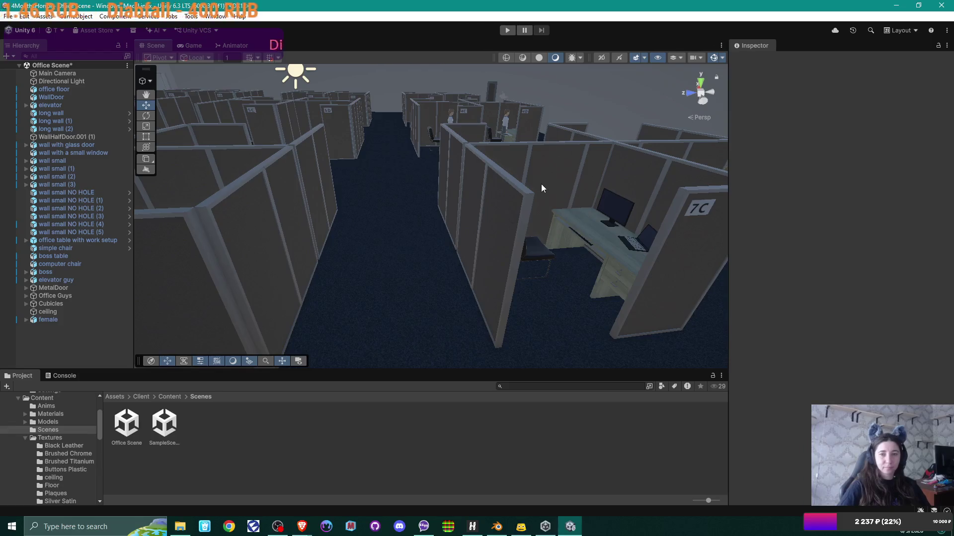
drag(541, 188, 427, 186)
mouse_move(567, 188)
mouse_down()
mouse_move(536, 202)
mouse_move(579, 206)
mouse_move(483, 217)
mouse_up()
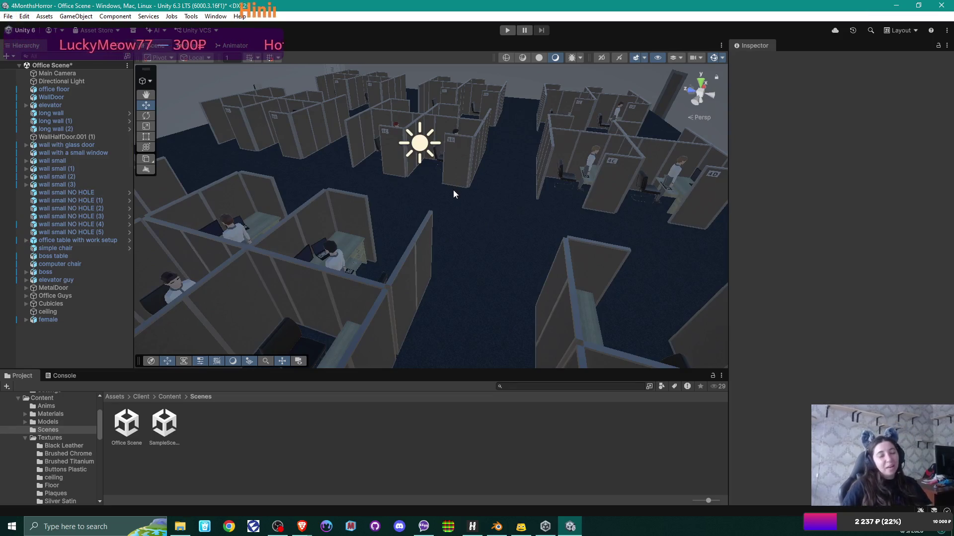
mouse_move(454, 192)
mouse_down()
mouse_move(602, 185)
mouse_move(581, 213)
mouse_move(329, 225)
mouse_move(372, 207)
mouse_move(222, 212)
mouse_move(385, 209)
mouse_up()
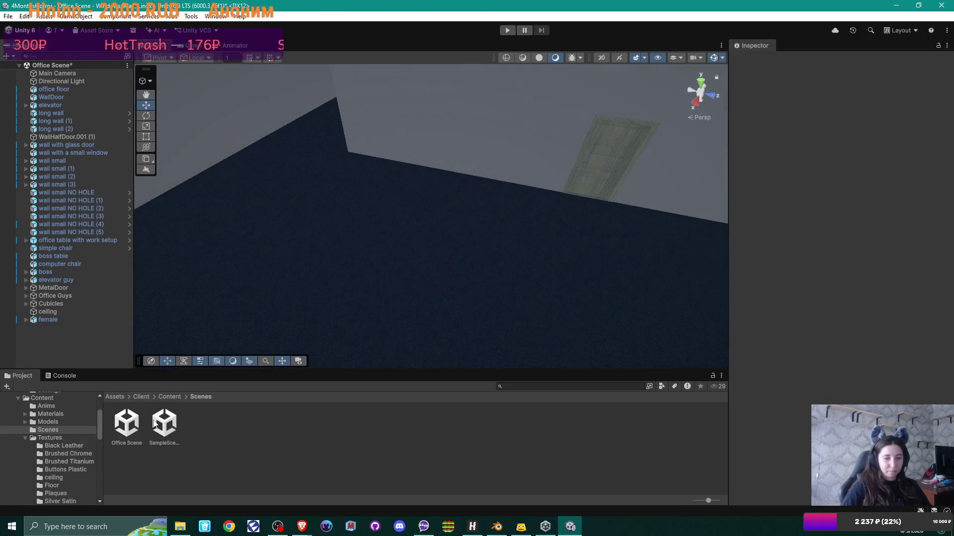
Place the copier from Content > Models beside the wall and set its Rotation Y to 90
click(169, 396)
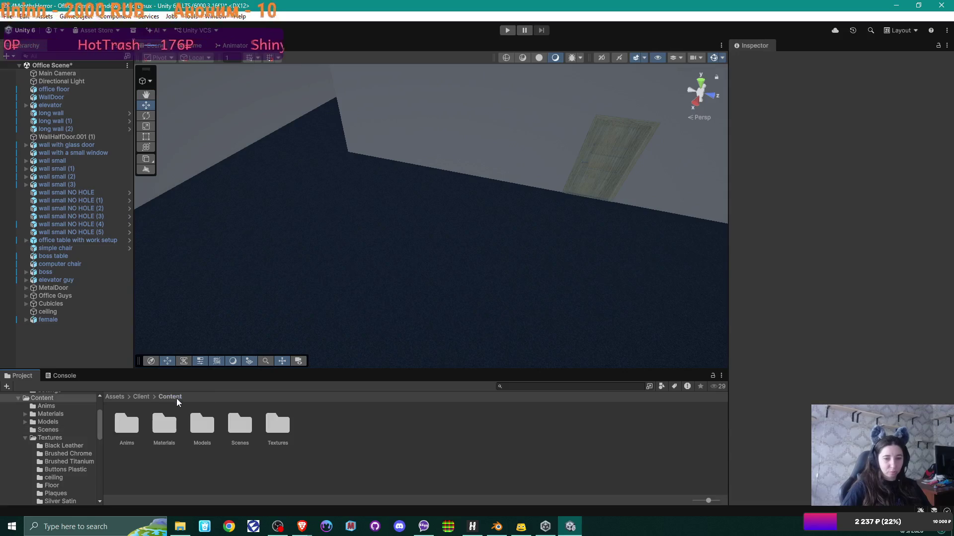
double_click(206, 426)
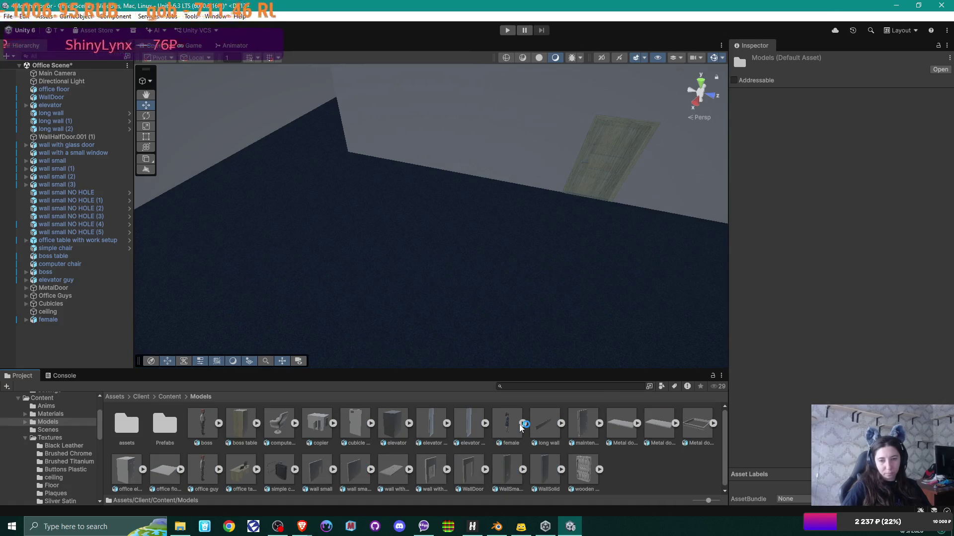
drag(318, 423, 387, 168)
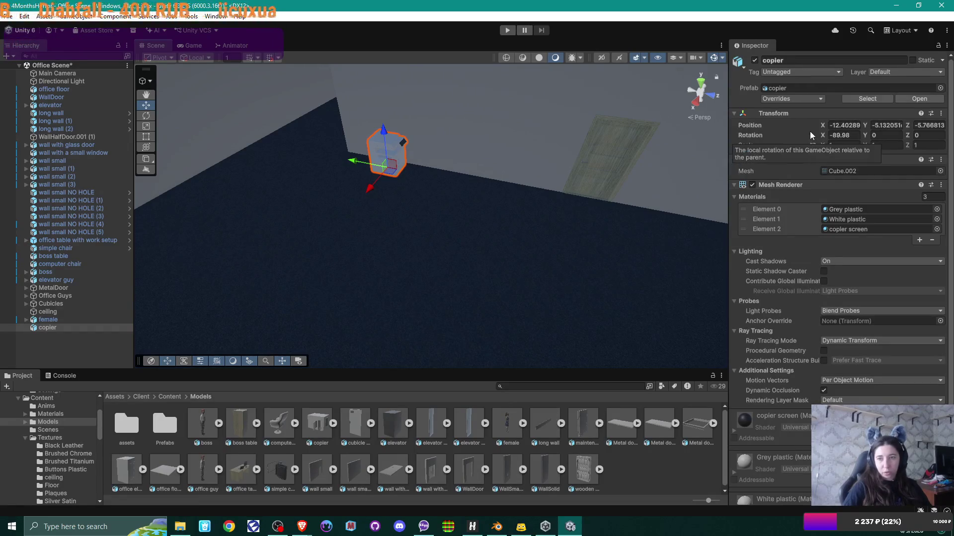
drag(527, 208, 487, 221)
key(f)
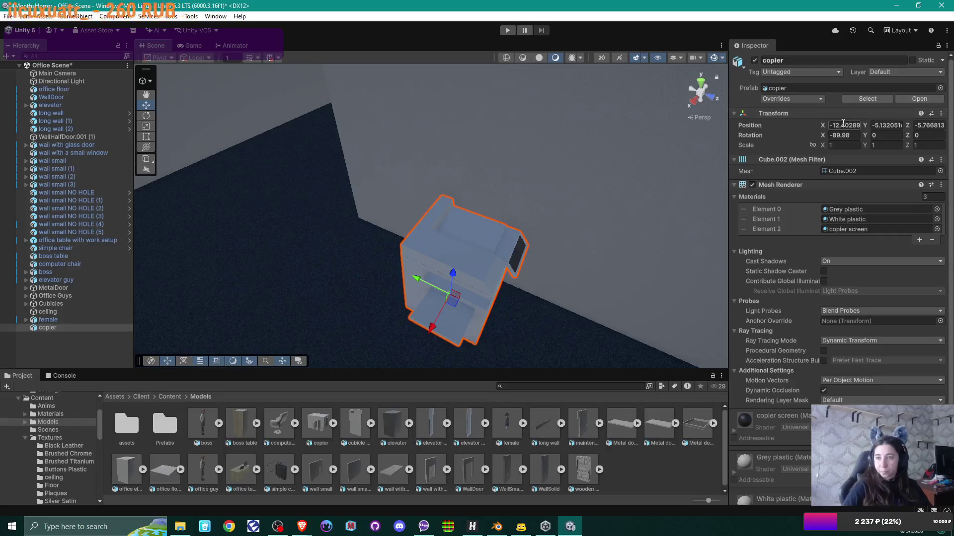
click(879, 135)
text(90)
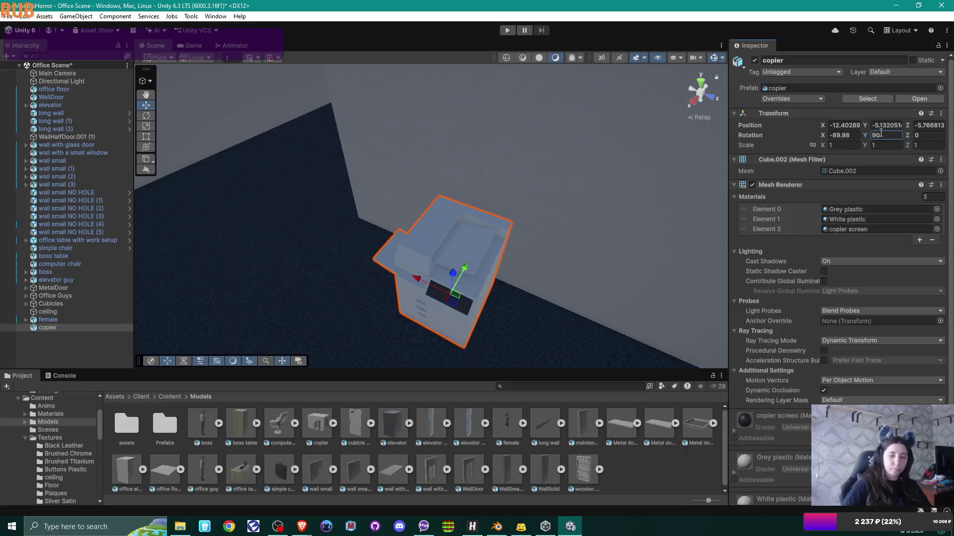
mouse_move(515, 213)
mouse_down()
mouse_move(545, 249)
mouse_move(579, 256)
mouse_move(515, 253)
mouse_move(428, 198)
mouse_move(329, 204)
mouse_up()
Lower the copier onto the floor at height 0 and inspect it from several angles
mouse_move(440, 239)
mouse_down()
mouse_move(604, 196)
mouse_move(407, 209)
mouse_move(473, 215)
mouse_move(427, 221)
mouse_move(436, 219)
mouse_move(442, 251)
mouse_move(425, 251)
mouse_move(439, 251)
mouse_move(437, 208)
mouse_move(570, 160)
mouse_move(590, 40)
mouse_move(536, 106)
mouse_move(528, 147)
mouse_move(573, 203)
mouse_up()
scroll(472, 215, down, 3)
key(f)
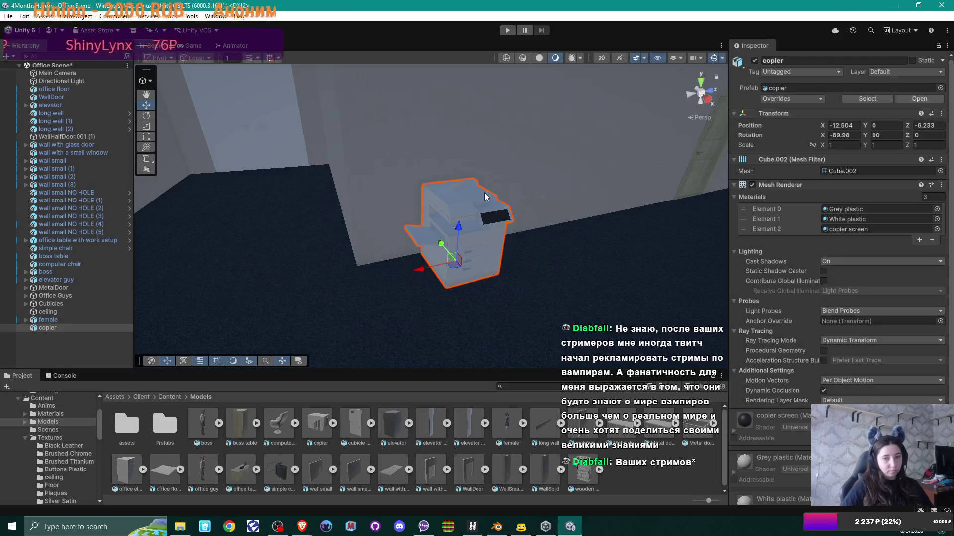
mouse_move(485, 195)
mouse_down()
mouse_move(424, 200)
mouse_move(544, 219)
mouse_up()
drag(478, 220, 436, 223)
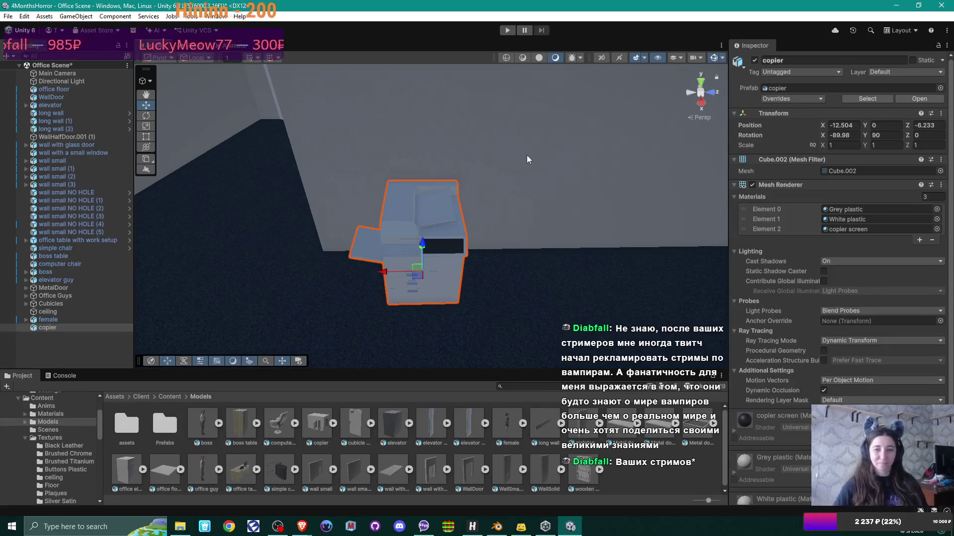
mouse_move(384, 209)
mouse_down()
mouse_move(481, 215)
mouse_move(449, 219)
mouse_up()
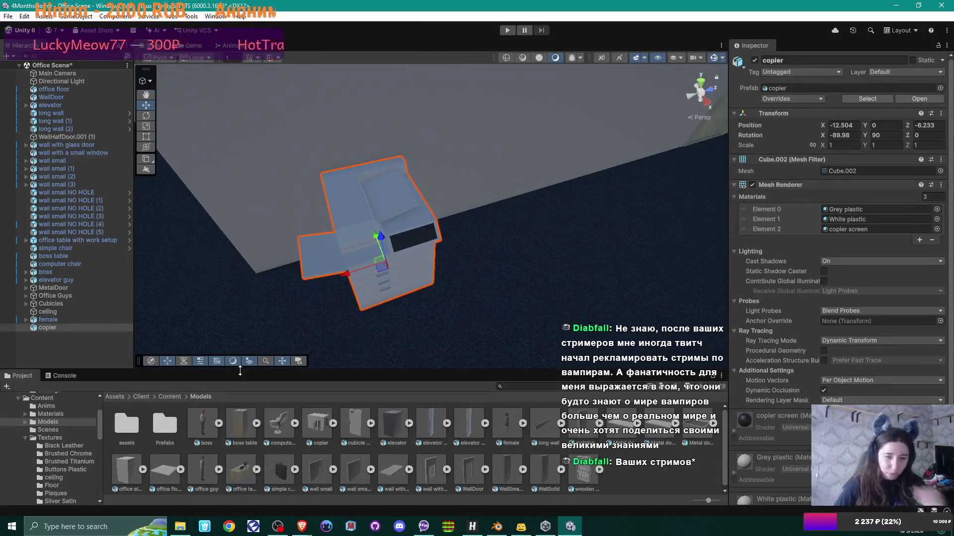
Browse Content > Materials, open Content > Textures, and bring up the external source textures folder
click(169, 397)
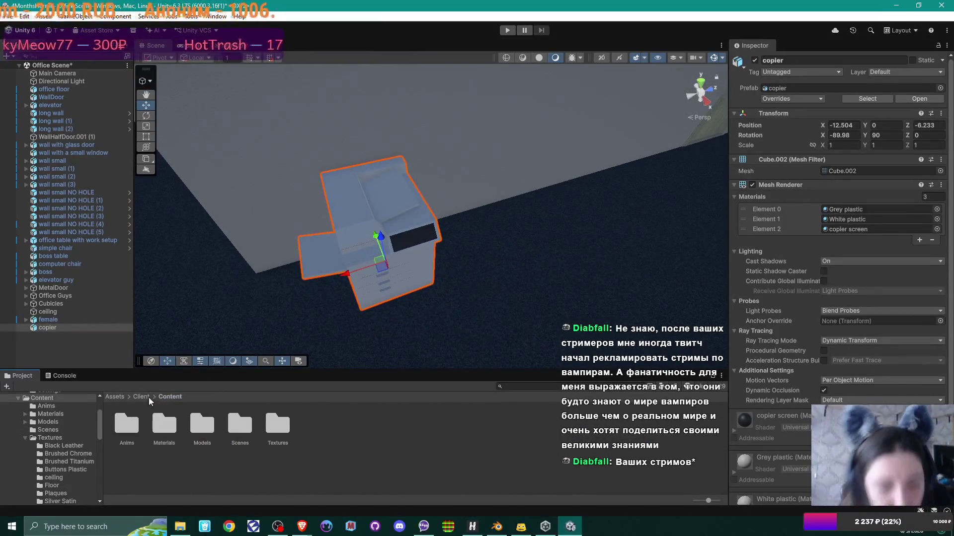
double_click(168, 431)
click(169, 396)
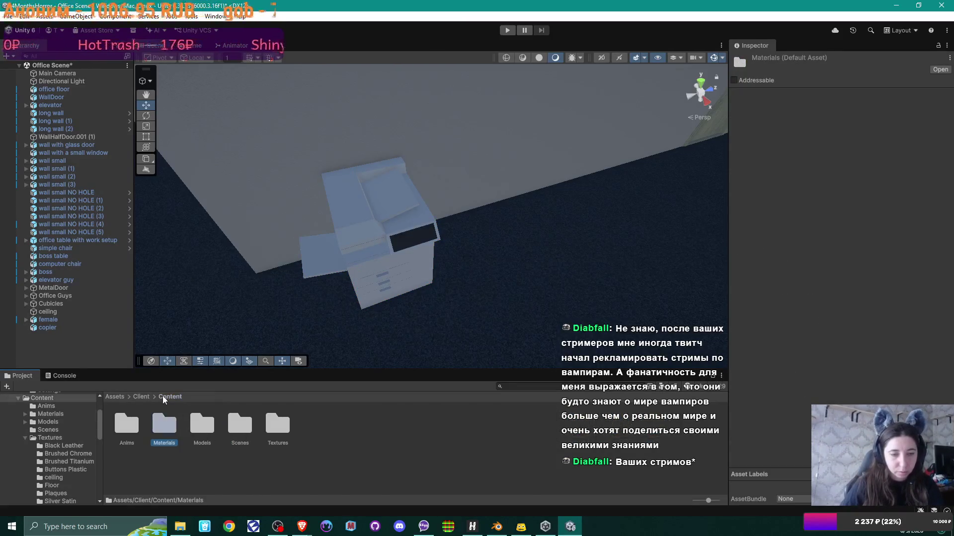
double_click(276, 423)
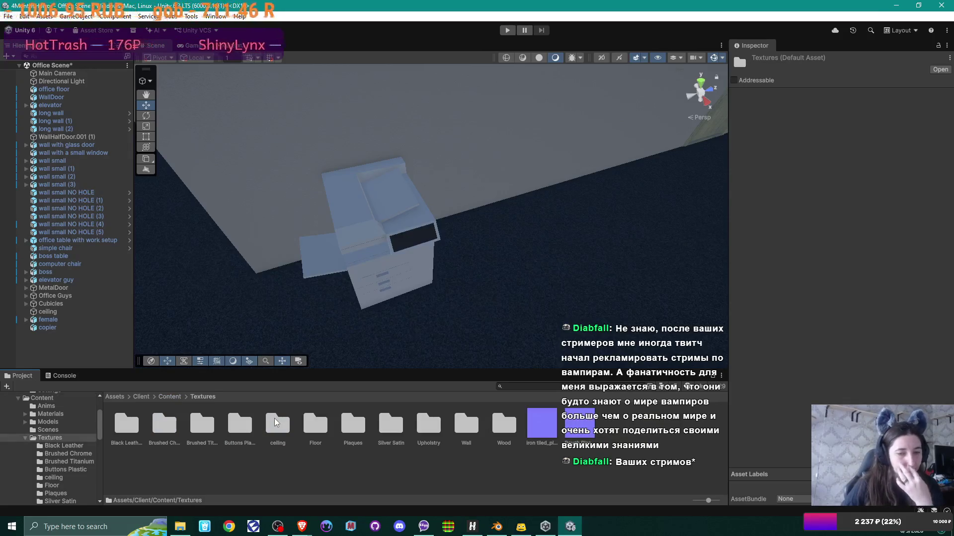
click(180, 526)
Copy the Copier Plastic light and Grey plastic texture folders into the project's Textures folder
click(566, 196)
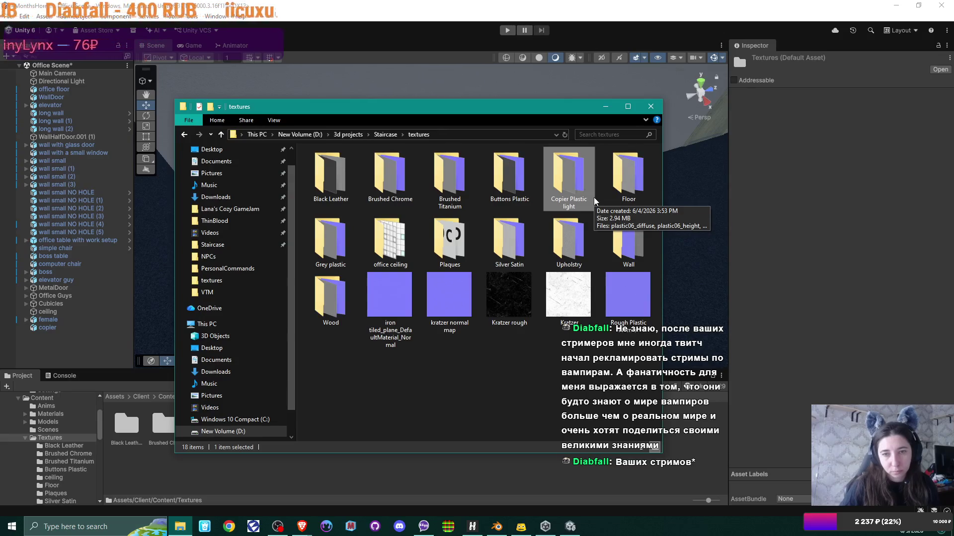
ctrl+click(330, 241)
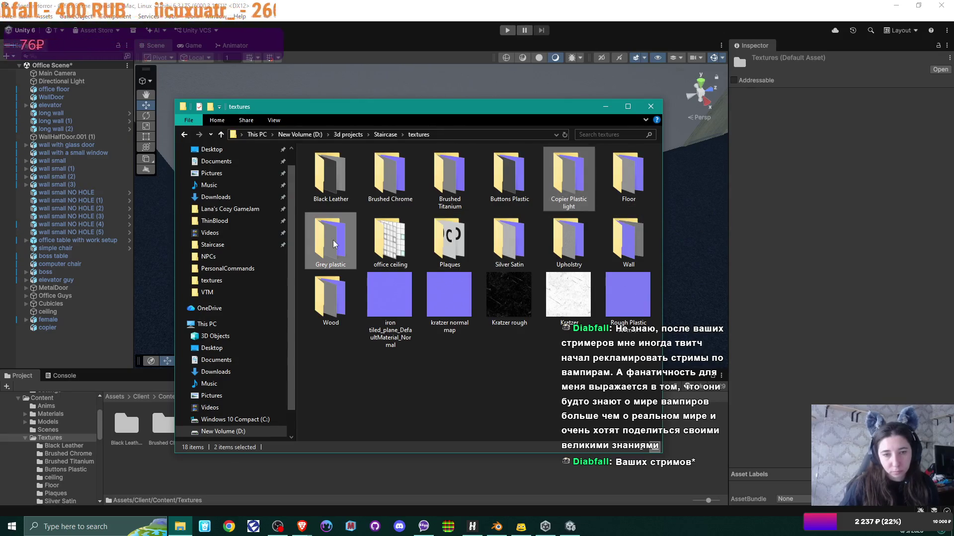
mouse_move(330, 241)
mouse_down()
mouse_move(287, 452)
mouse_move(293, 484)
mouse_move(370, 486)
mouse_up()
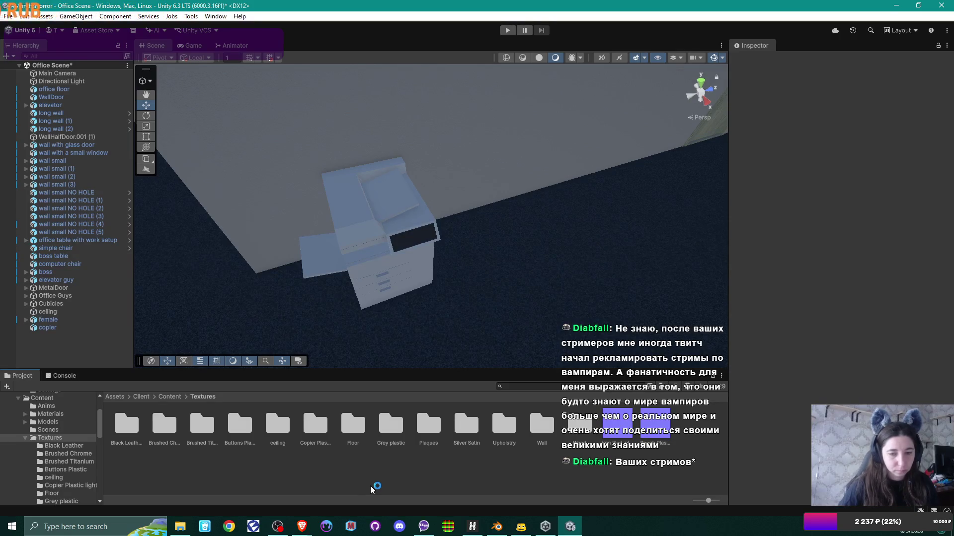
mouse_move(183, 530)
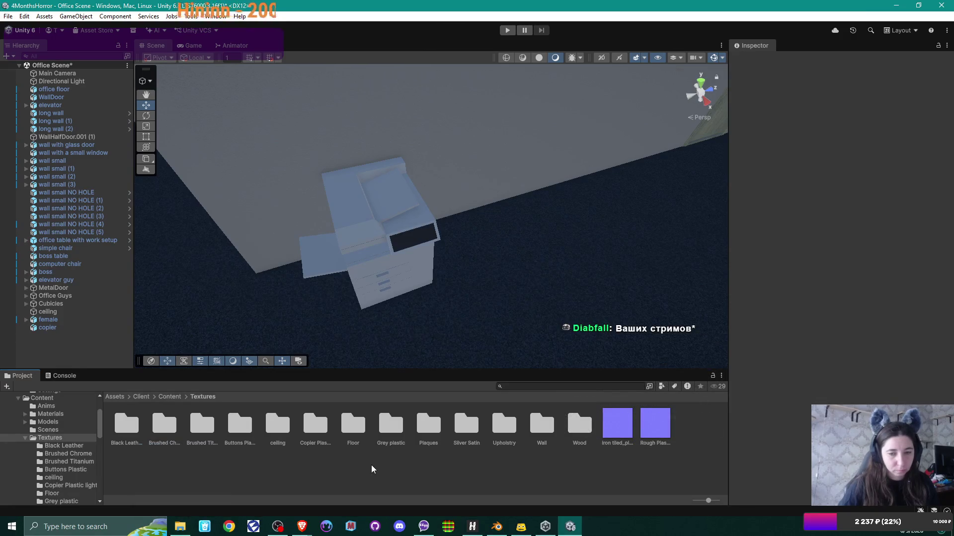
click(181, 526)
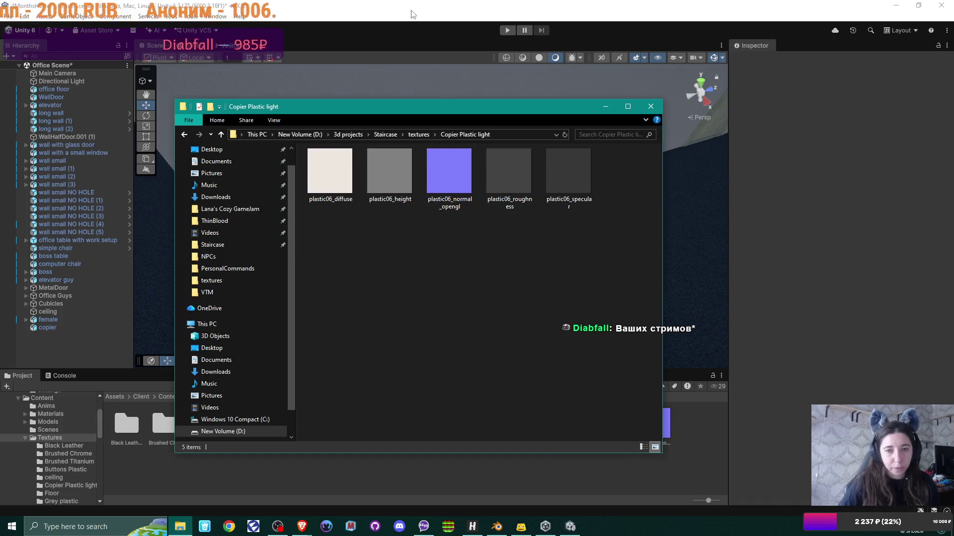
click(357, 164)
click(169, 397)
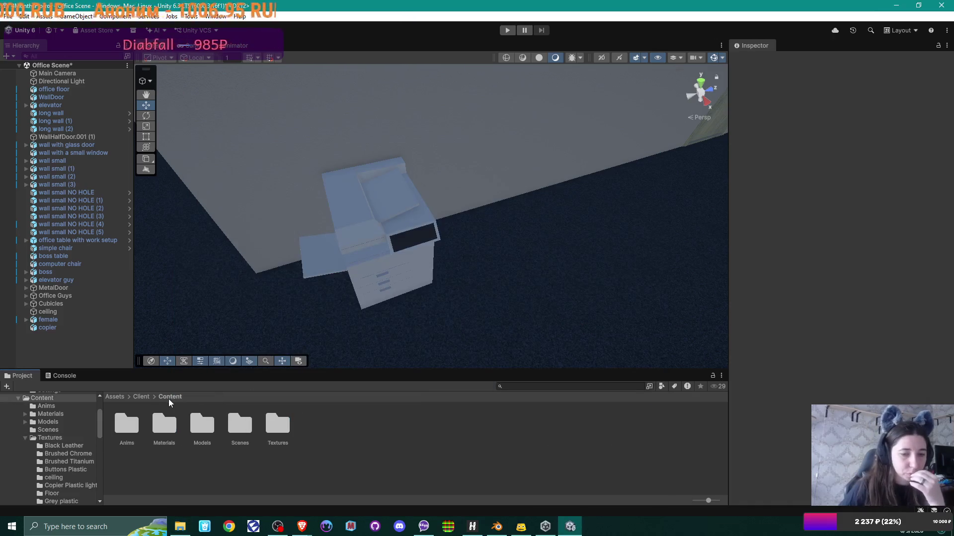
Create a new material named 'copier light' in the Materials folder
double_click(164, 426)
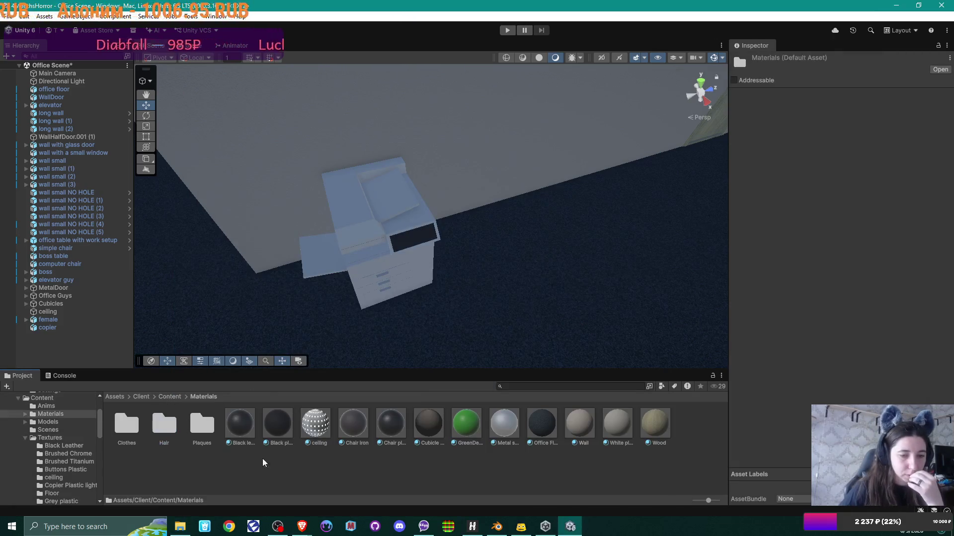
right_click(425, 475)
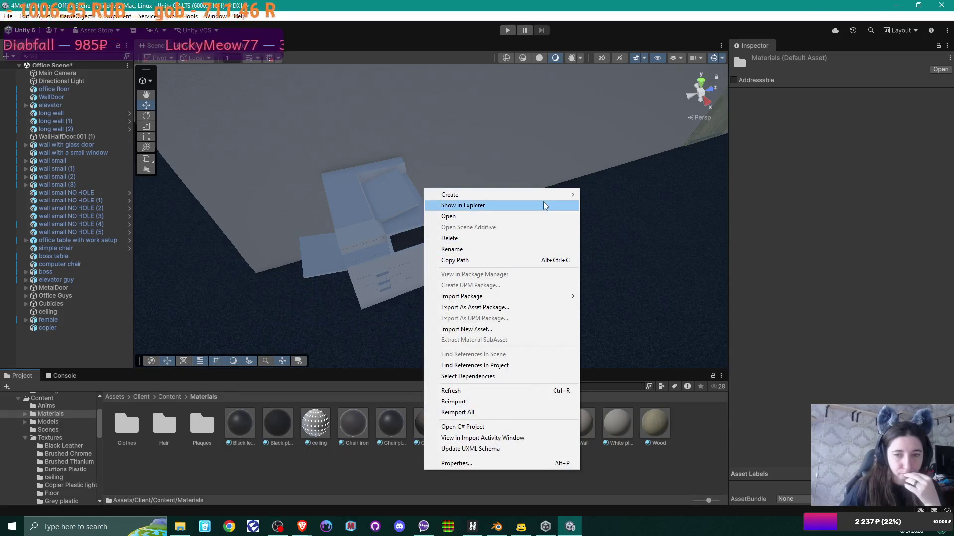
mouse_move(542, 194)
click(629, 206)
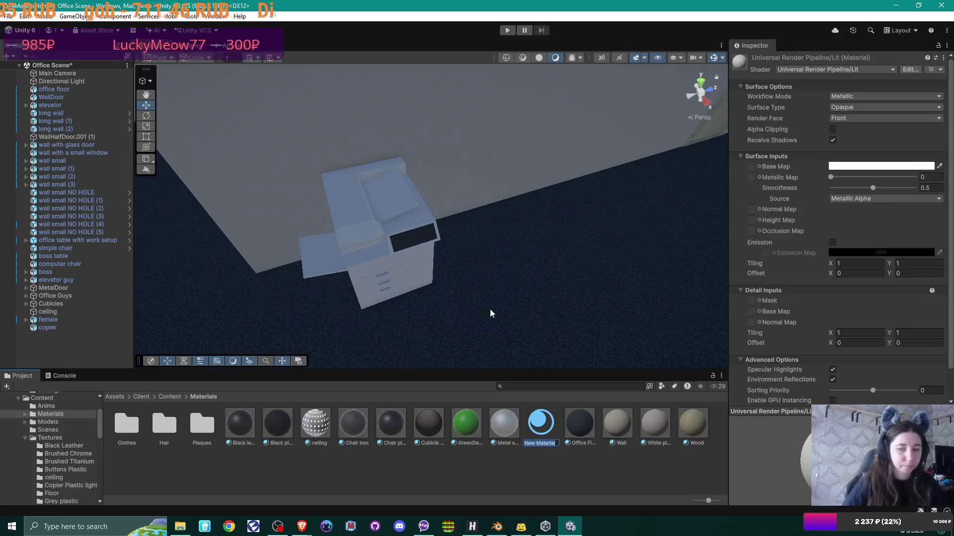
text(cop)
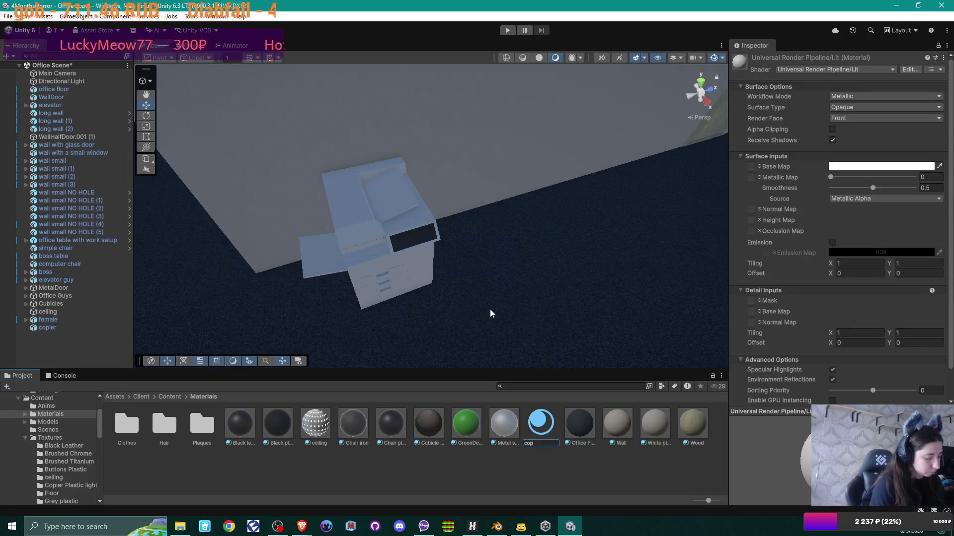
text(ier light)
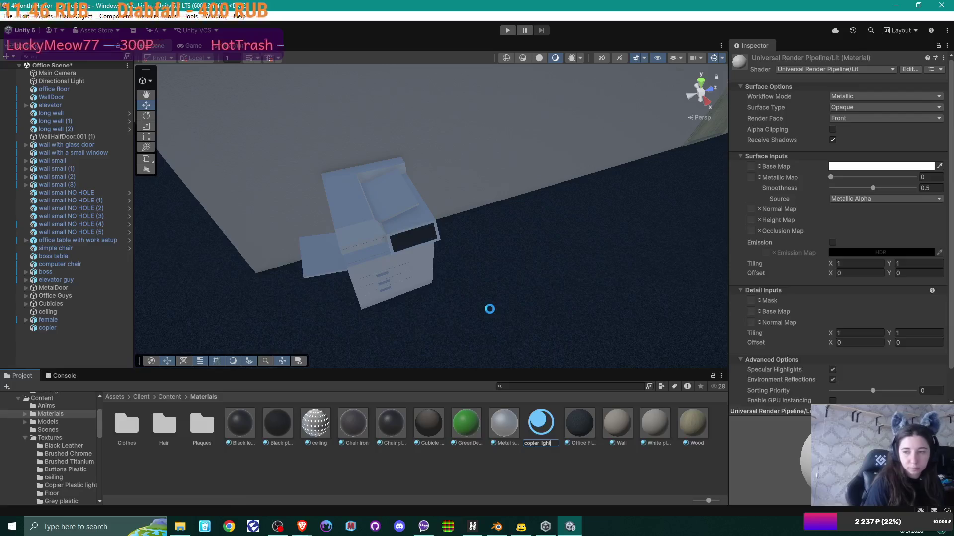
key(Return)
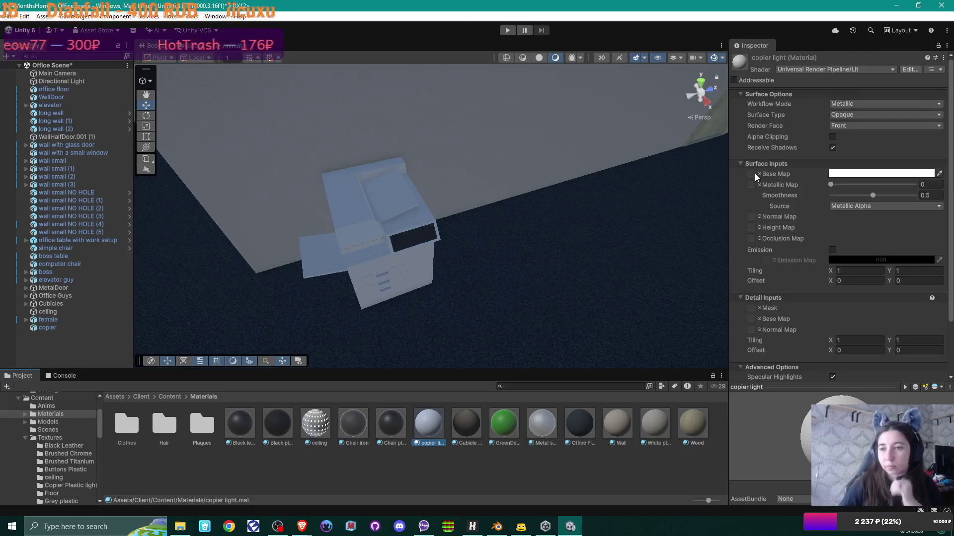
Assign plastic06 diffuse as the Base Map and the plastic06 normal texture as the Normal Map
click(759, 174)
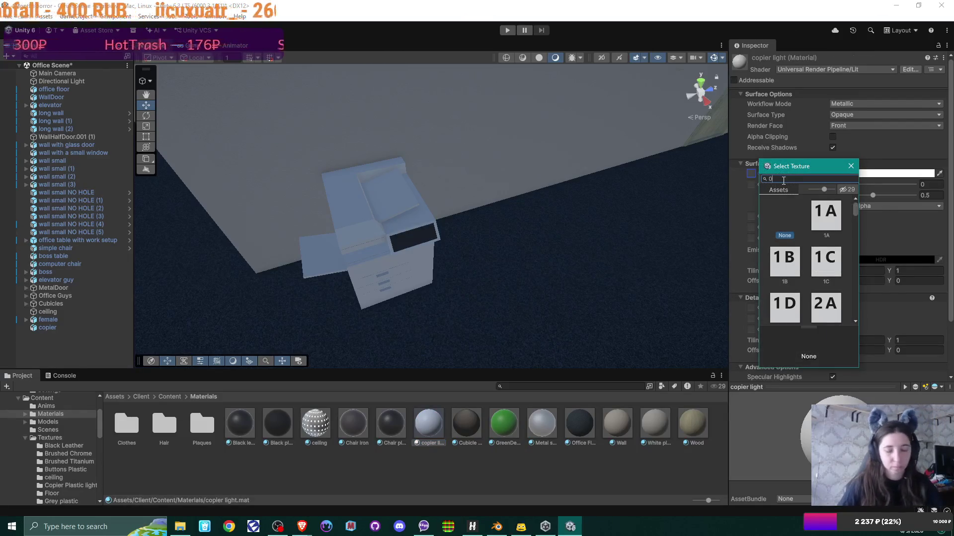
text(6)
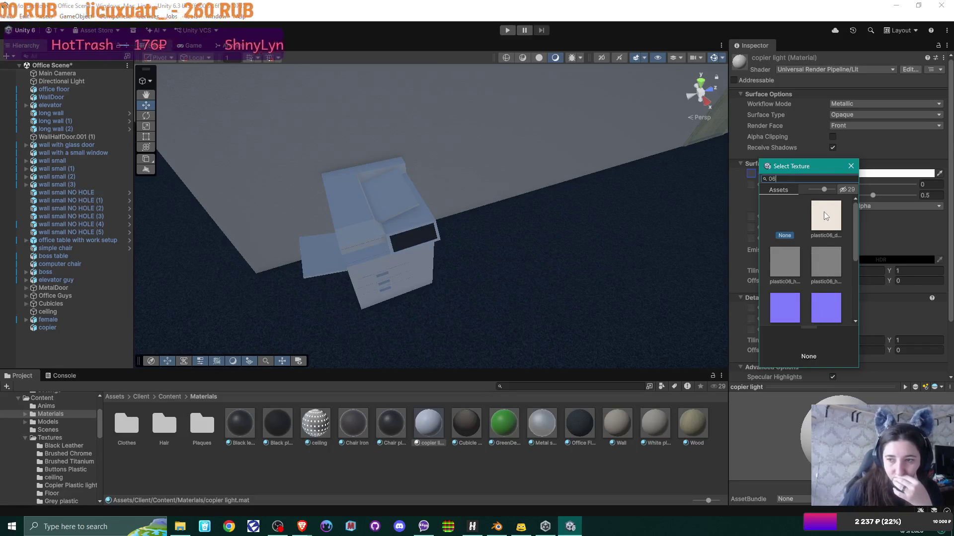
double_click(826, 215)
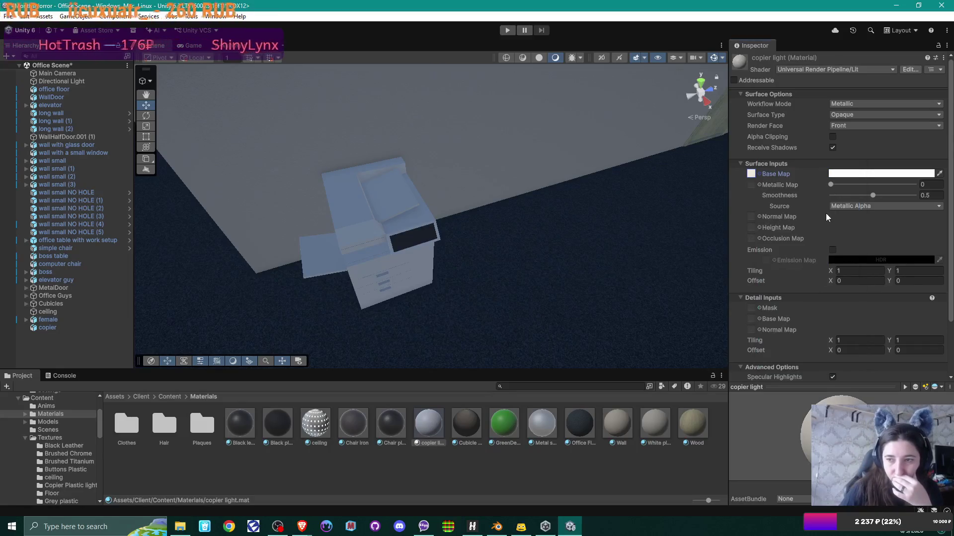
click(759, 217)
text(06)
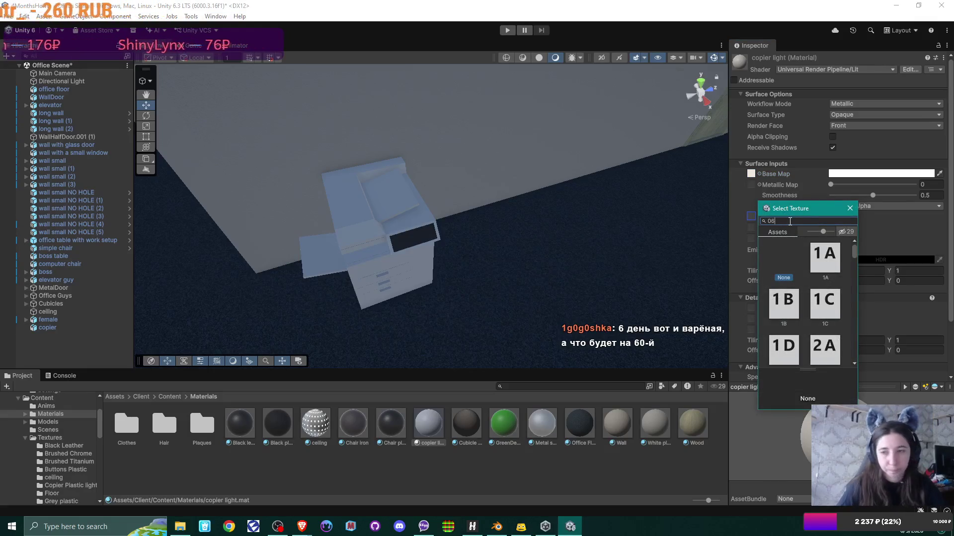
scroll(820, 325, down, 1)
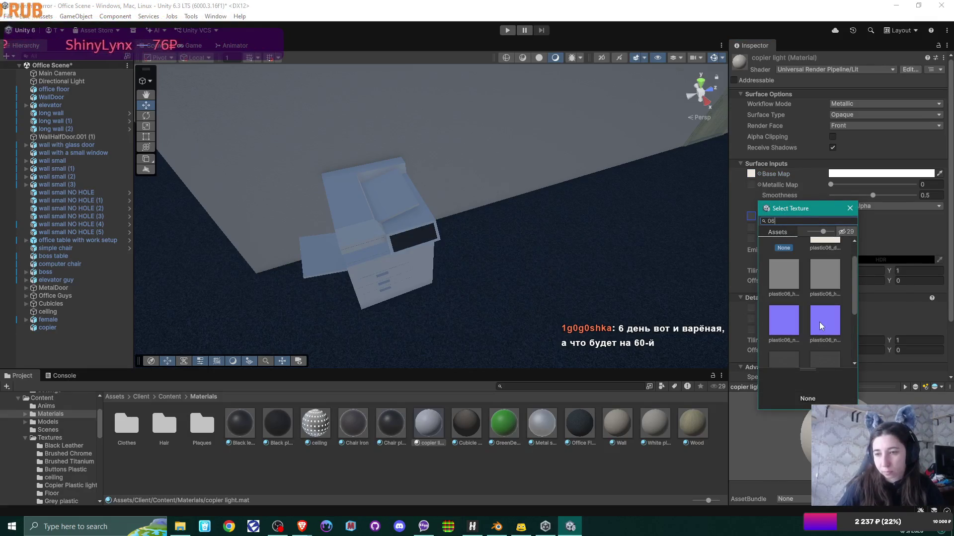
click(784, 328)
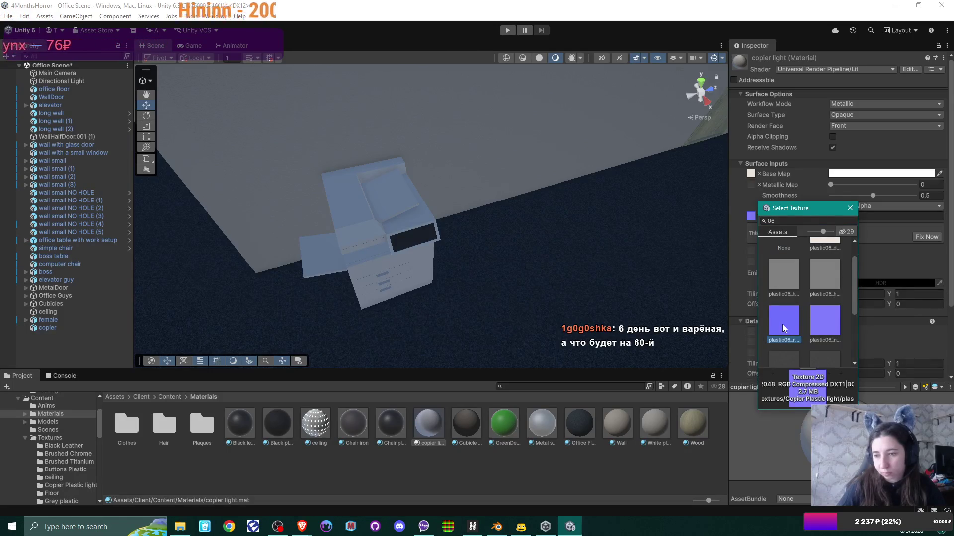
click(820, 327)
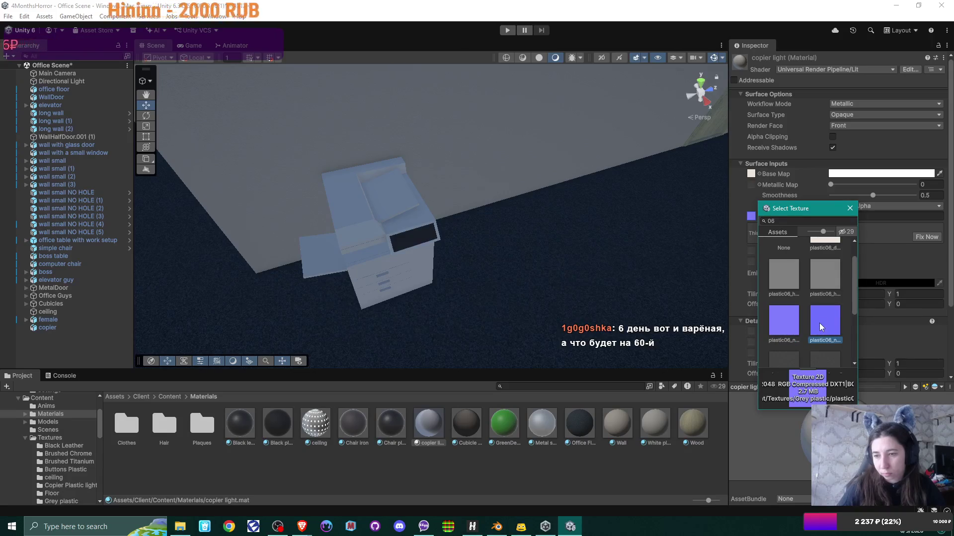
click(780, 329)
double_click(780, 329)
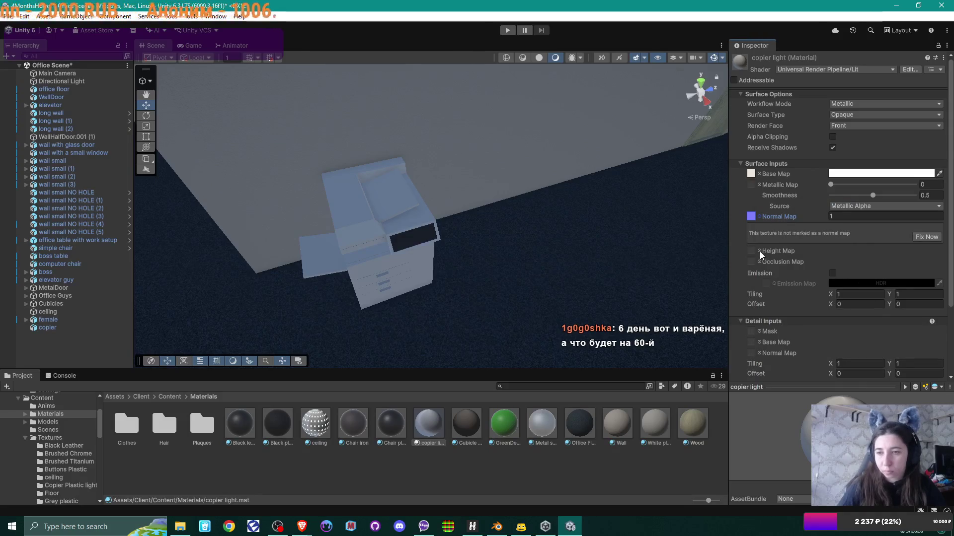
click(184, 528)
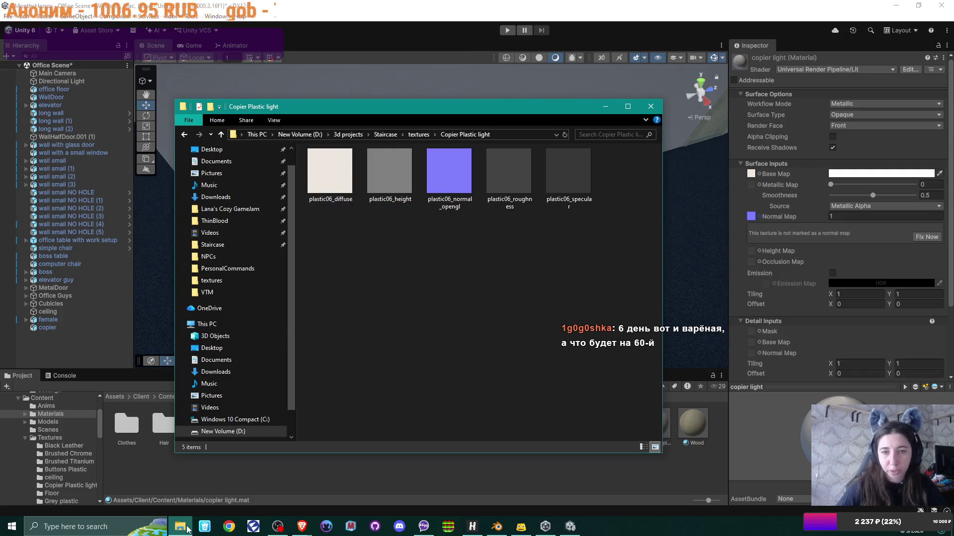
Assign the plastic06 height texture as the copier light material's Height Map, at 0.005
click(759, 256)
click(759, 251)
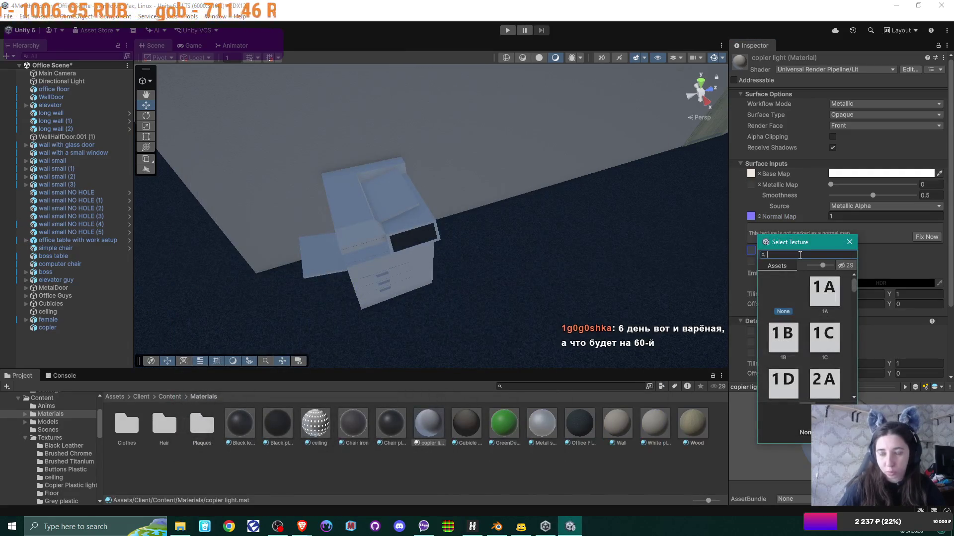
text(06)
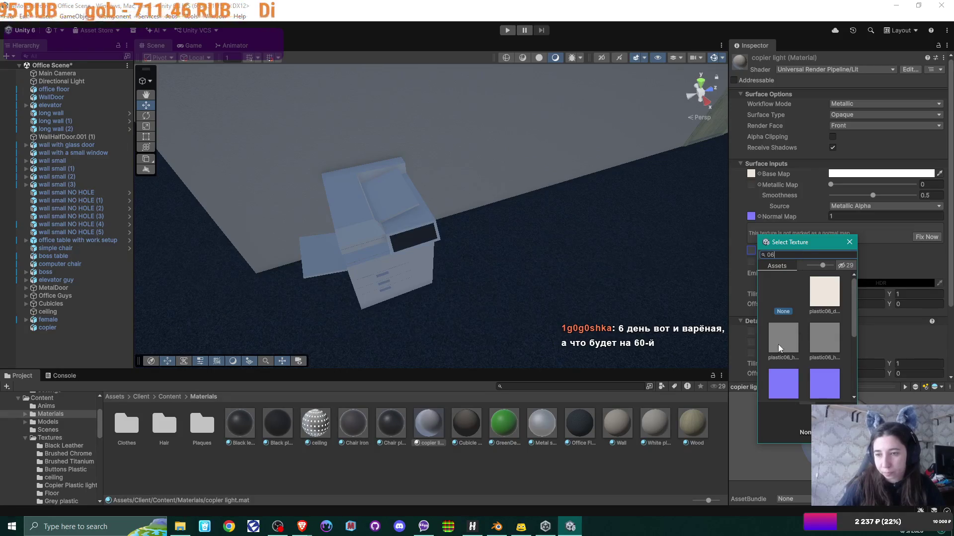
click(777, 344)
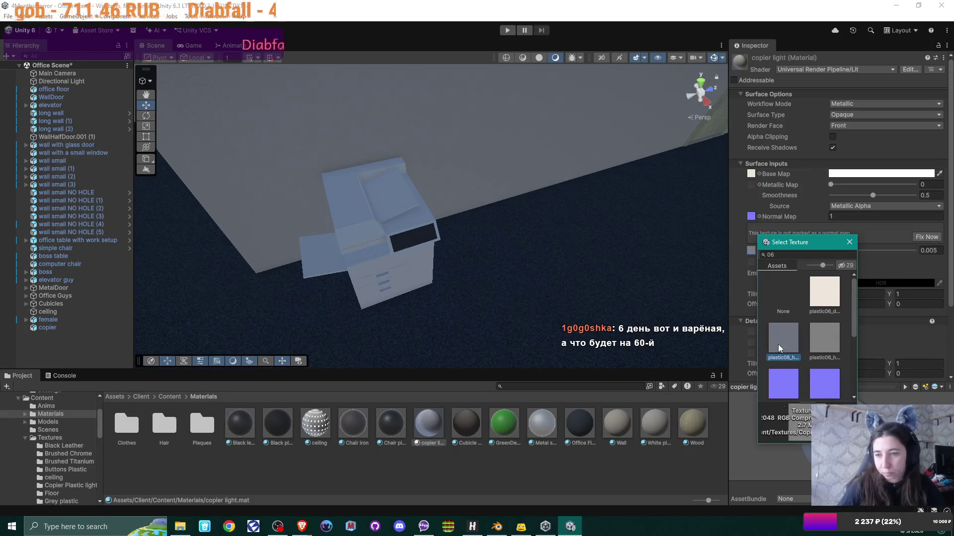
double_click(778, 344)
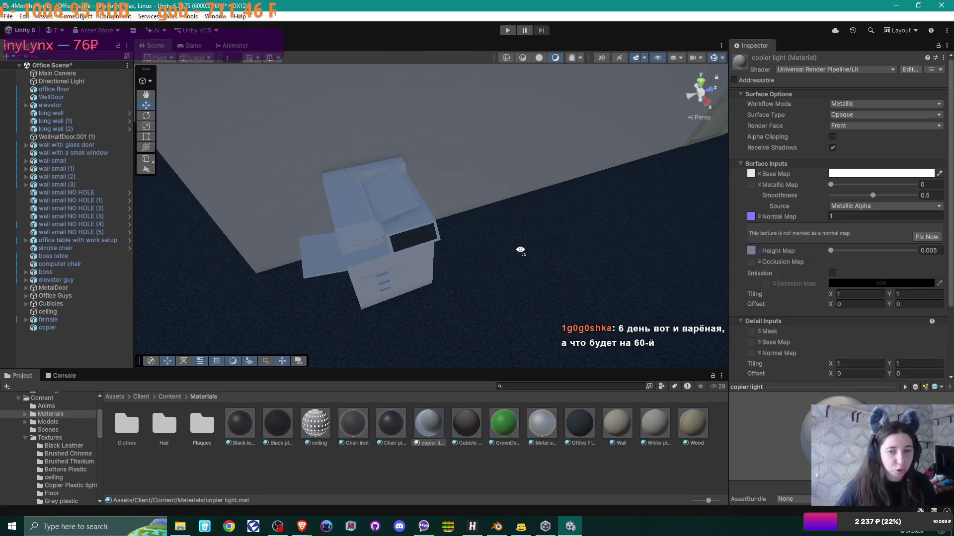
Flag the copier light material's normal texture as a normal map with Fix Now, then reopen the Copier Plastic light folder
alt+drag(520, 250, 470, 259)
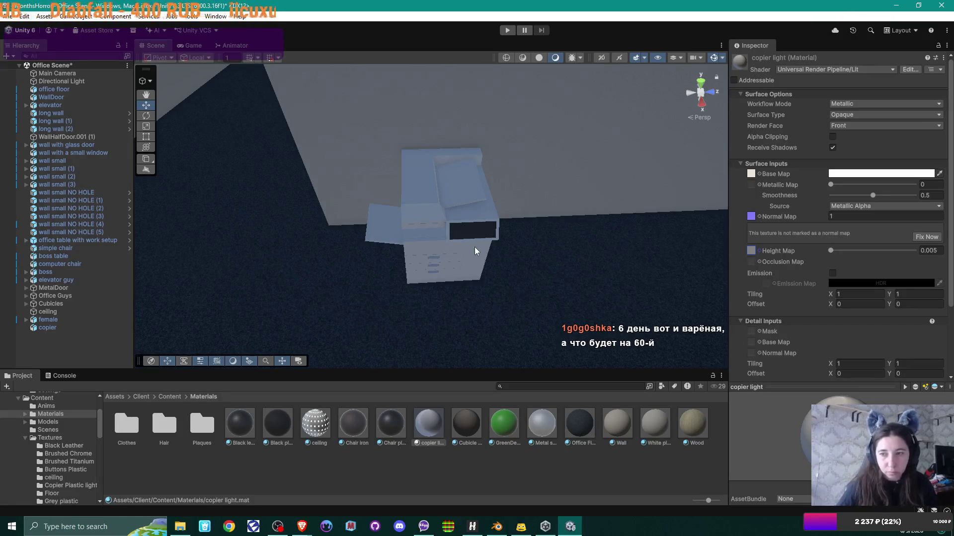
mouse_move(475, 251)
alt+mouse_down()
mouse_move(476, 274)
mouse_move(469, 248)
mouse_move(517, 256)
mouse_move(579, 228)
mouse_move(454, 244)
mouse_move(596, 206)
mouse_move(410, 245)
mouse_move(458, 249)
mouse_move(451, 254)
alt+mouse_up()
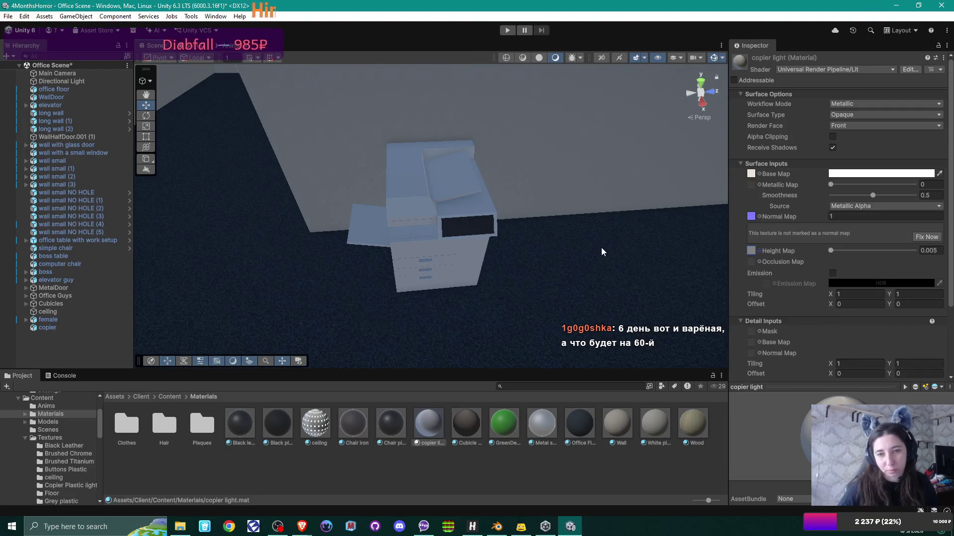
alt+drag(603, 253, 600, 249)
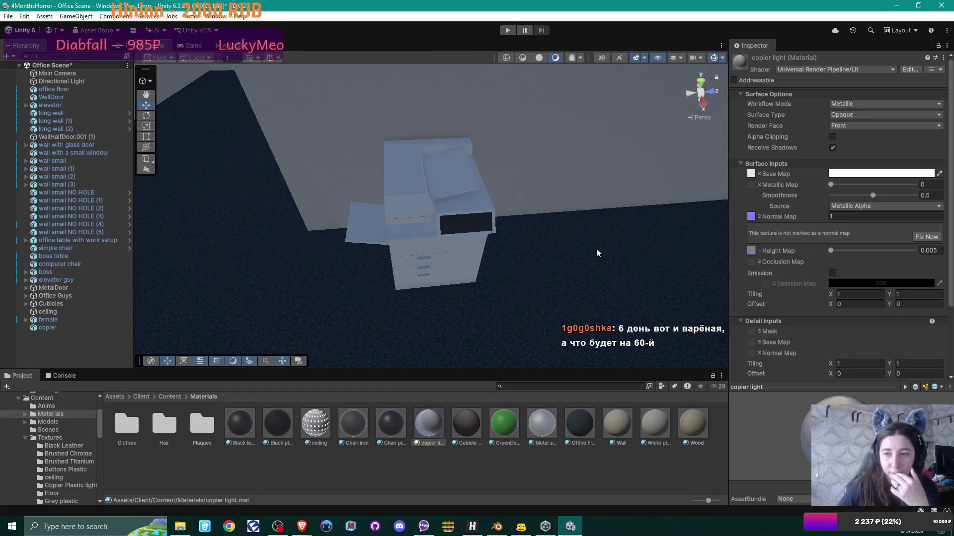
click(921, 236)
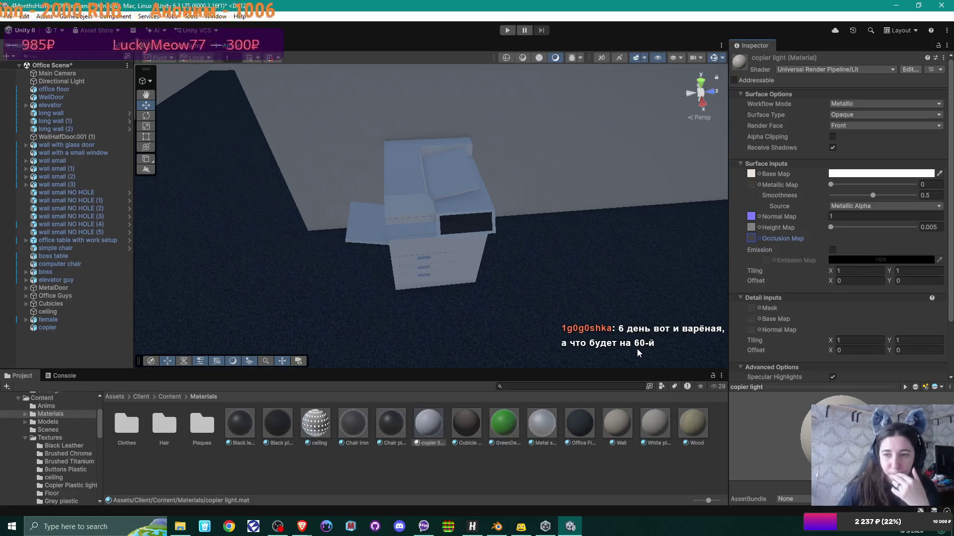
click(180, 528)
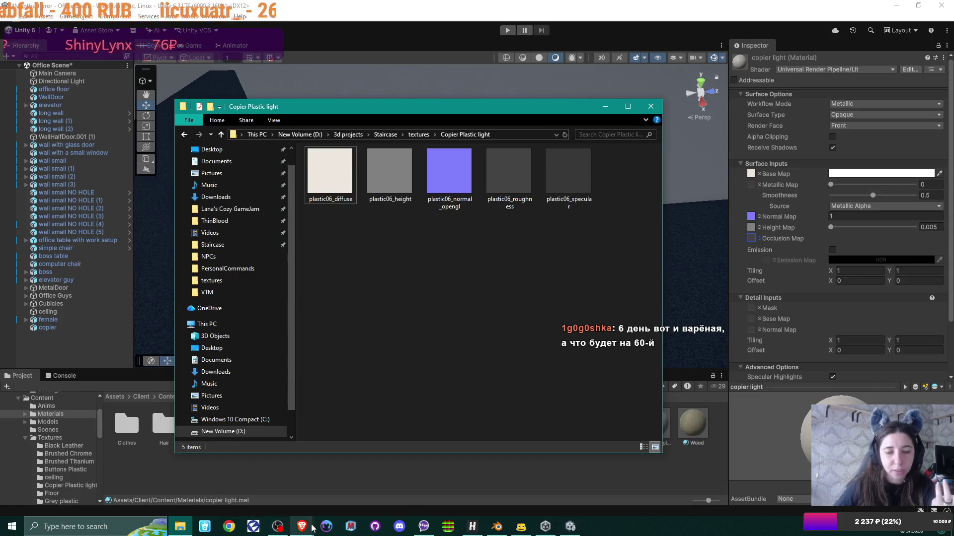
Search 'specular map unity' in a new Brave tab
mouse_move(313, 527)
click(358, 489)
click(499, 10)
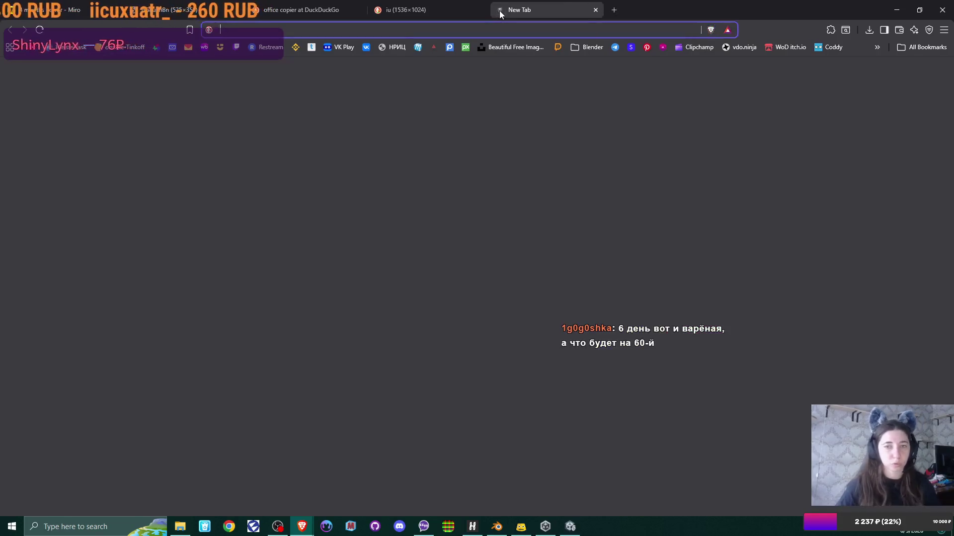
text(specul)
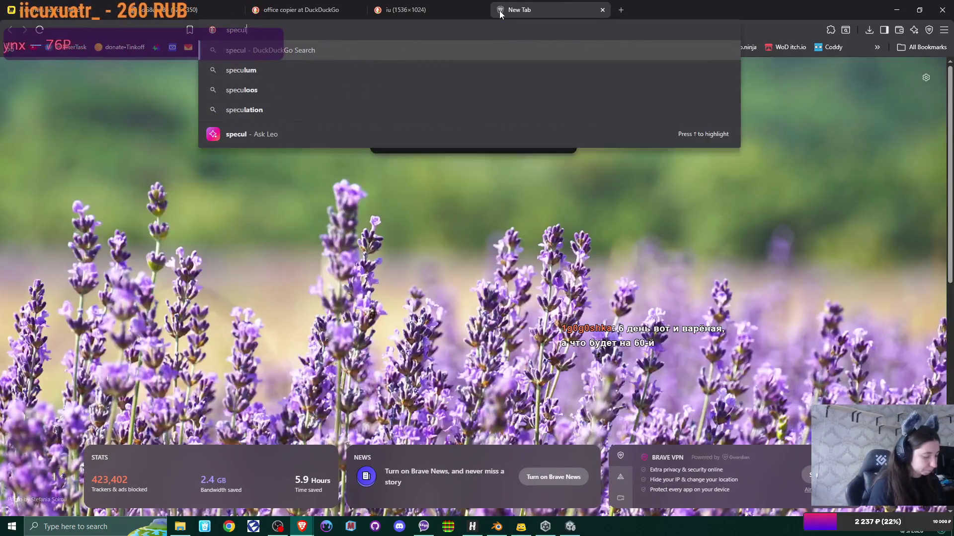
text(ar map u)
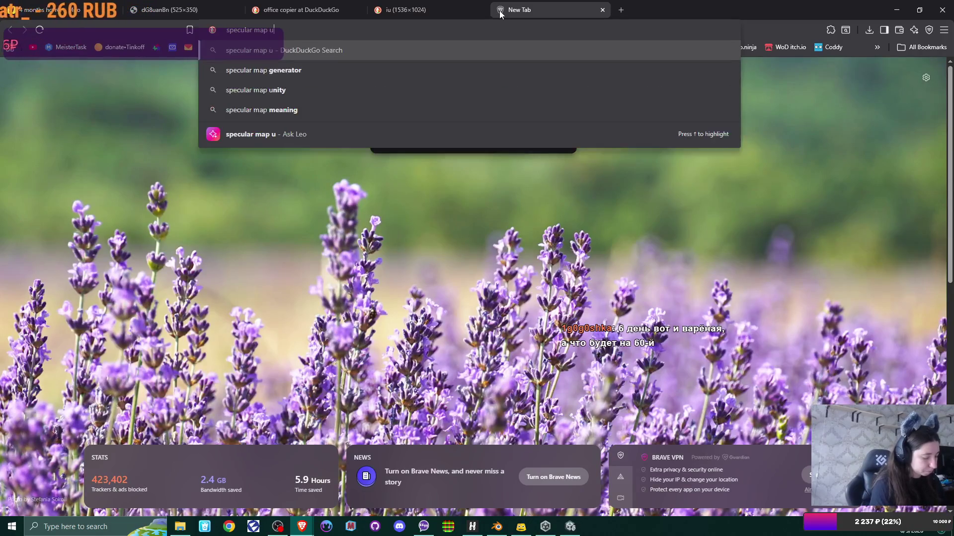
text(nity)
key(Return)
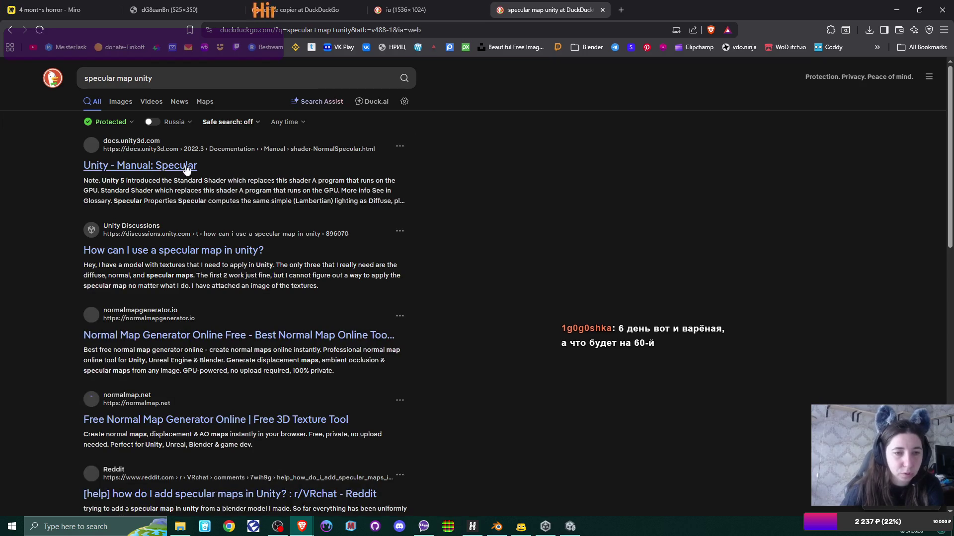
Open the 'Unity - Manual: Specular' result and read through the 2022.3 page
click(167, 169)
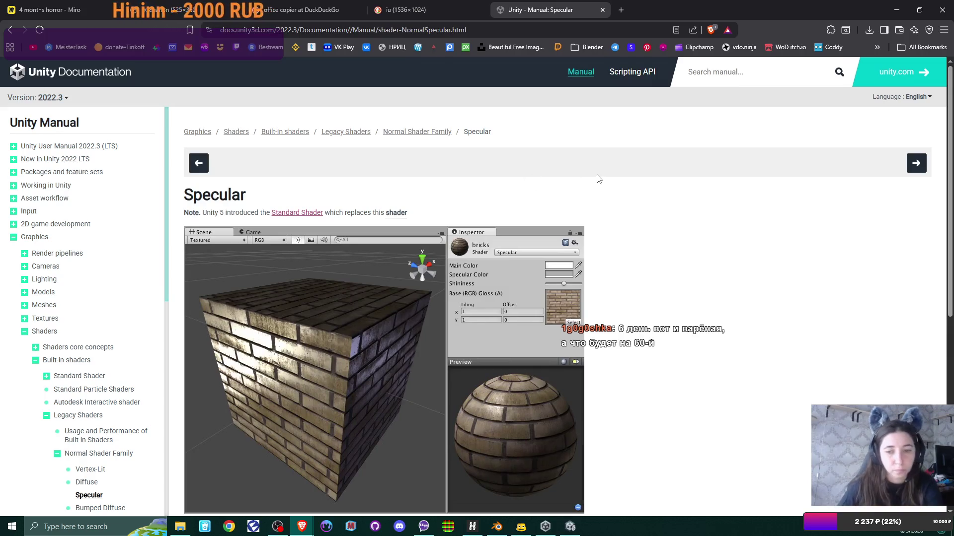
scroll(650, 219, down, 2)
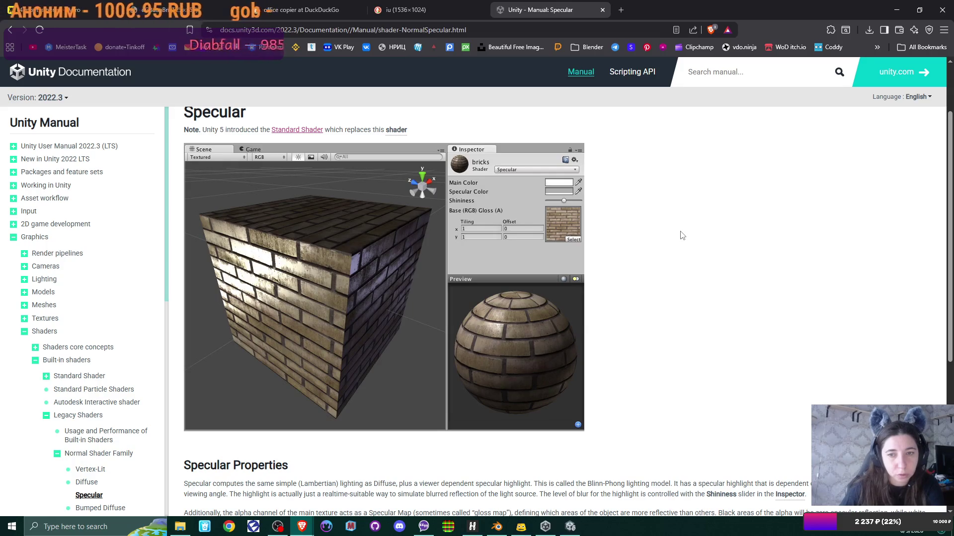
scroll(683, 236, down, 2)
scroll(683, 236, down, 4)
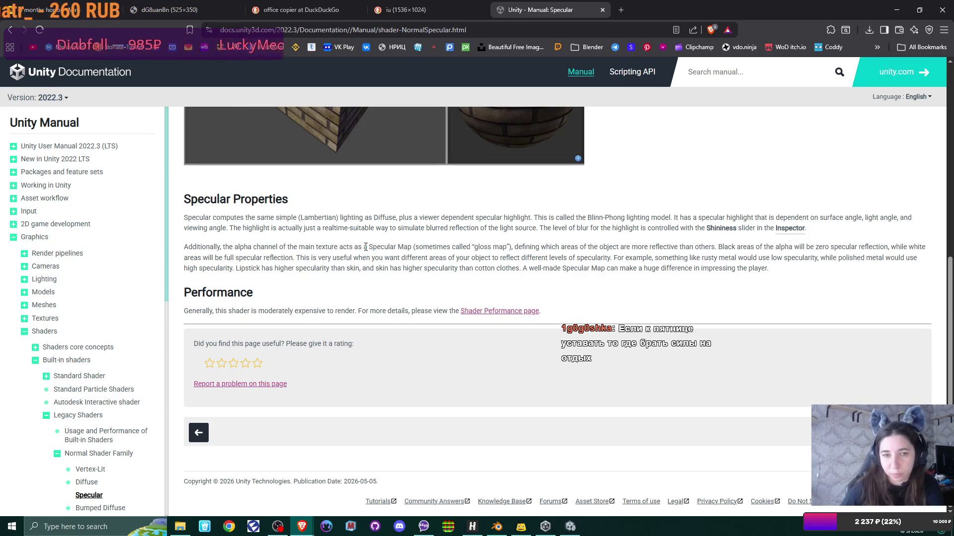
scroll(365, 247, up, 5)
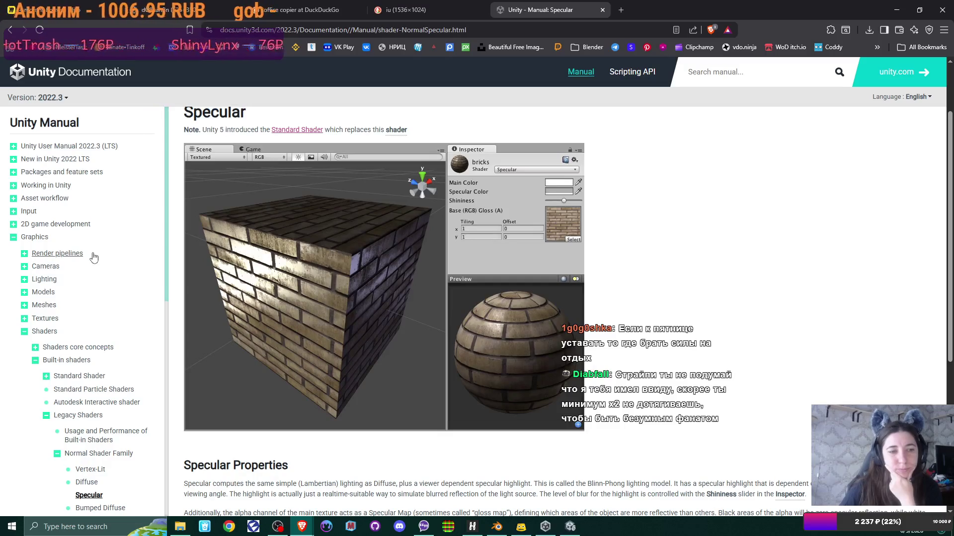
scroll(94, 256, down, 2)
scroll(93, 256, down, 2)
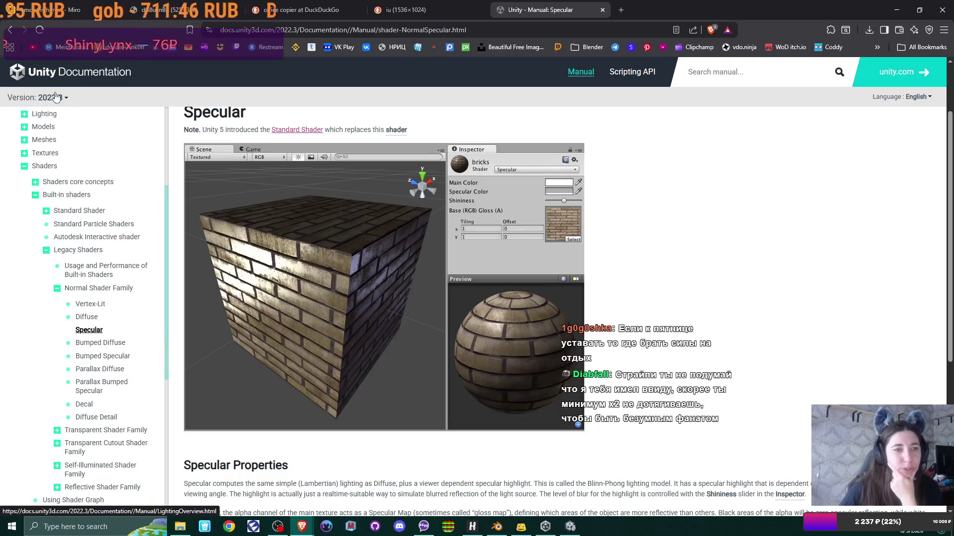
Switch the Specular manual page to the Unity 6.3 LTS documentation
click(65, 97)
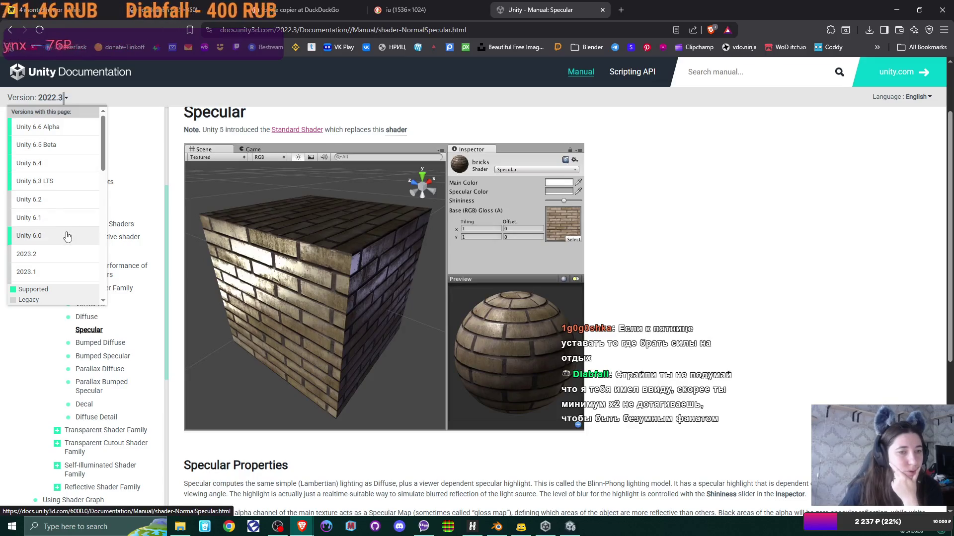
click(571, 529)
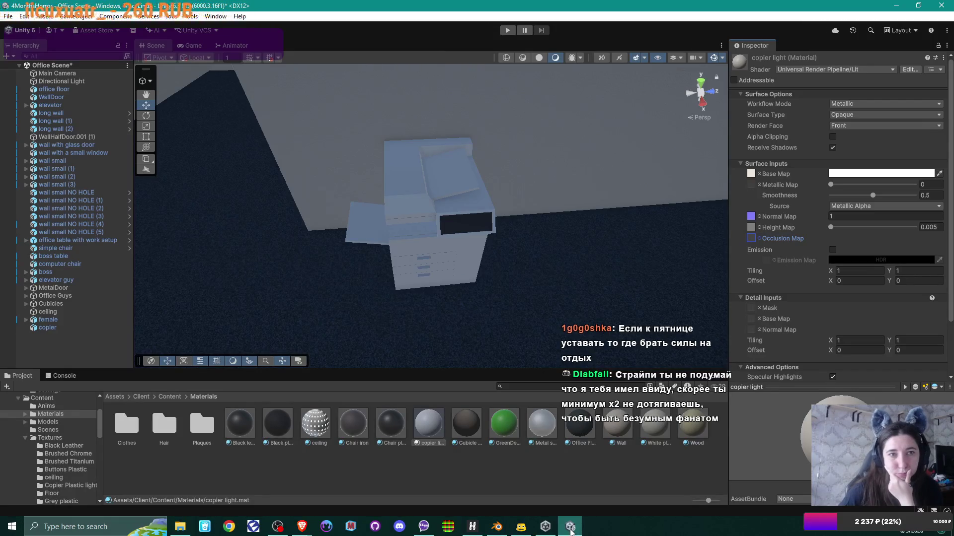
click(570, 530)
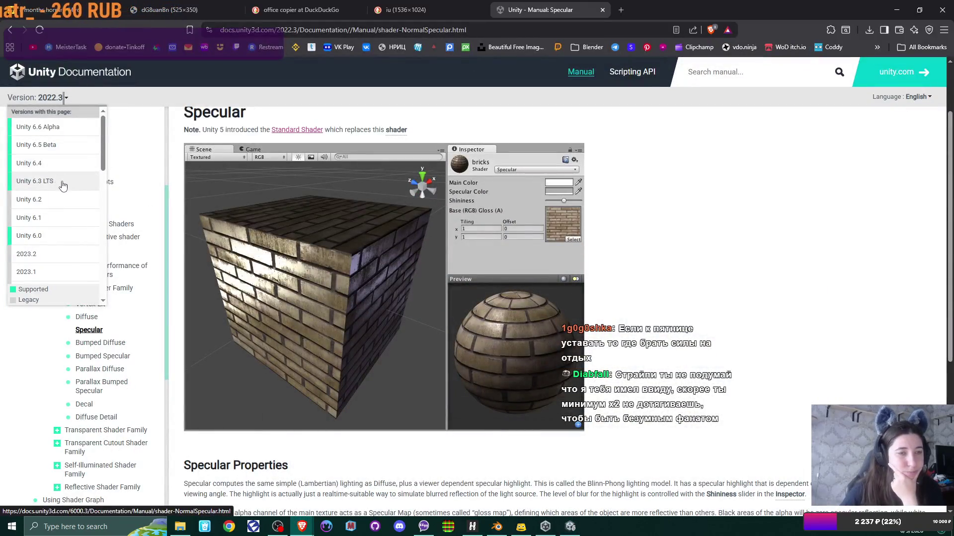
click(57, 181)
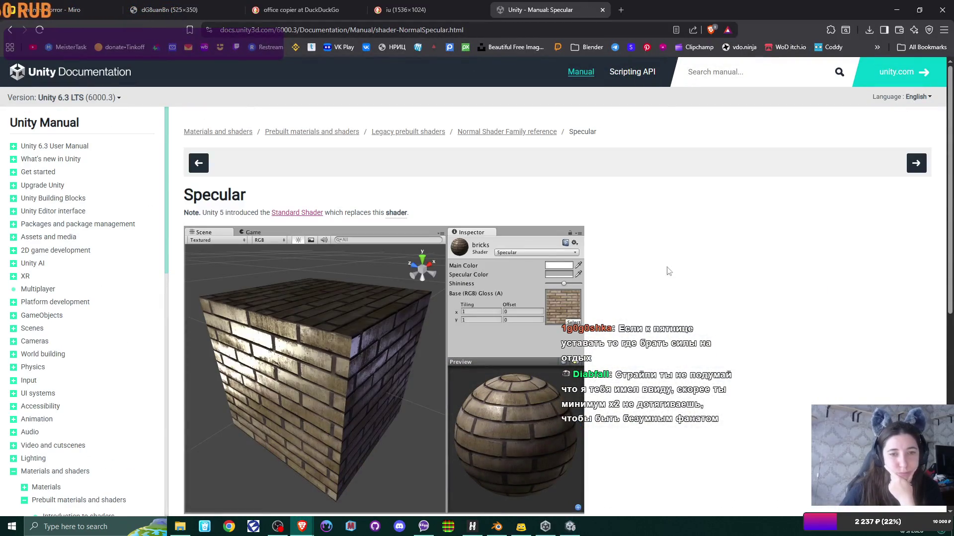
scroll(684, 274, down, 7)
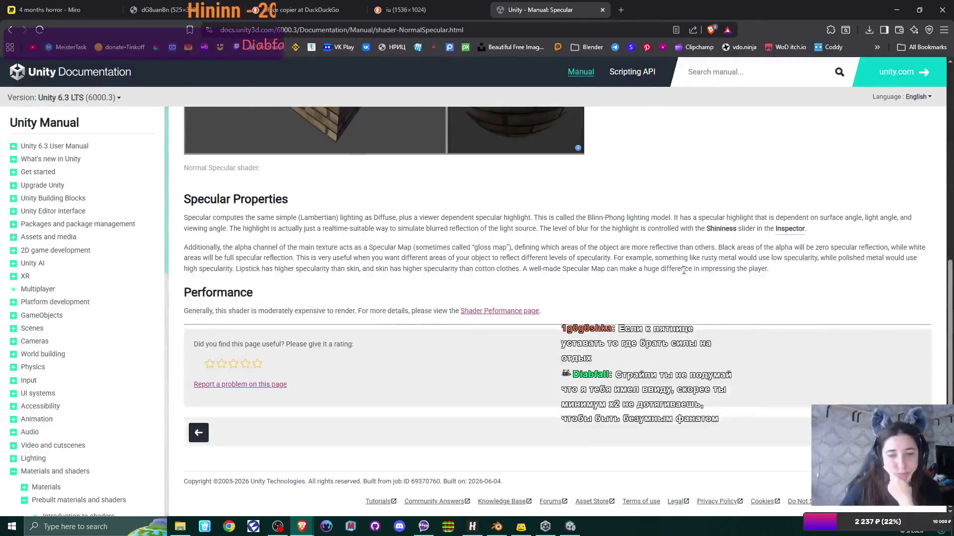
scroll(685, 274, up, 3)
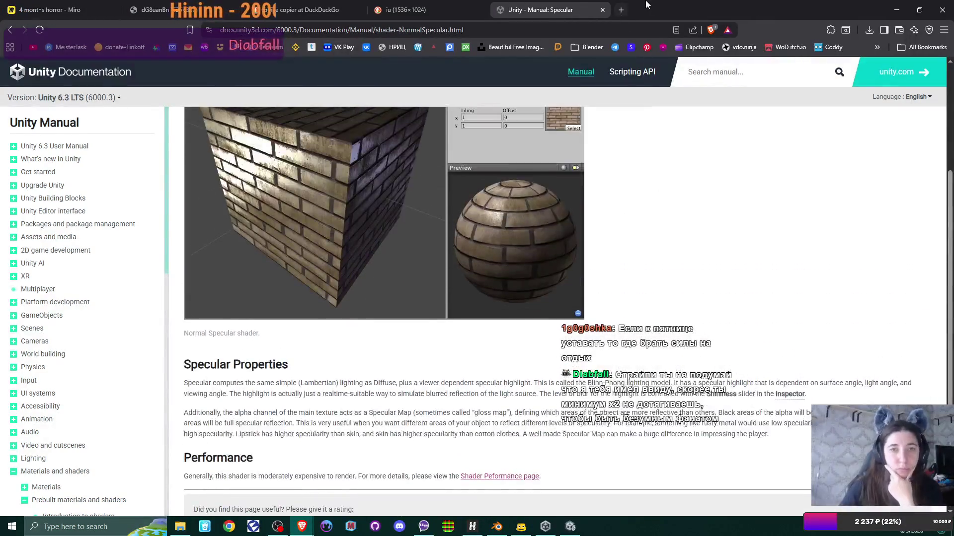
Go back and refine the search to 'specular map unity 6.3'
click(11, 30)
click(10, 30)
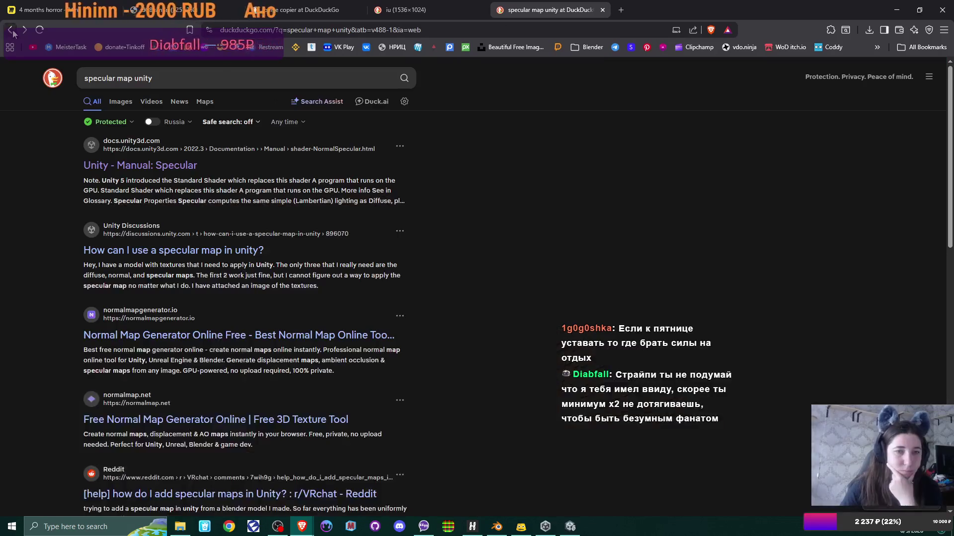
click(174, 75)
text(6.3)
key(Return)
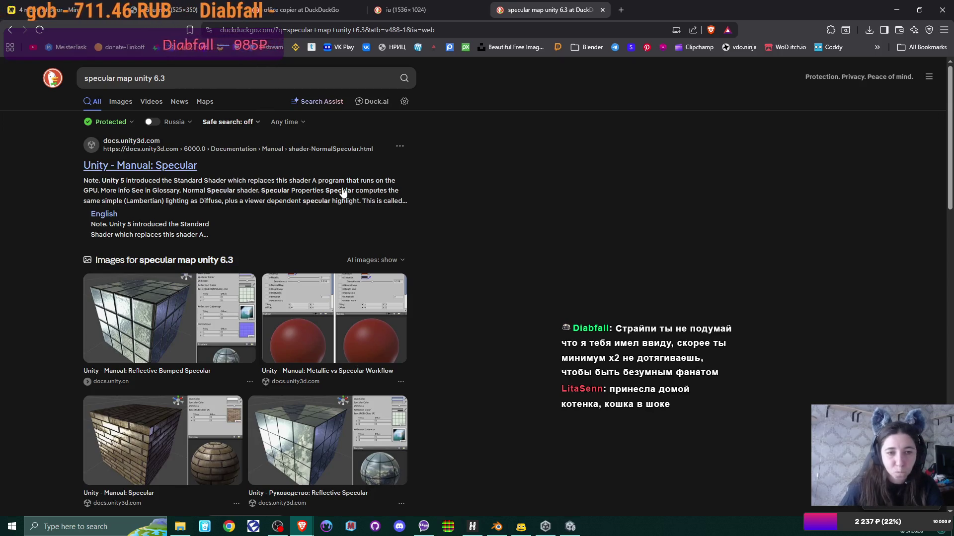
Read the Specular manual result in a new tab, then close that tab
middle_click(173, 167)
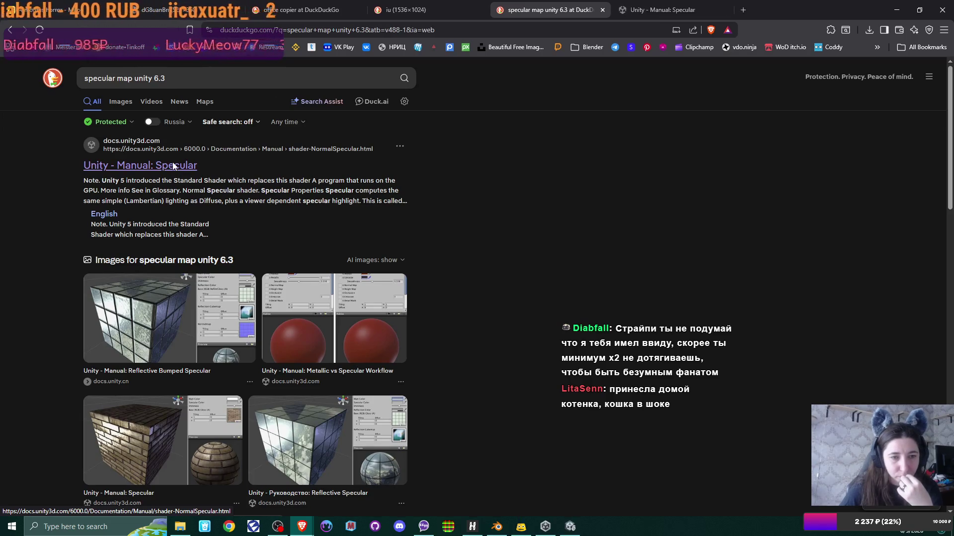
click(645, 9)
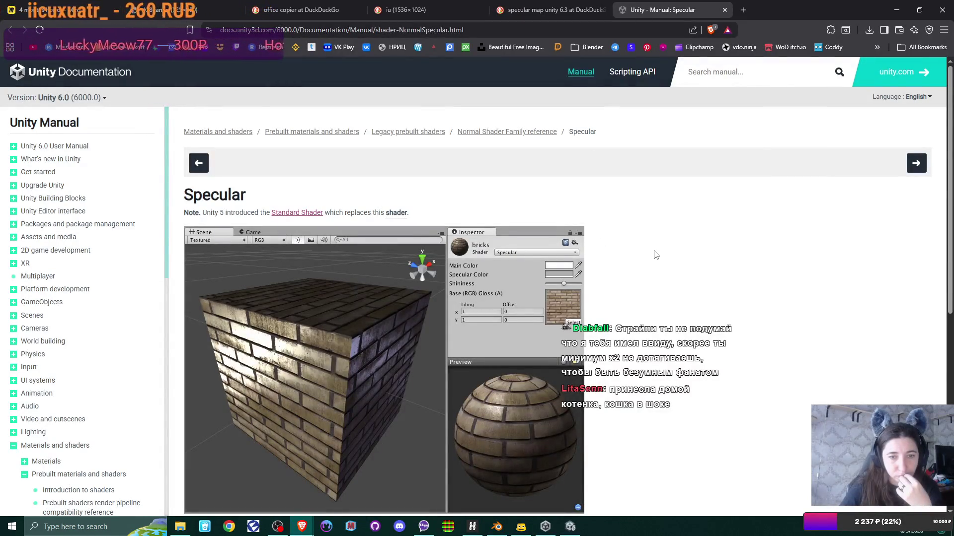
scroll(655, 255, down, 3)
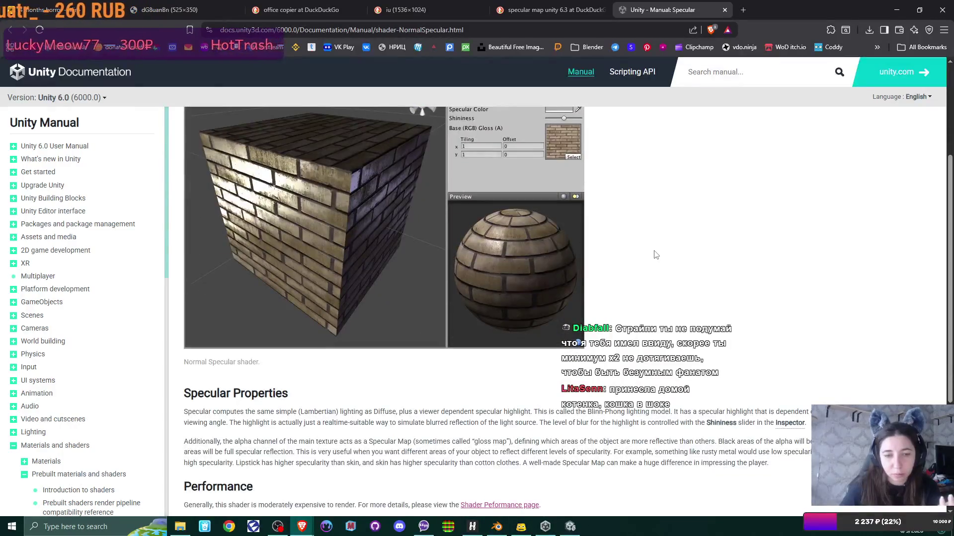
scroll(655, 254, up, 3)
scroll(656, 255, down, 2)
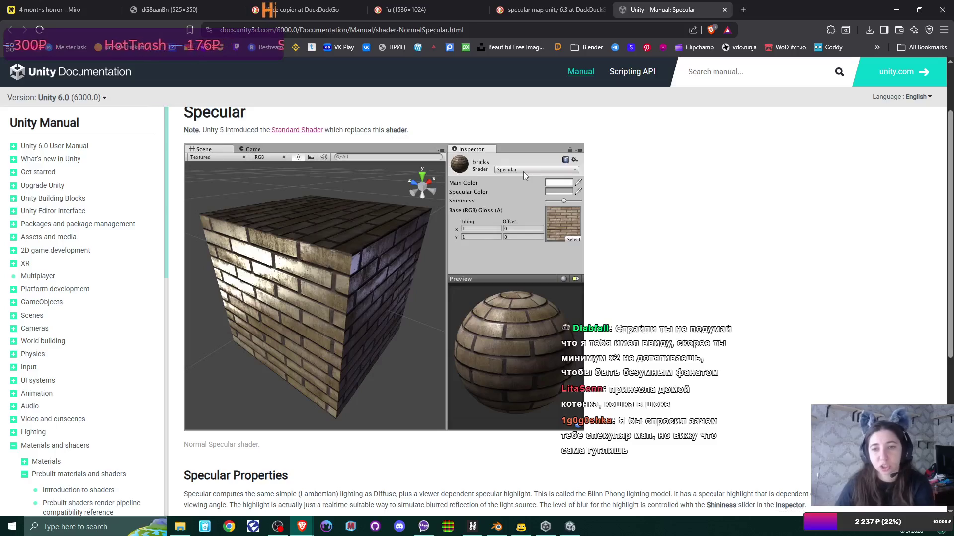
click(725, 10)
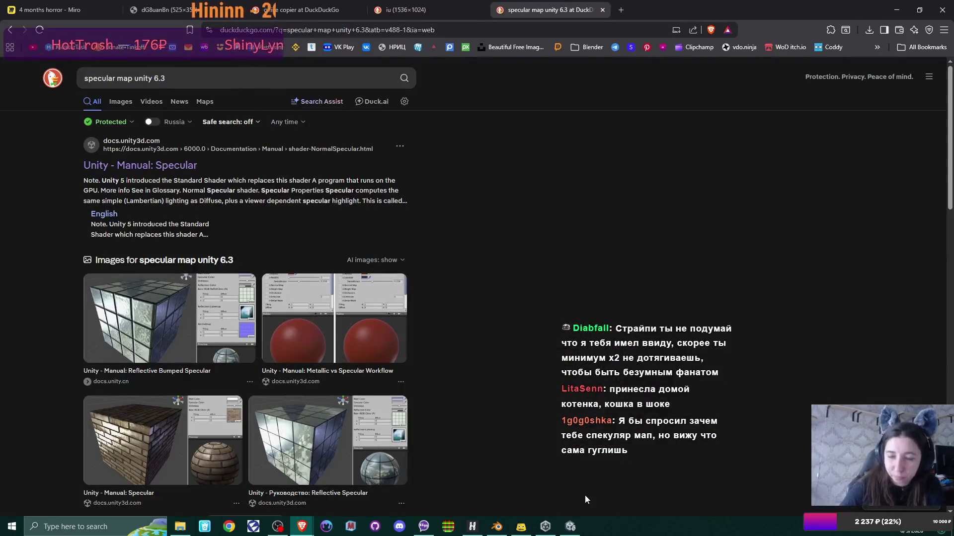
Lower the copier light material's Smoothness from 0.5 to 0.404, leaving its shader unchanged
click(569, 526)
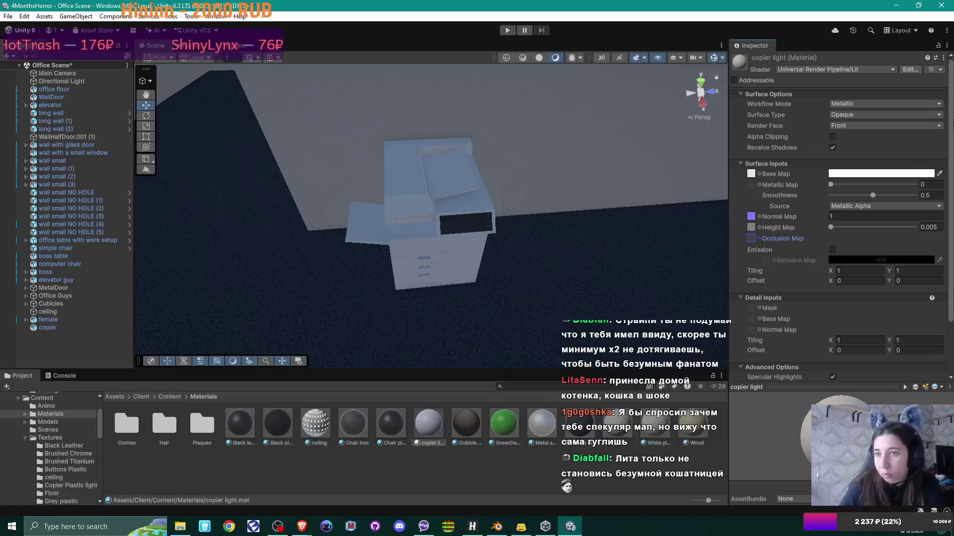
click(893, 70)
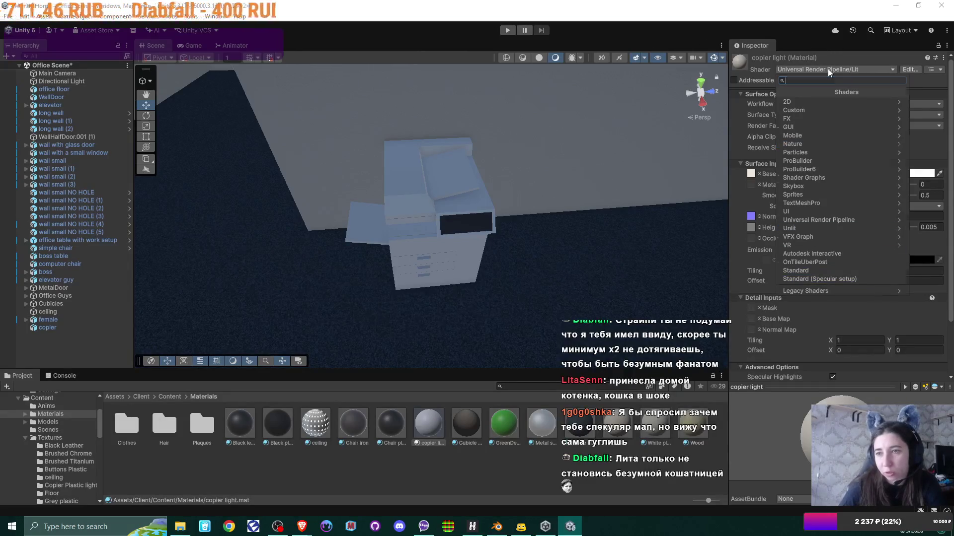
click(928, 85)
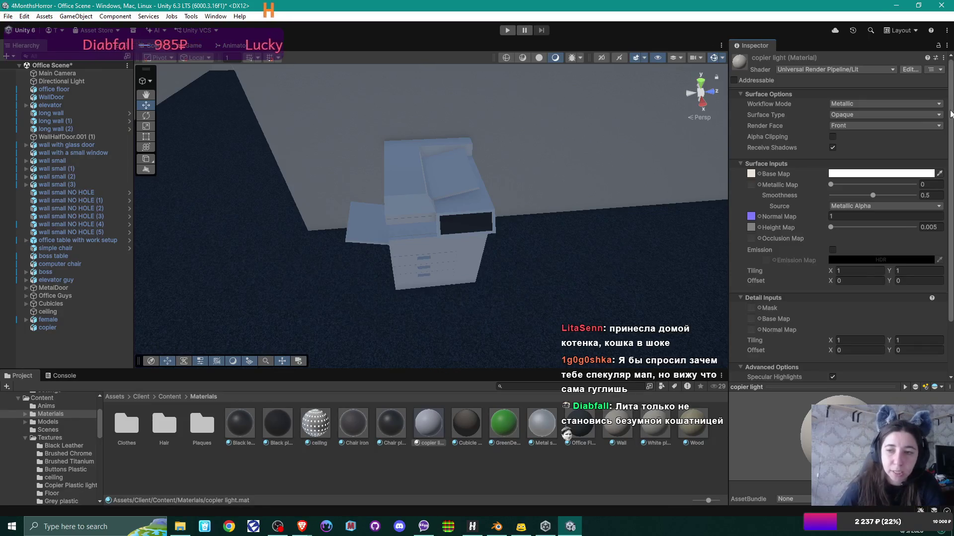
drag(873, 196, 865, 196)
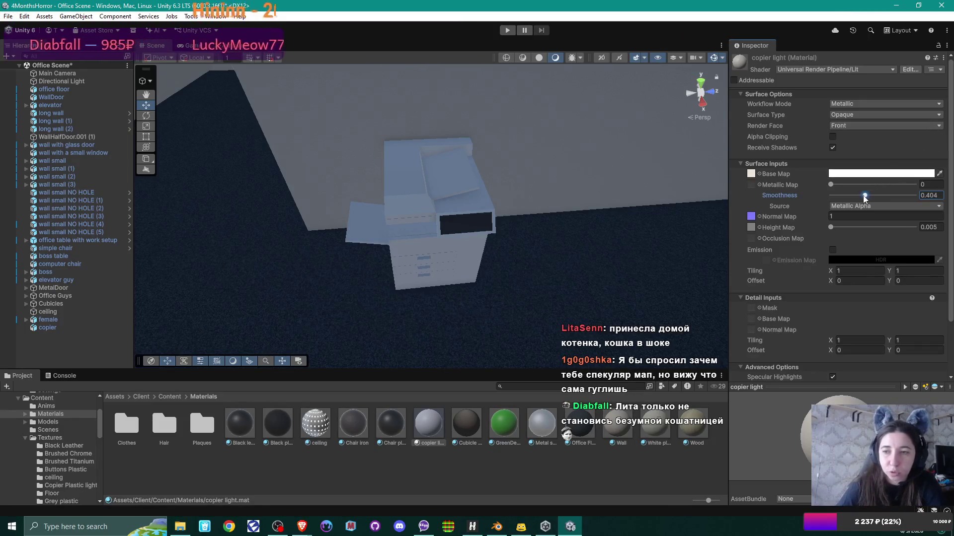
Swap White plastic for the copier light material in the copier's Element 1 slot, then inspect it
click(420, 225)
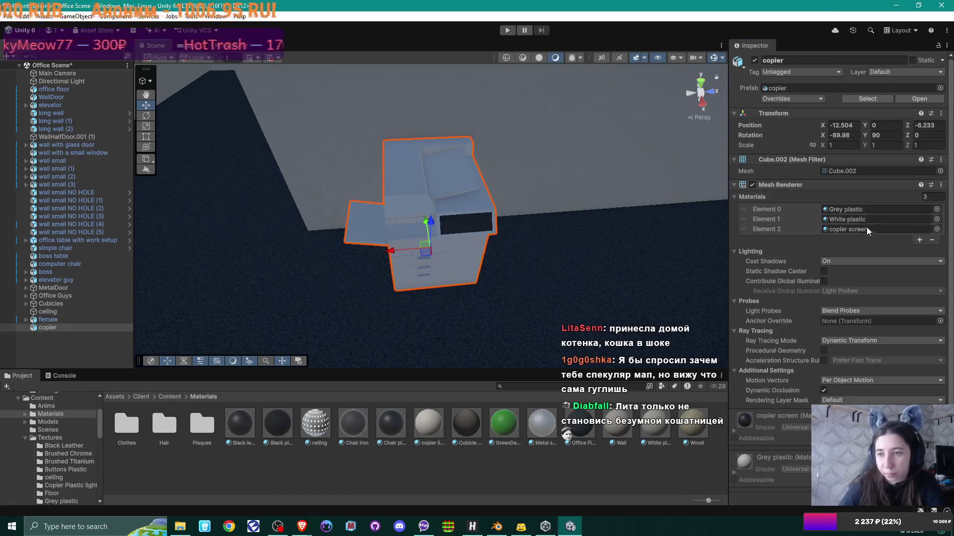
click(937, 219)
text(cop)
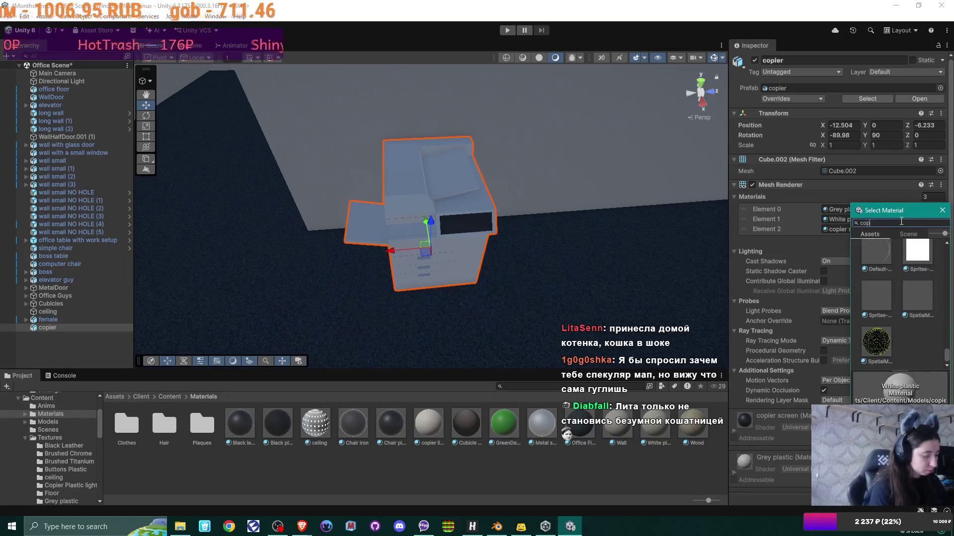
text(ier)
double_click(921, 256)
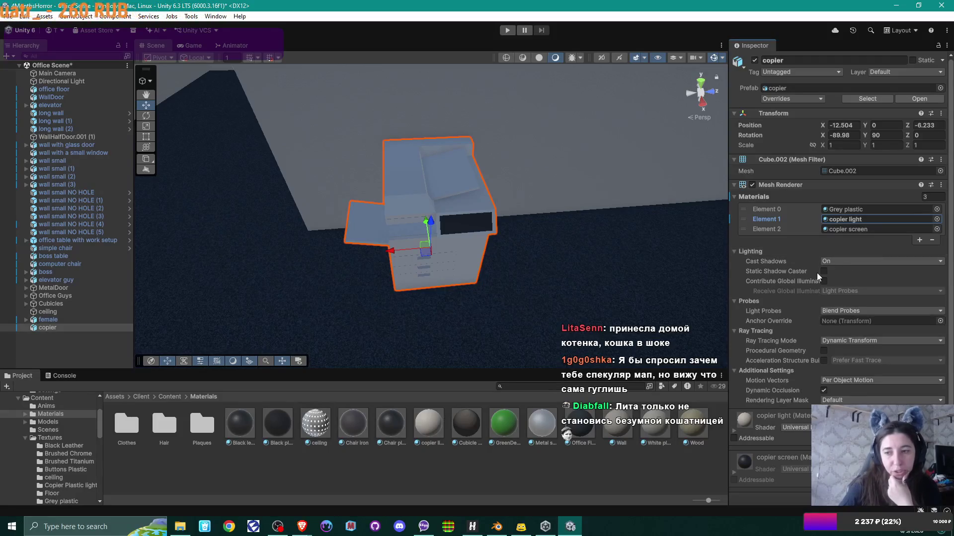
mouse_move(817, 273)
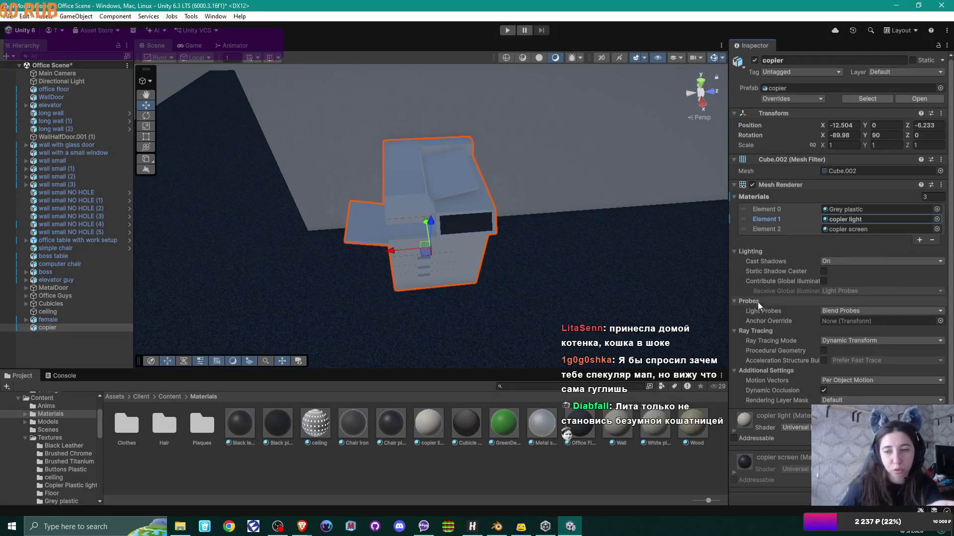
mouse_move(770, 279)
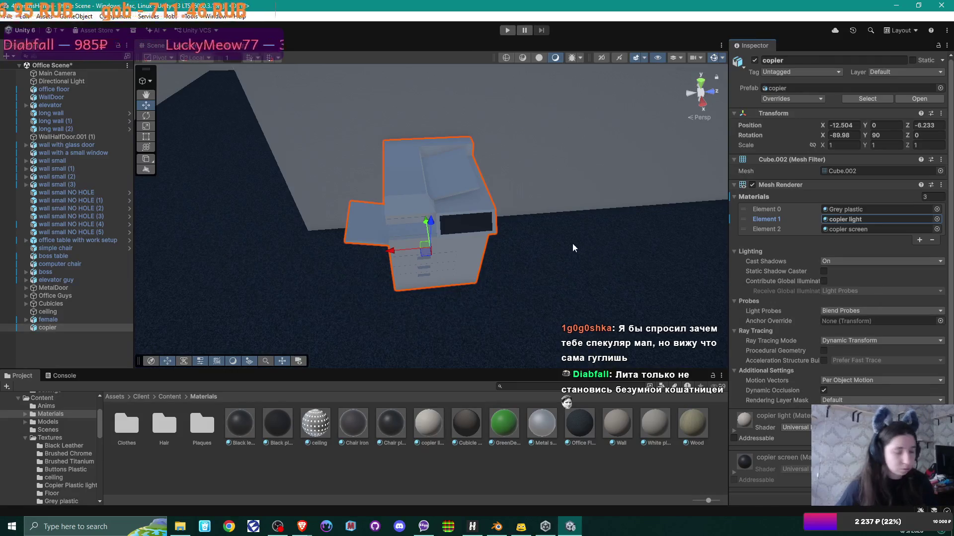
mouse_move(561, 240)
mouse_down()
mouse_move(505, 261)
mouse_move(489, 248)
mouse_move(469, 143)
mouse_up()
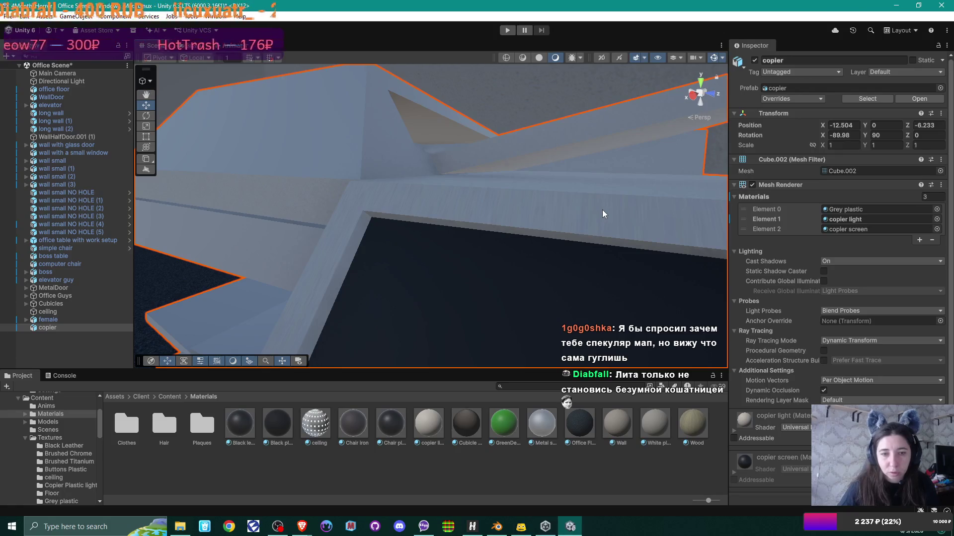
mouse_move(602, 210)
mouse_down()
mouse_move(600, 231)
mouse_move(634, 219)
mouse_move(638, 180)
mouse_move(580, 235)
mouse_move(574, 264)
mouse_move(609, 296)
mouse_up()
Smart UV Project unwrap the copier's White plastic faces in Blender
click(496, 527)
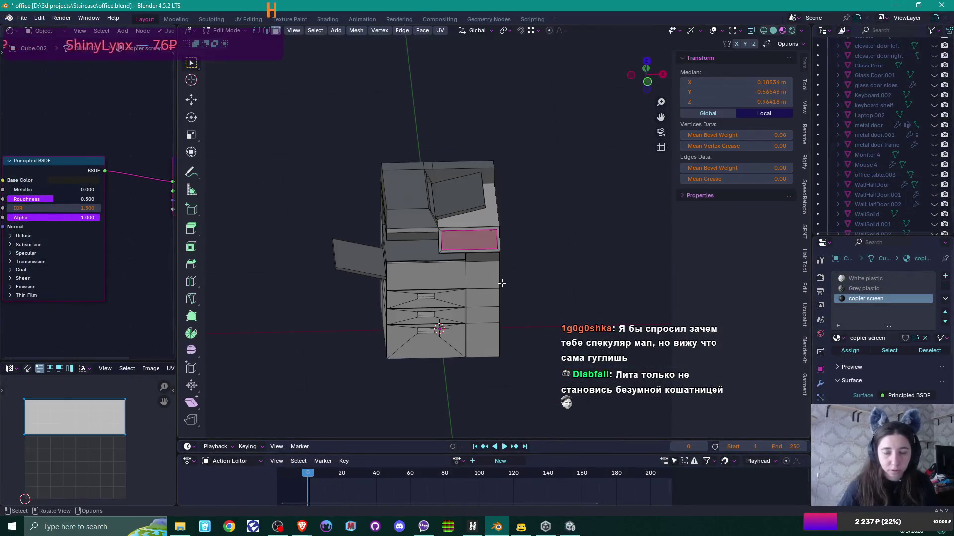
key(KP_Decimal)
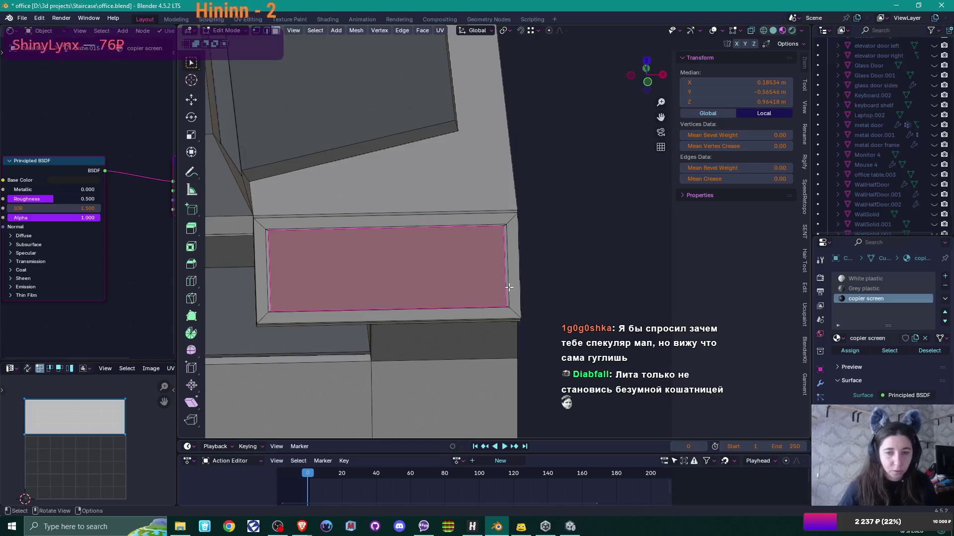
click(865, 279)
click(889, 351)
scroll(511, 319, down, 3)
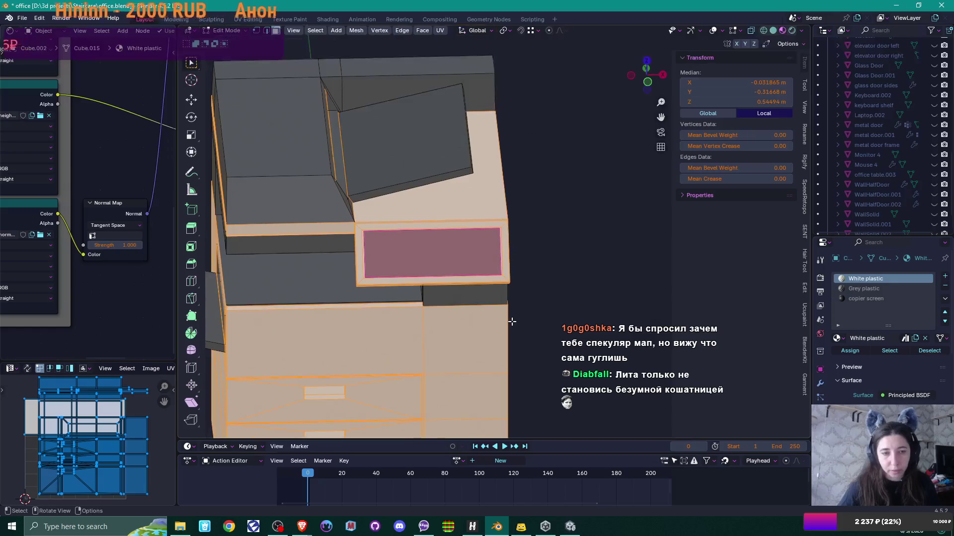
key(u)
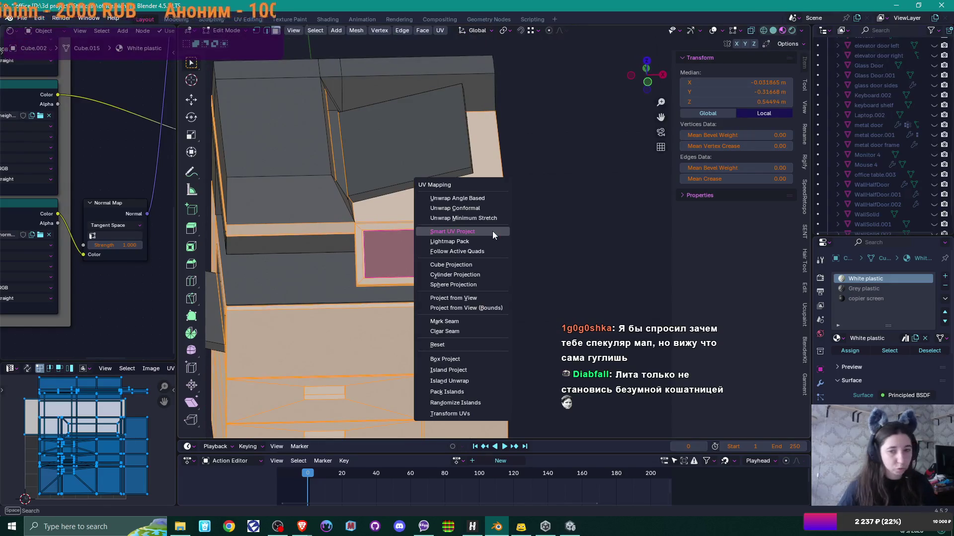
click(493, 231)
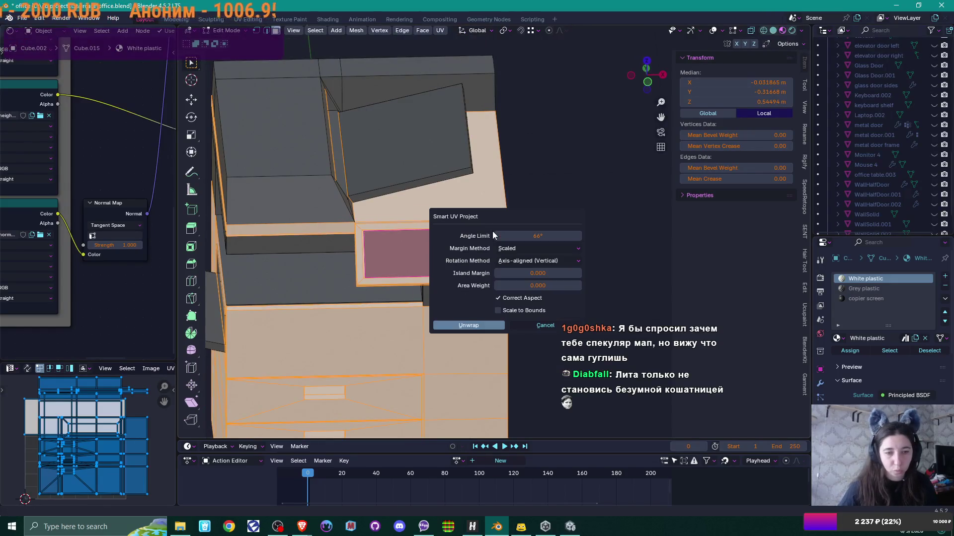
click(467, 324)
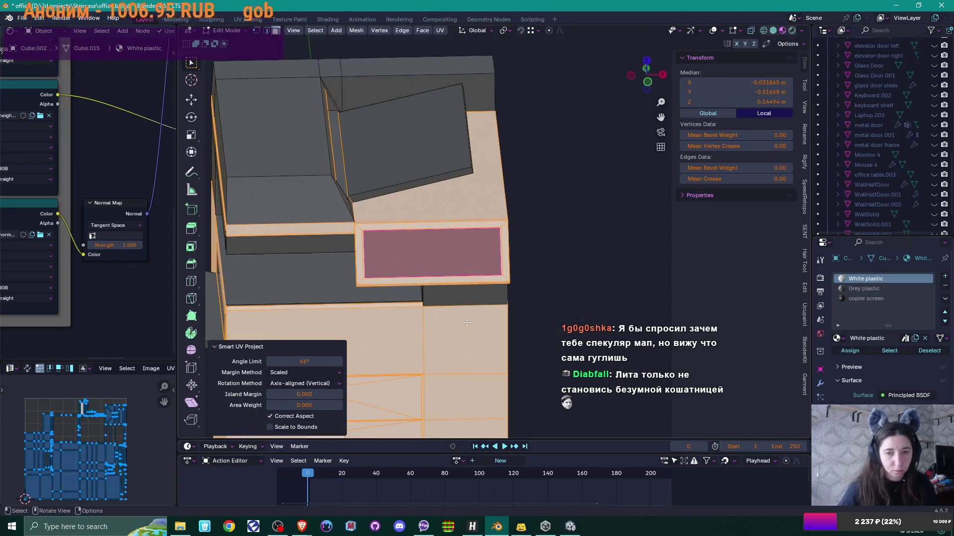
key(Tab)
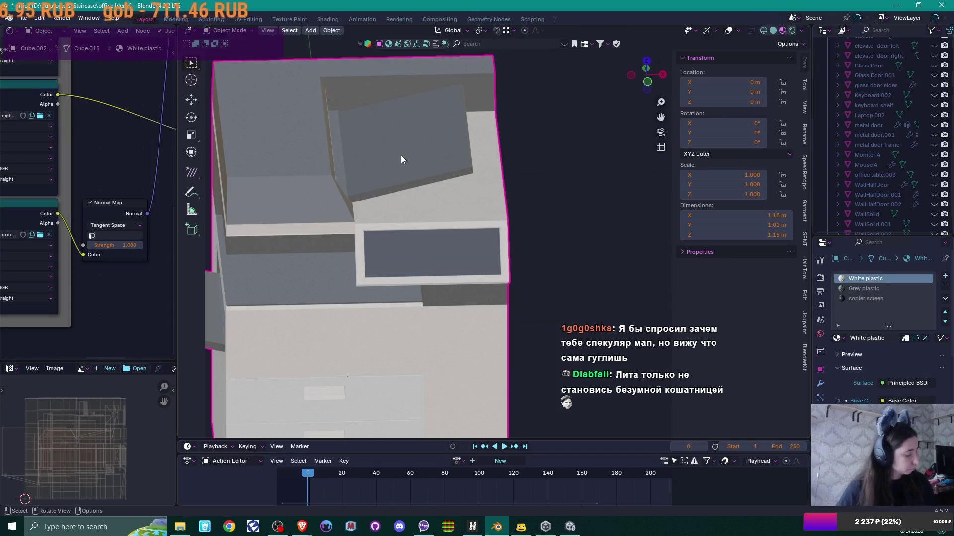
Smart UV Project unwrap the copier's Grey plastic faces as well
key(Tab)
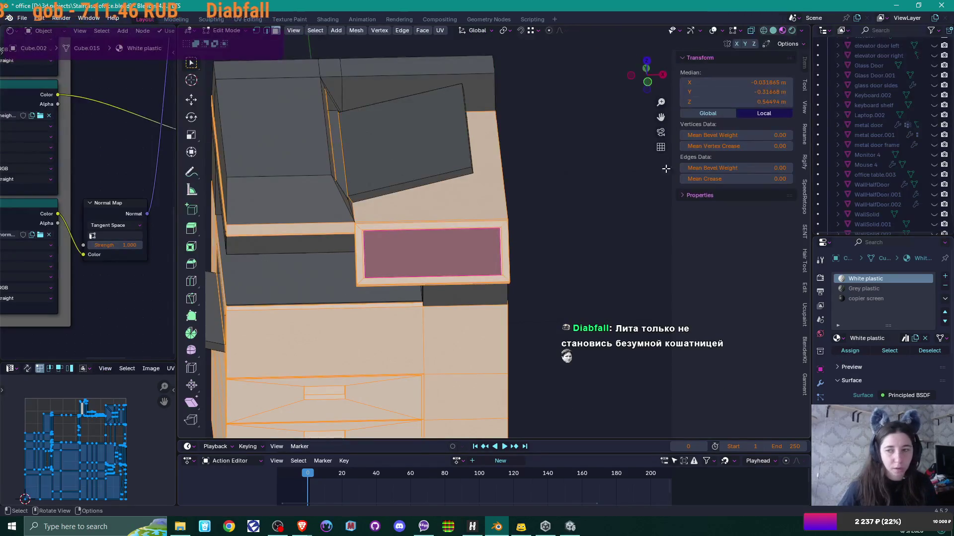
key(alt+a)
click(867, 289)
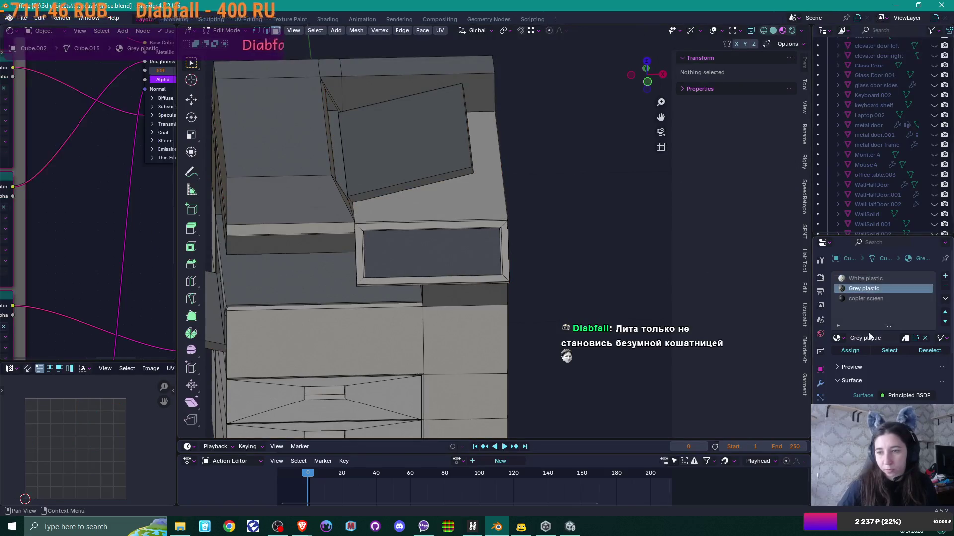
click(890, 351)
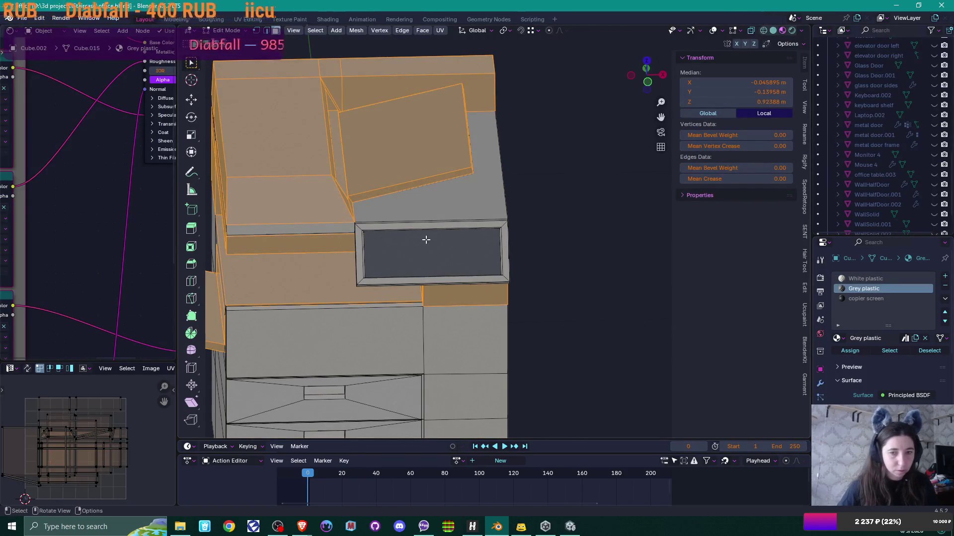
scroll(434, 238, down, 2)
key(u)
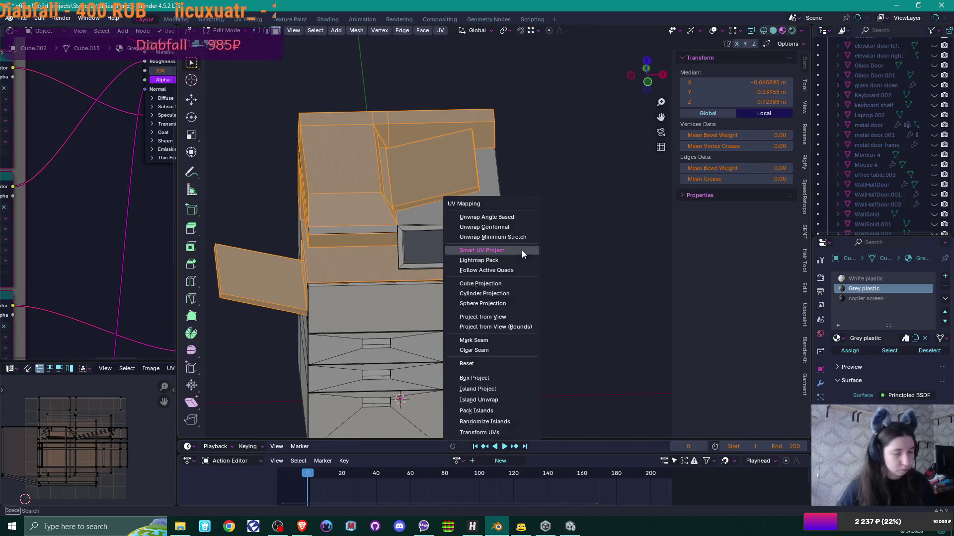
click(513, 249)
click(520, 343)
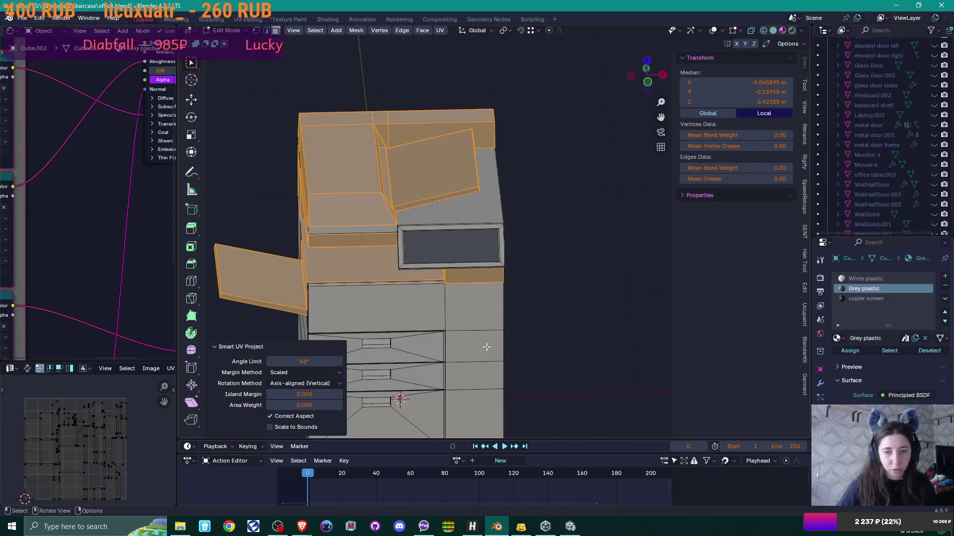
click(555, 254)
key(Tab)
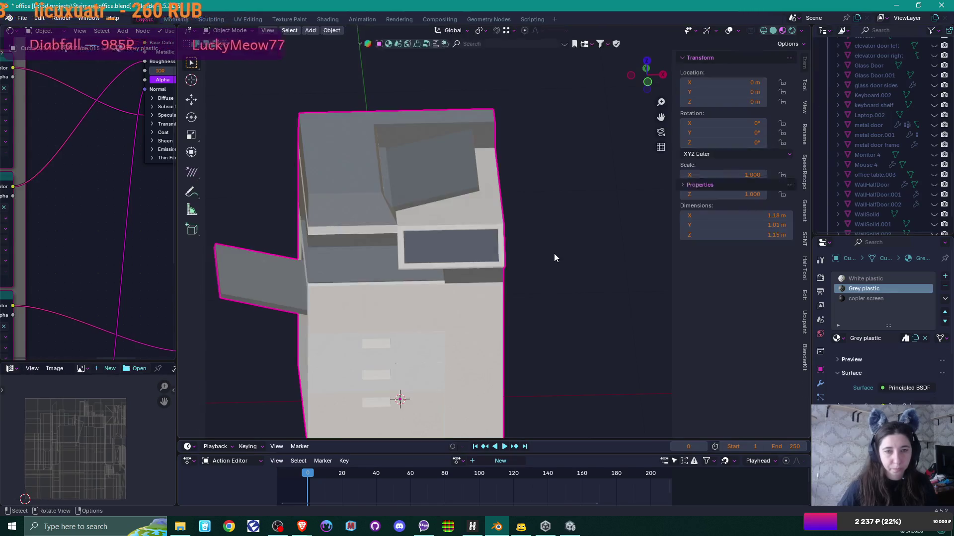
Export the copier model as copier.fbx to Unity's Models folder
click(22, 18)
mouse_move(64, 169)
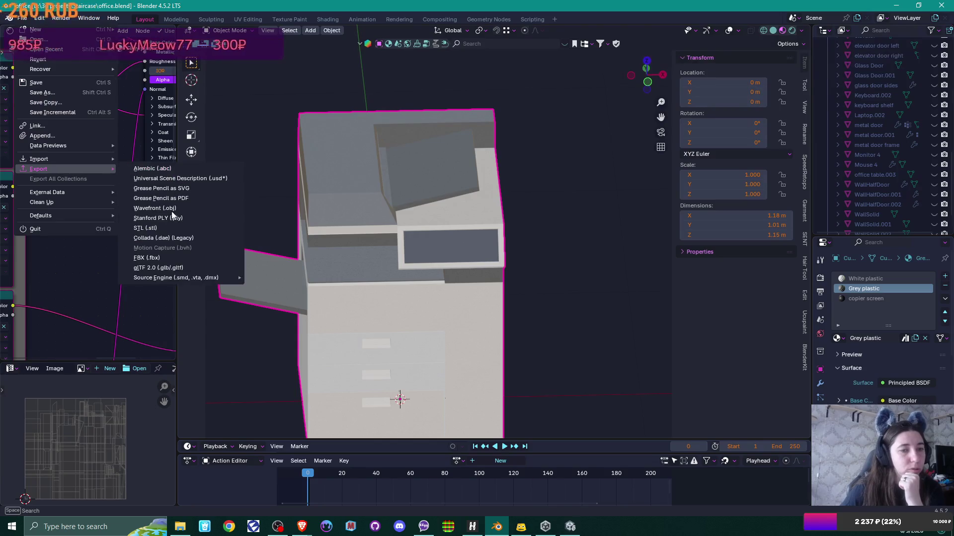
click(149, 258)
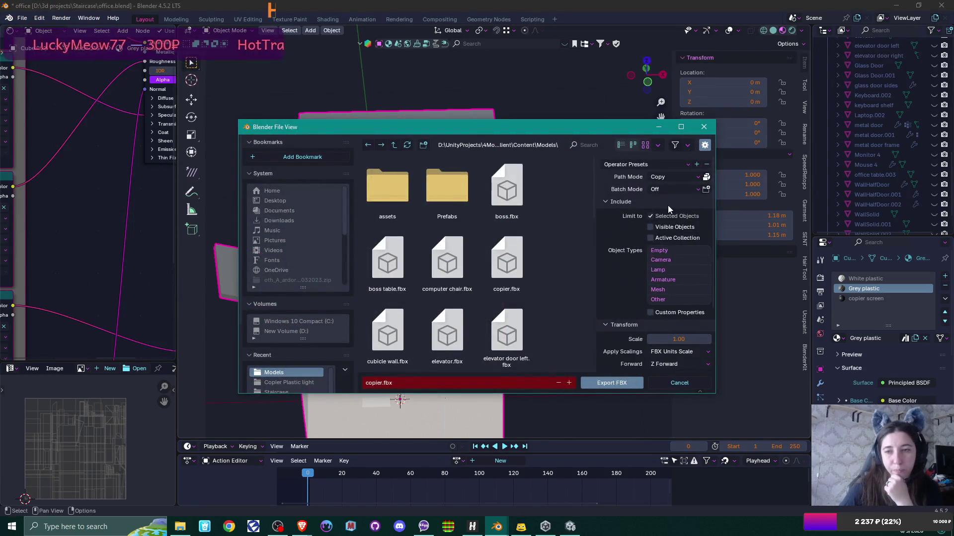
scroll(651, 249, down, 4)
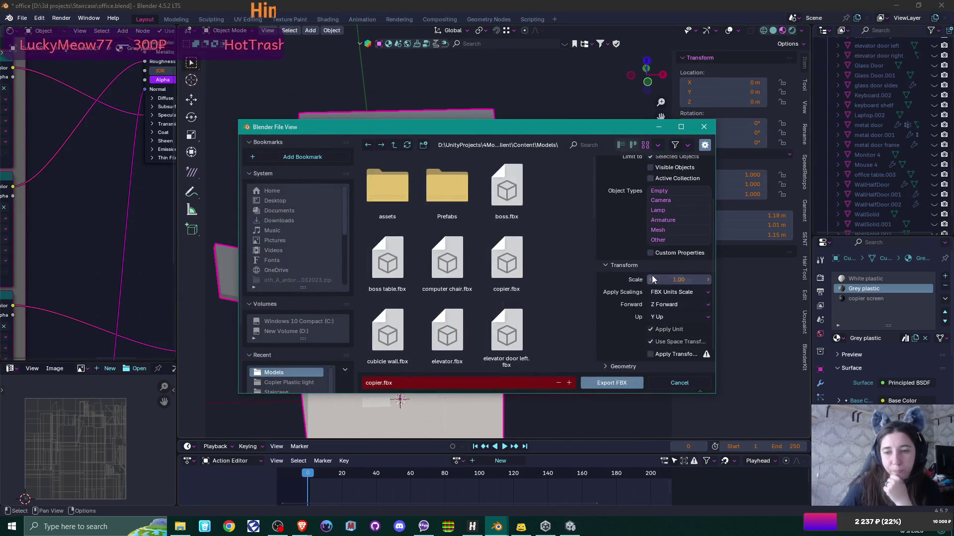
click(616, 383)
Lower the copier light material's Smoothness further to about 0.3
click(571, 527)
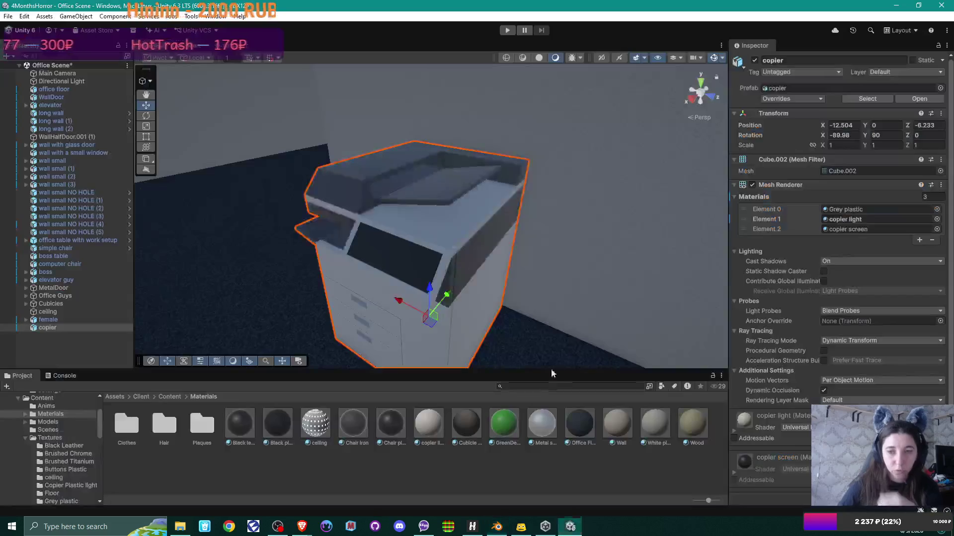
mouse_move(505, 243)
mouse_down()
mouse_move(458, 264)
mouse_move(474, 251)
mouse_move(579, 252)
mouse_move(457, 267)
mouse_move(467, 221)
mouse_move(554, 230)
mouse_move(559, 222)
mouse_move(503, 237)
mouse_up()
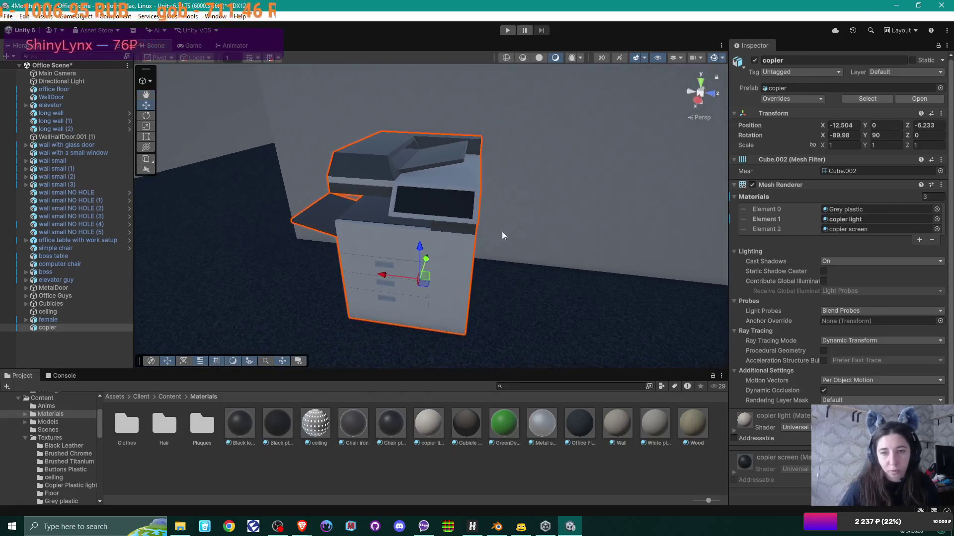
click(856, 221)
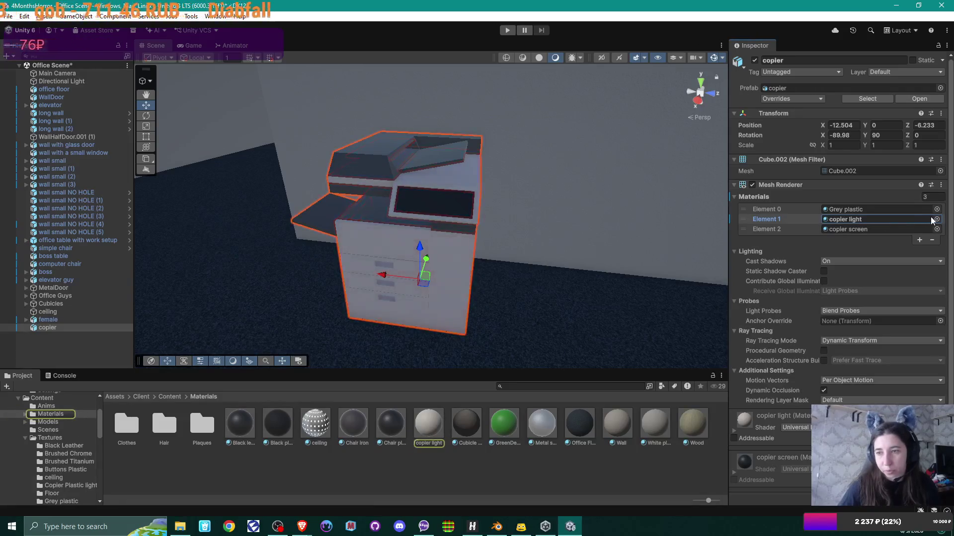
click(428, 423)
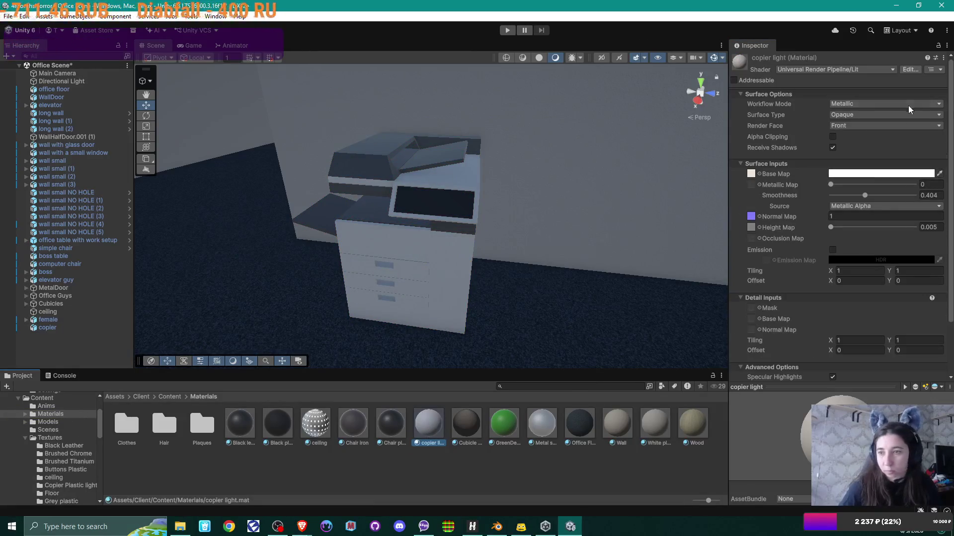
drag(864, 198, 856, 199)
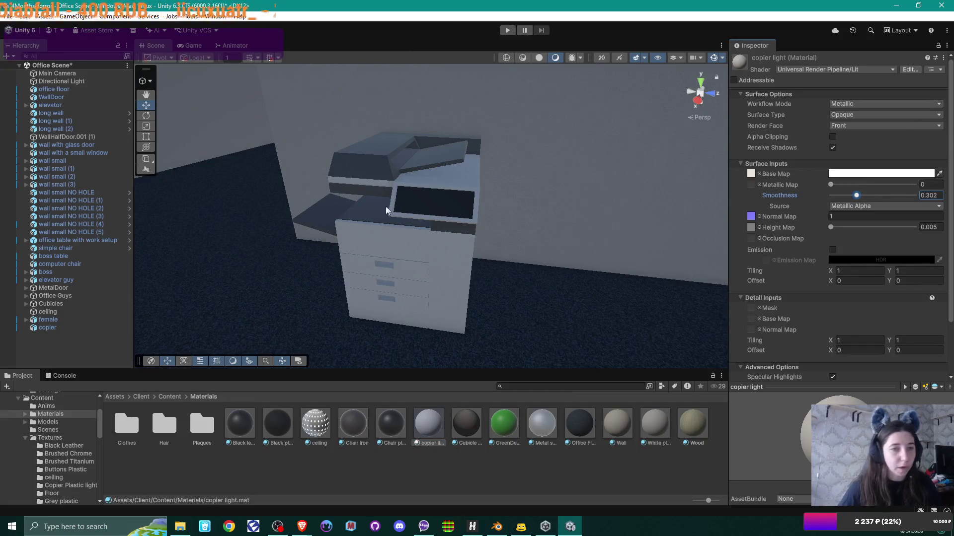
click(443, 478)
Duplicate the copier light material and rename the copy 'copier grey'
right_click(432, 462)
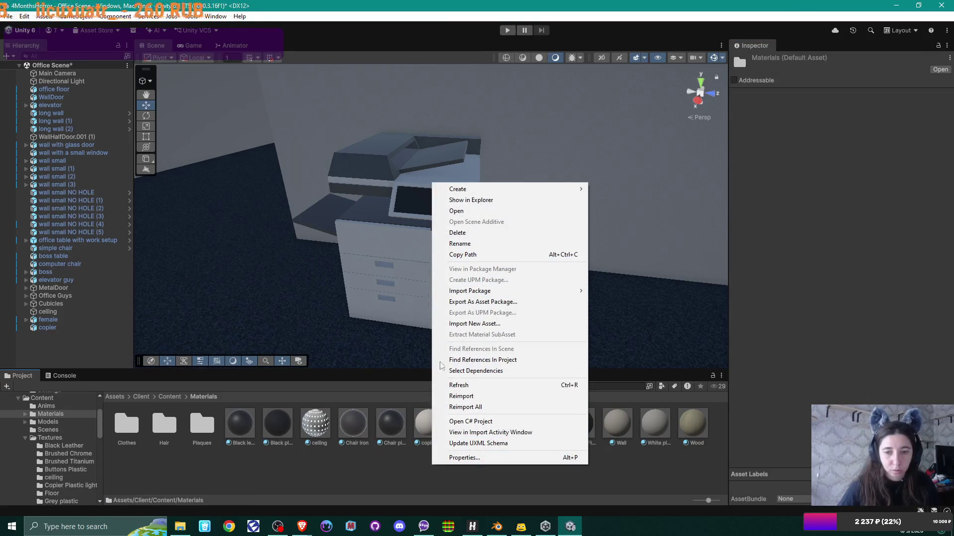
click(419, 421)
key(ctrl+d)
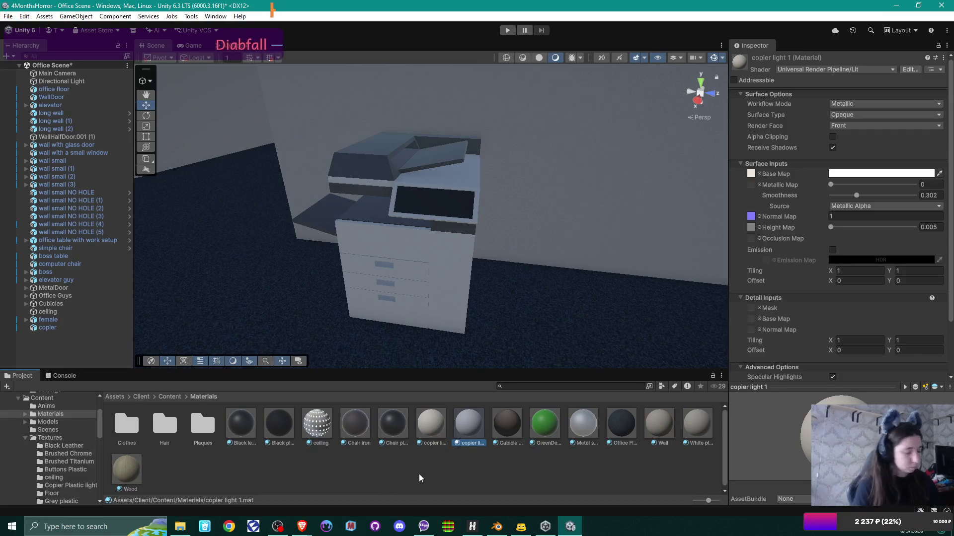
key(F2)
key(BackSpace)
key(BackSpace)
key(BackSpace)
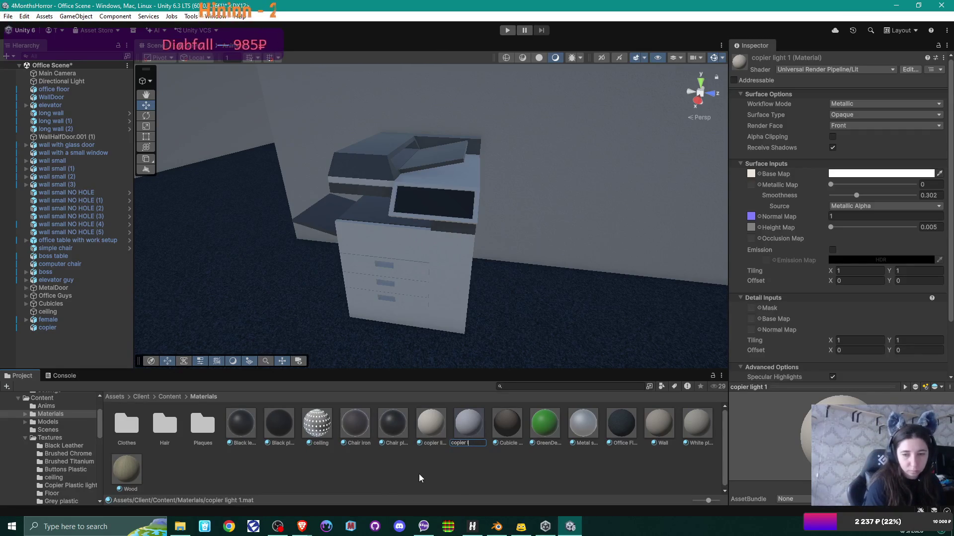
text(grey)
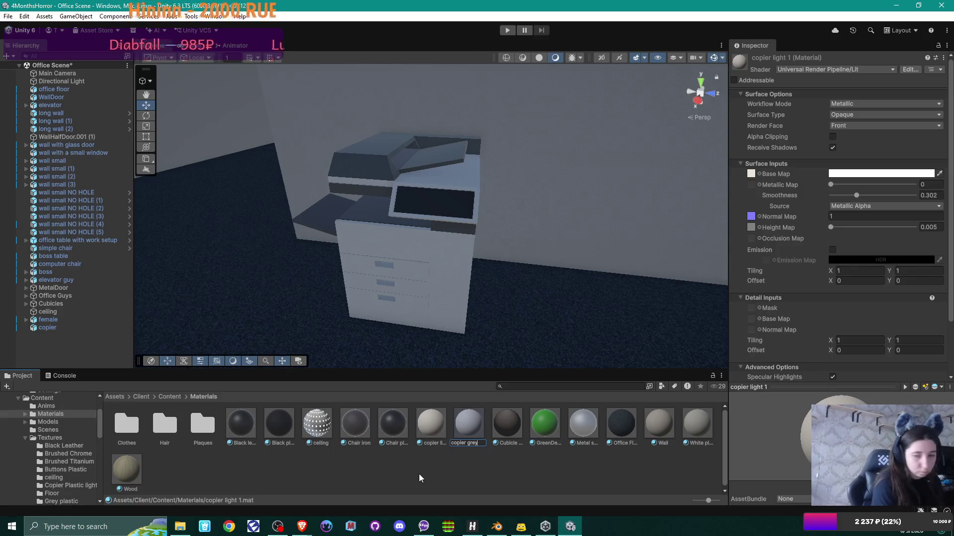
key(Return)
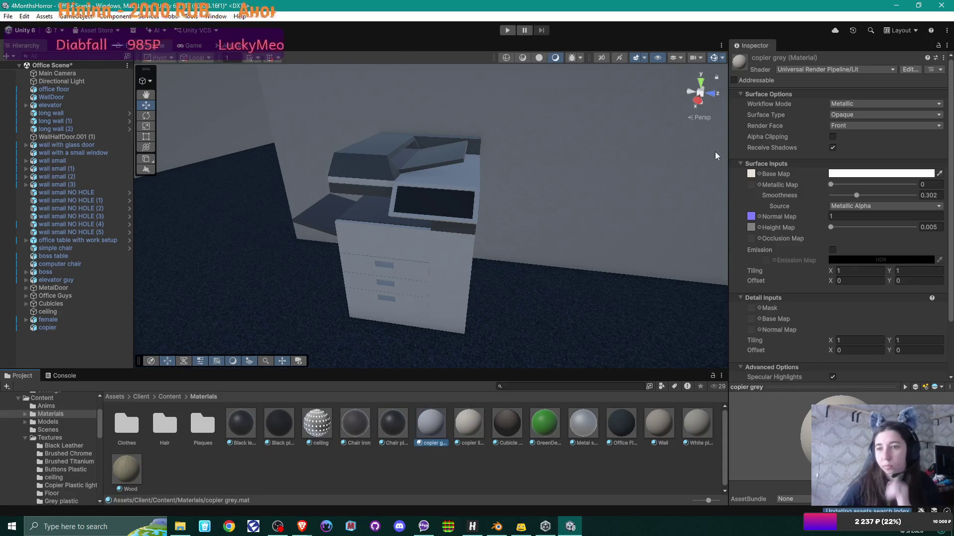
Search copier grey's Base Map picker for 'plas' textures, then check the texture files in File Explorer
click(759, 174)
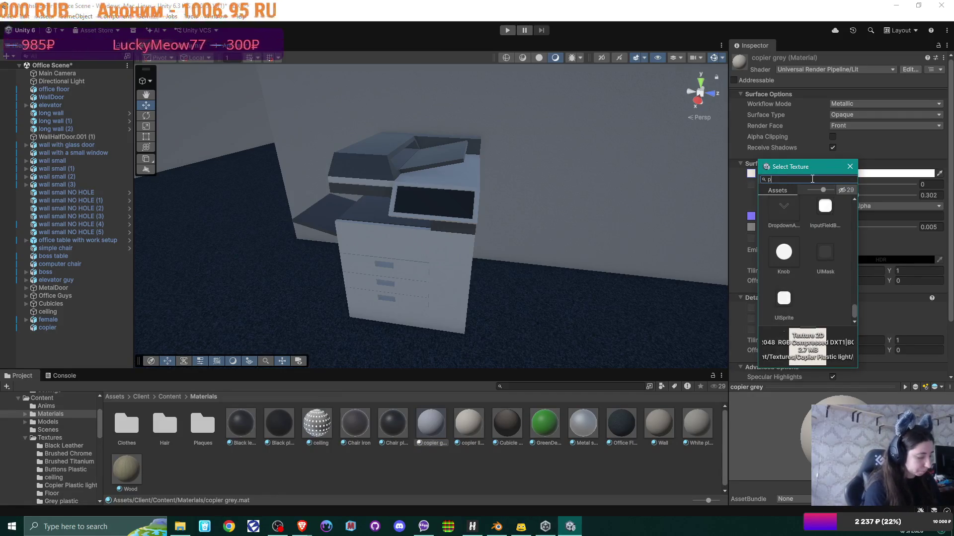
text(las)
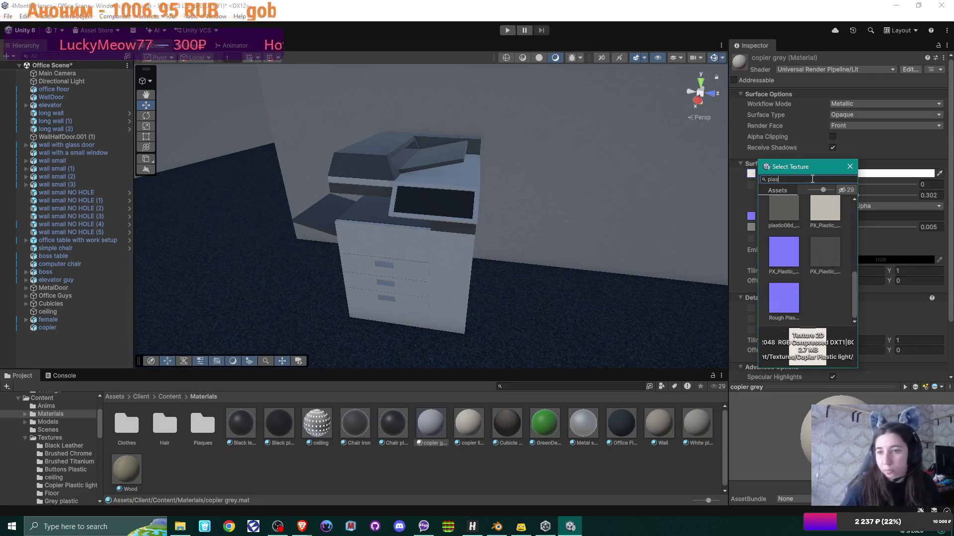
scroll(840, 227, up, 1)
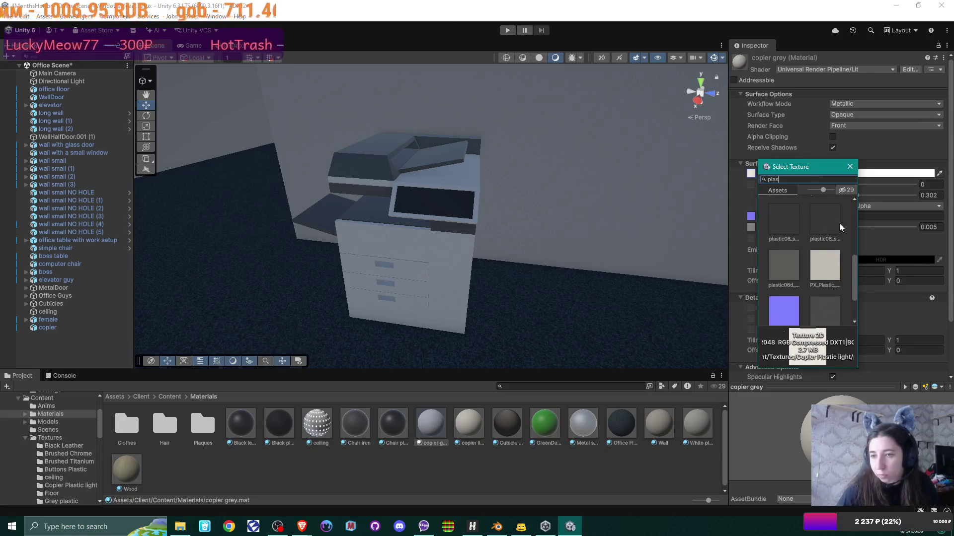
scroll(840, 227, up, 3)
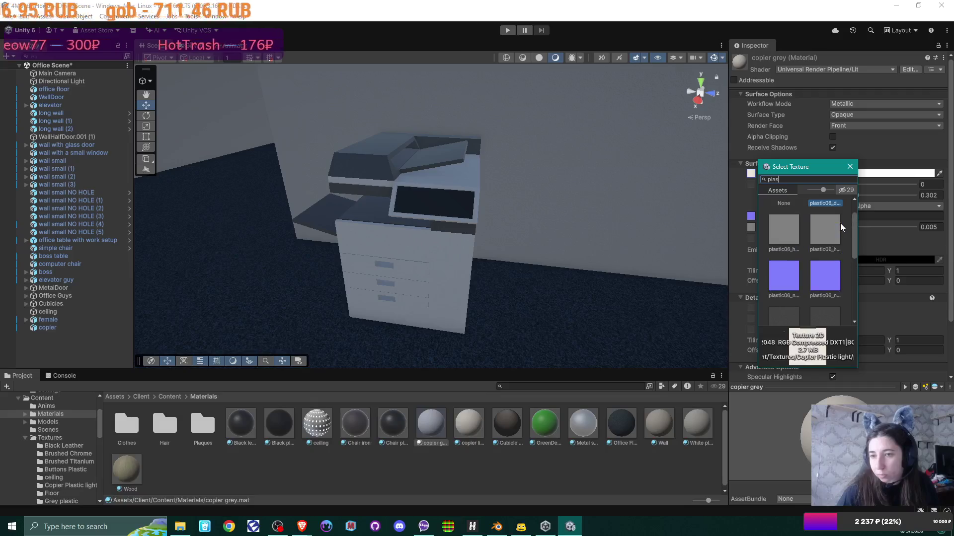
scroll(840, 227, up, 1)
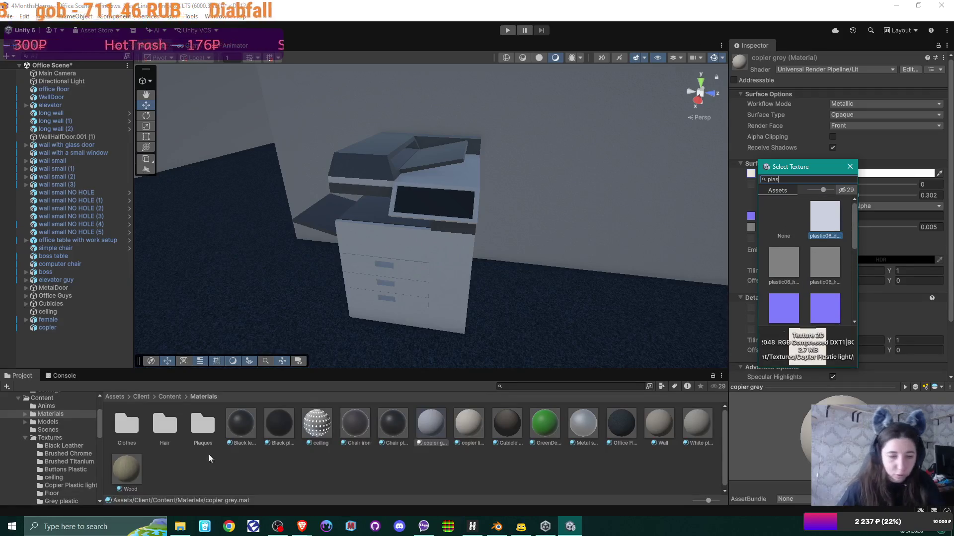
click(184, 530)
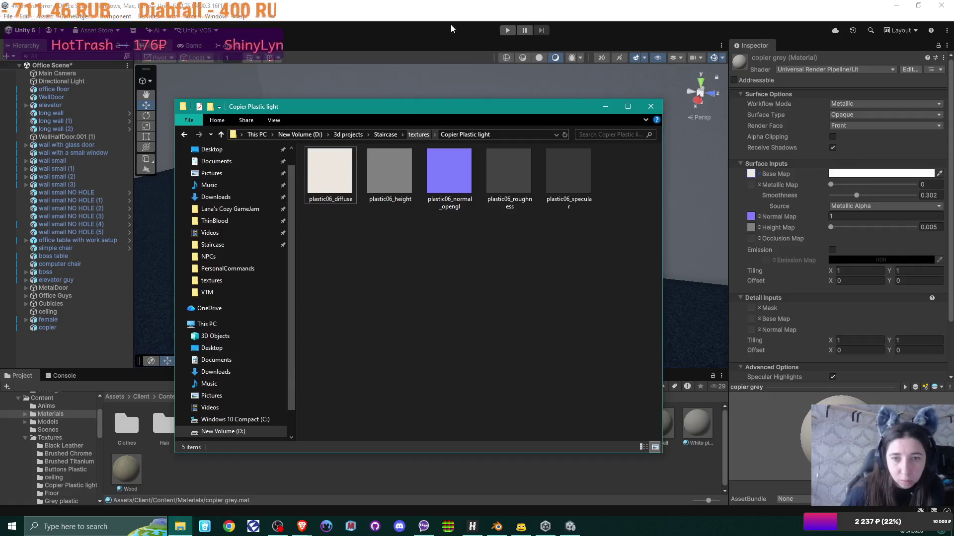
View the five Grey plastic textures in File Explorer, then reopen copier grey's Base Map texture picker
click(421, 138)
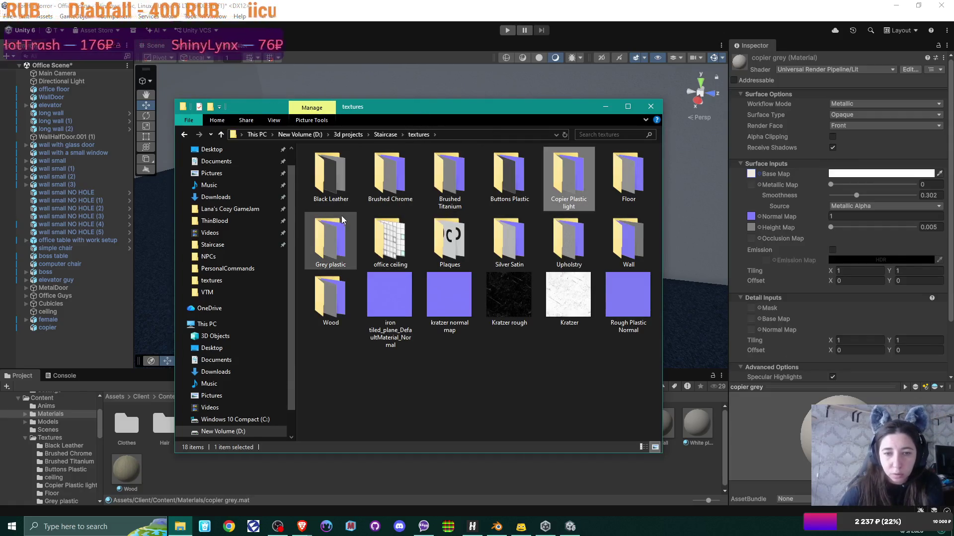
double_click(330, 239)
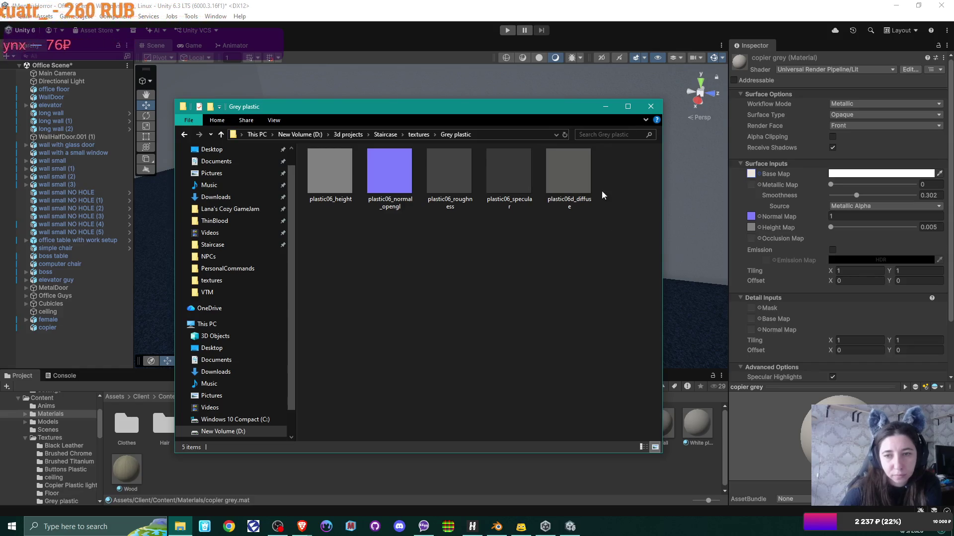
click(759, 174)
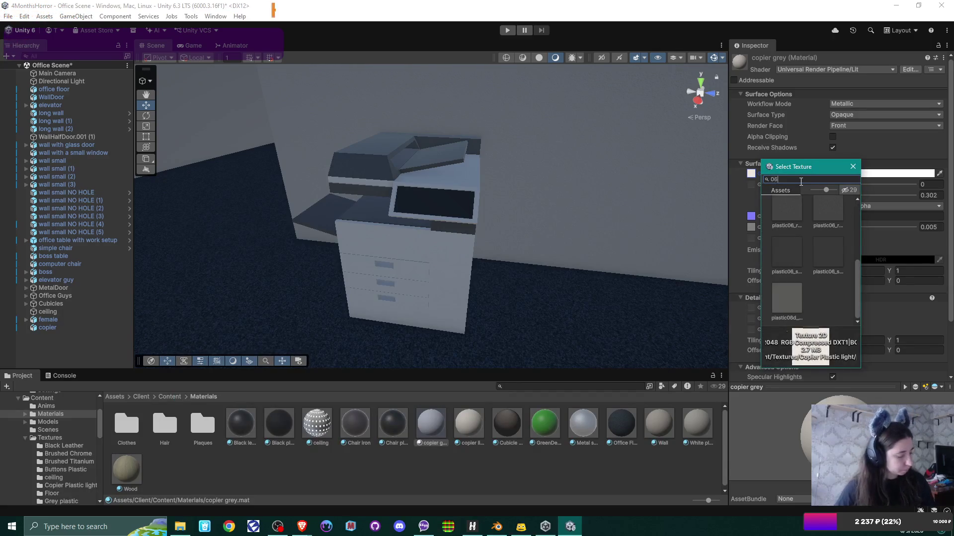
Assign plastic06d as Base Map and plastic06 normal as Normal Map, fixing its normal-map flag
text(d)
double_click(824, 216)
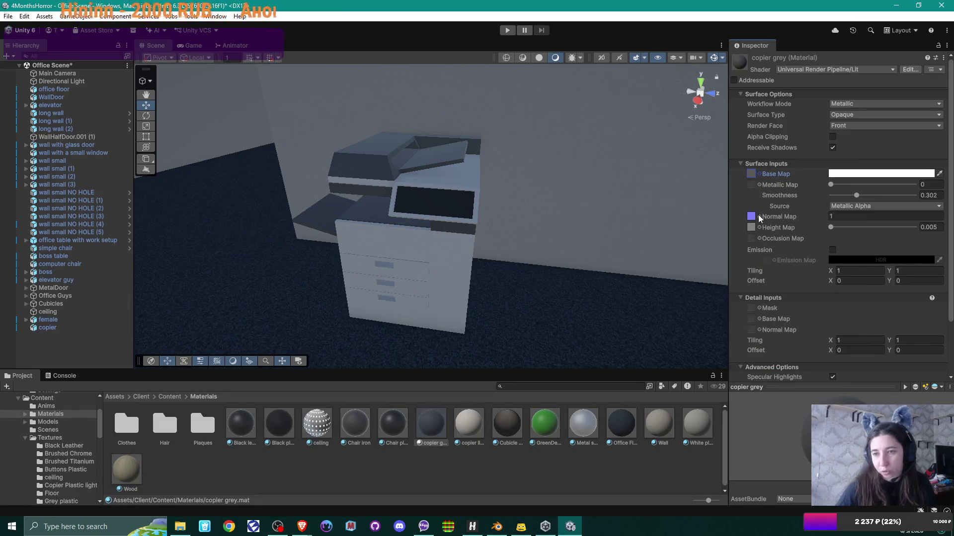
click(759, 227)
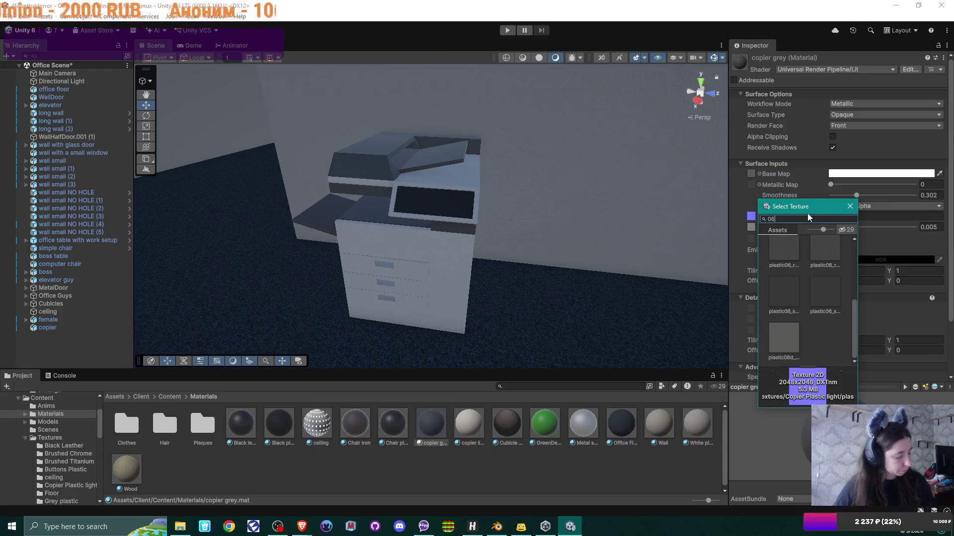
text(d)
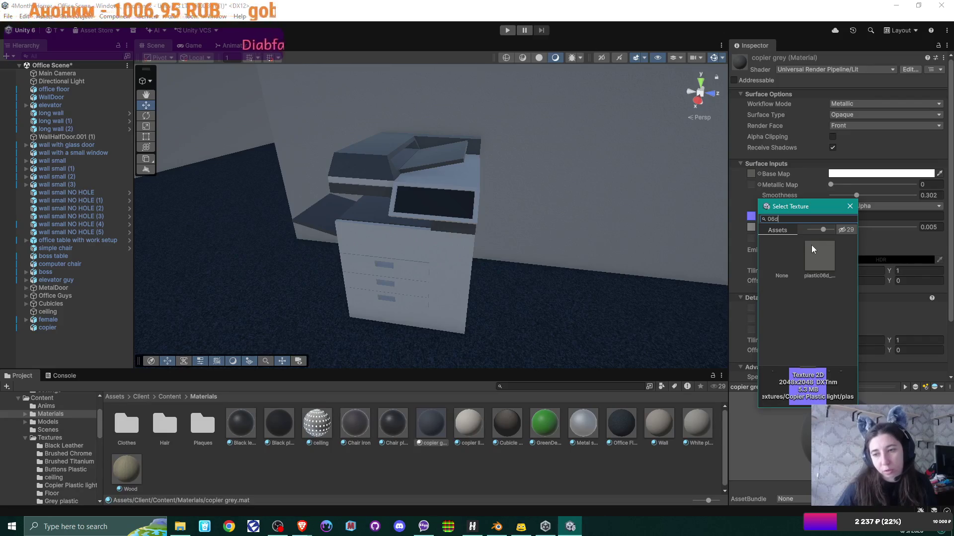
key(BackSpace)
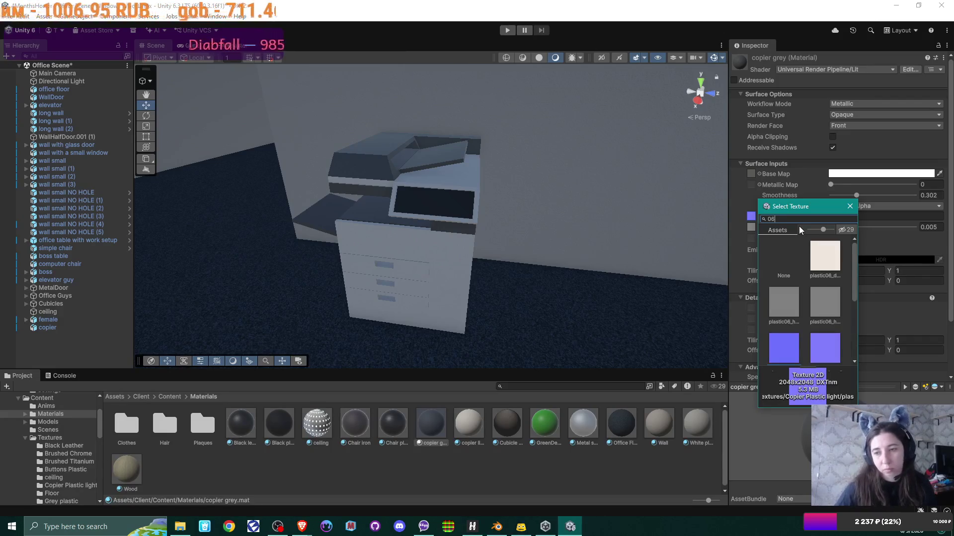
click(824, 351)
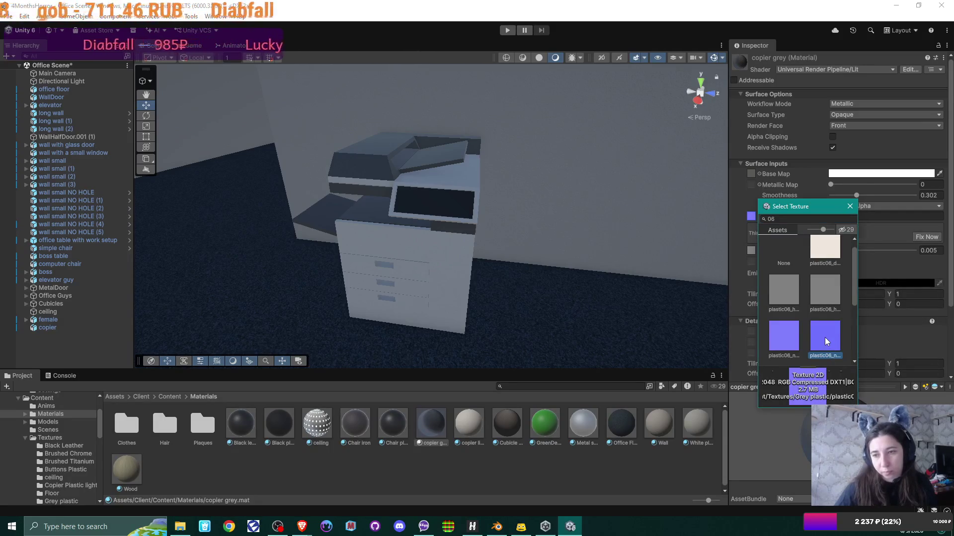
double_click(826, 342)
click(919, 237)
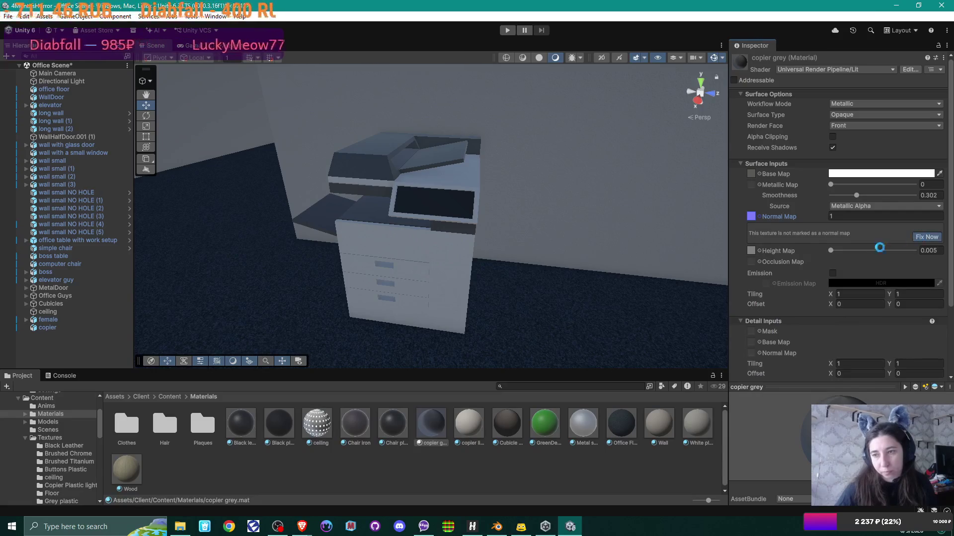
Assign the plastic06 height texture as the copier grey Height Map
click(759, 227)
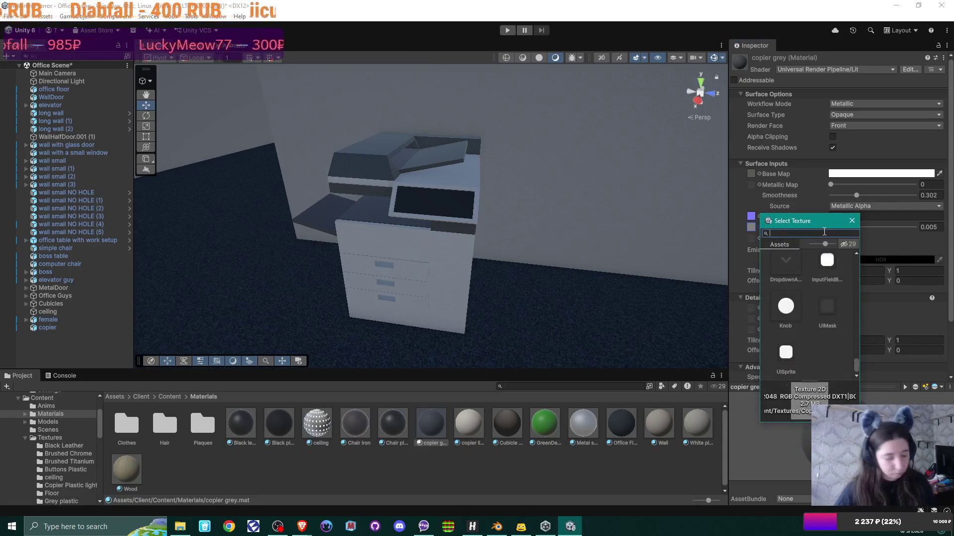
text(06)
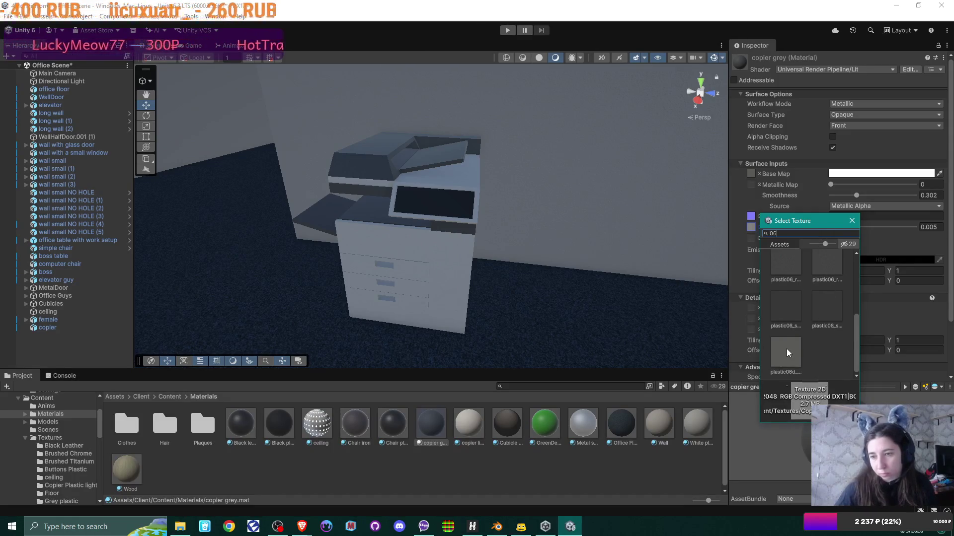
click(786, 349)
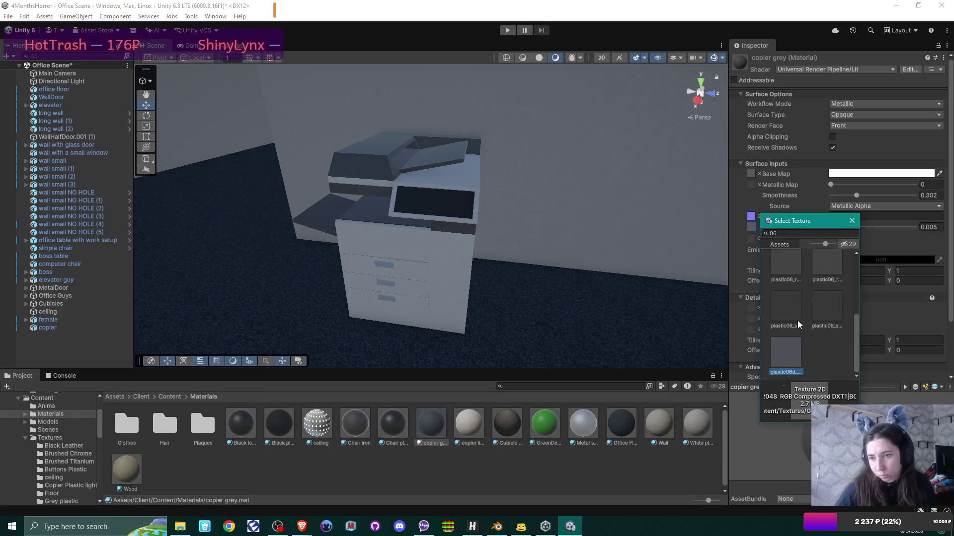
scroll(797, 322, up, 1)
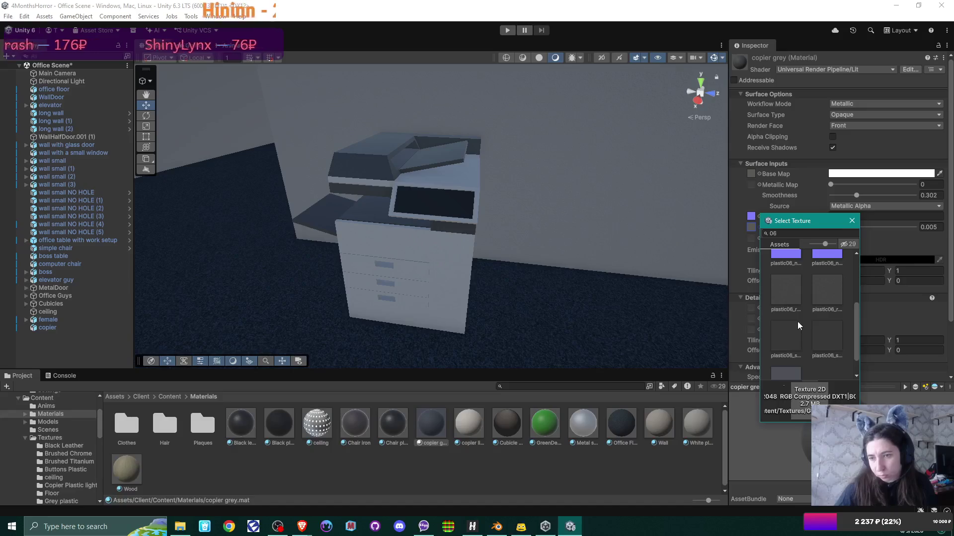
scroll(797, 321, up, 2)
click(822, 285)
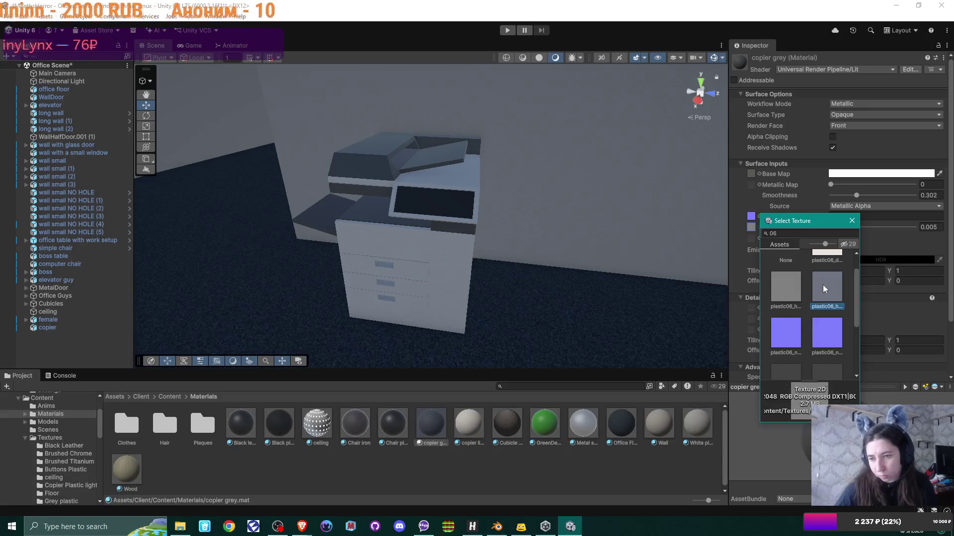
double_click(823, 284)
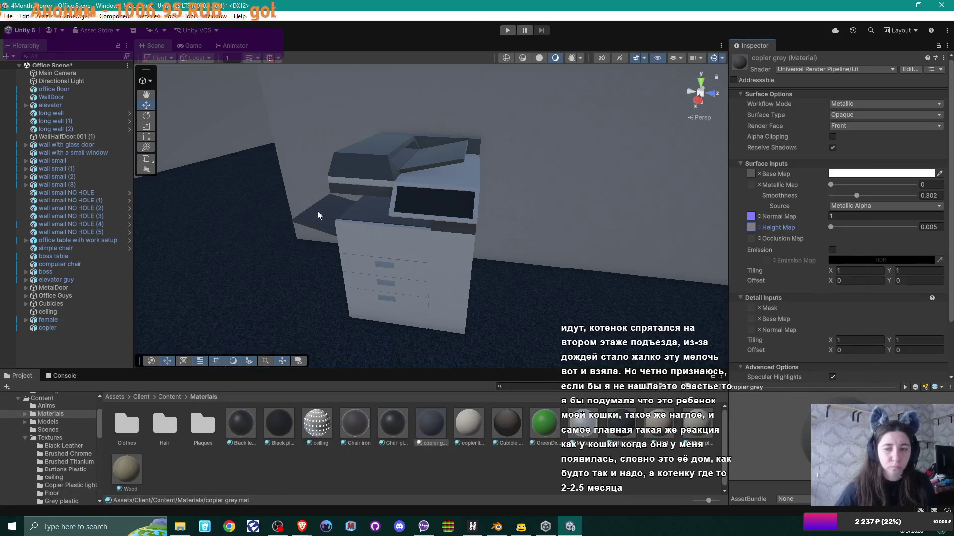
Replace Grey plastic with copier grey in the copier's Element 0 slot and orbit to inspect it
click(406, 212)
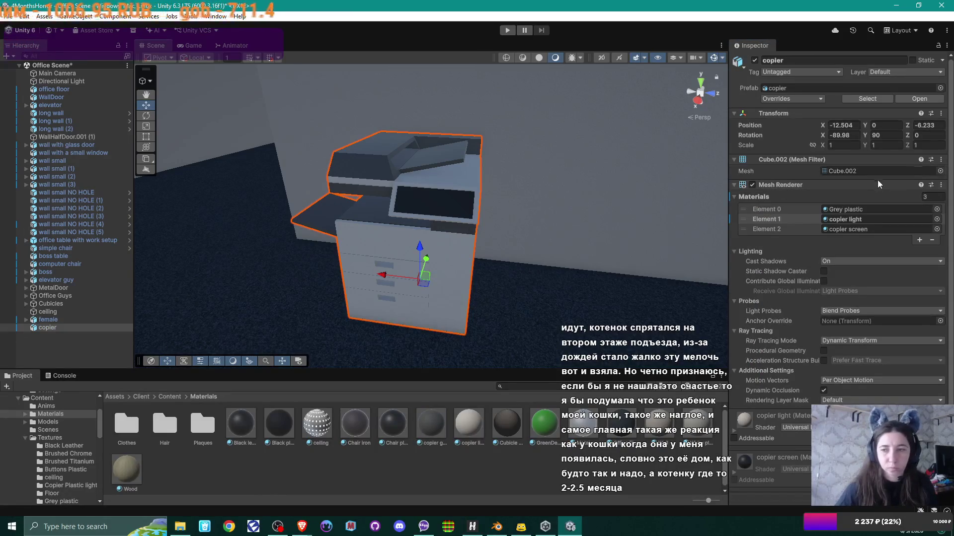
click(937, 209)
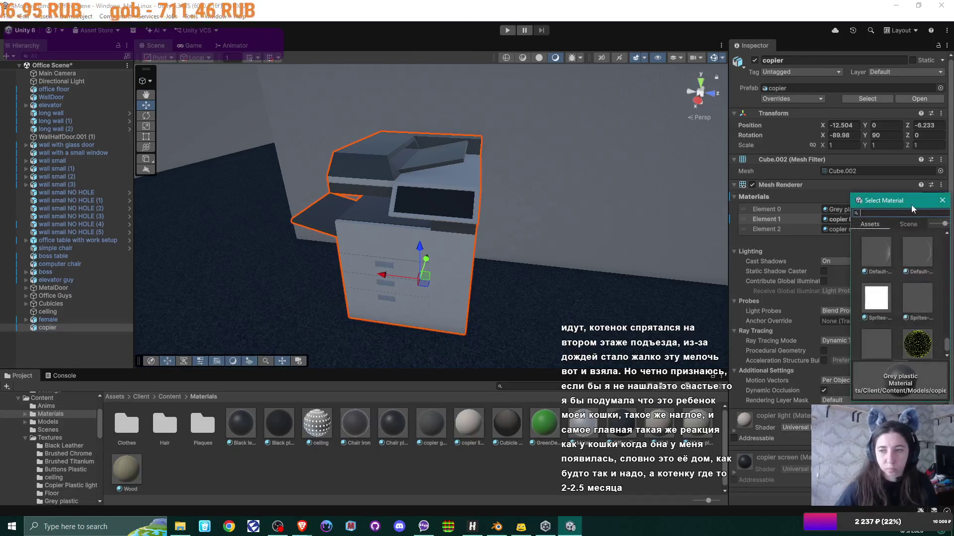
text(copier)
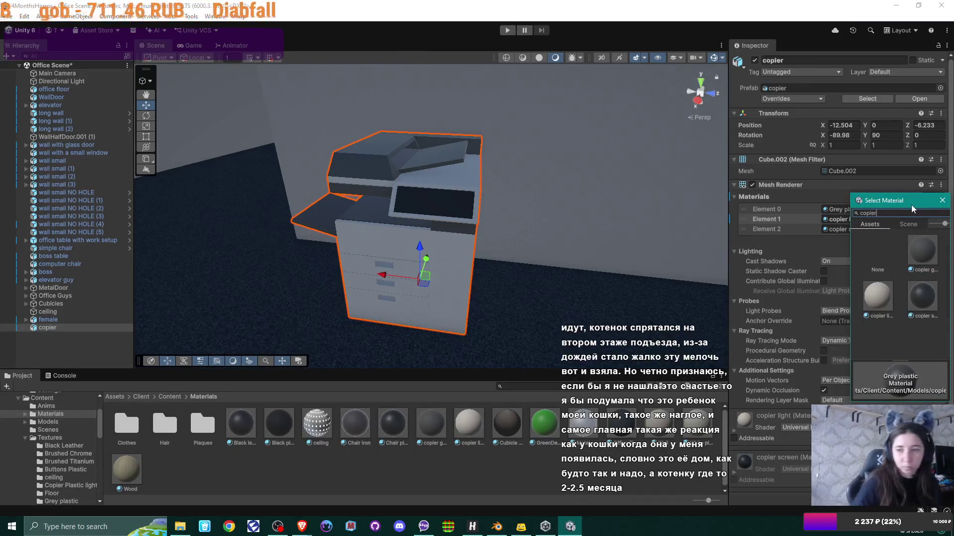
double_click(922, 251)
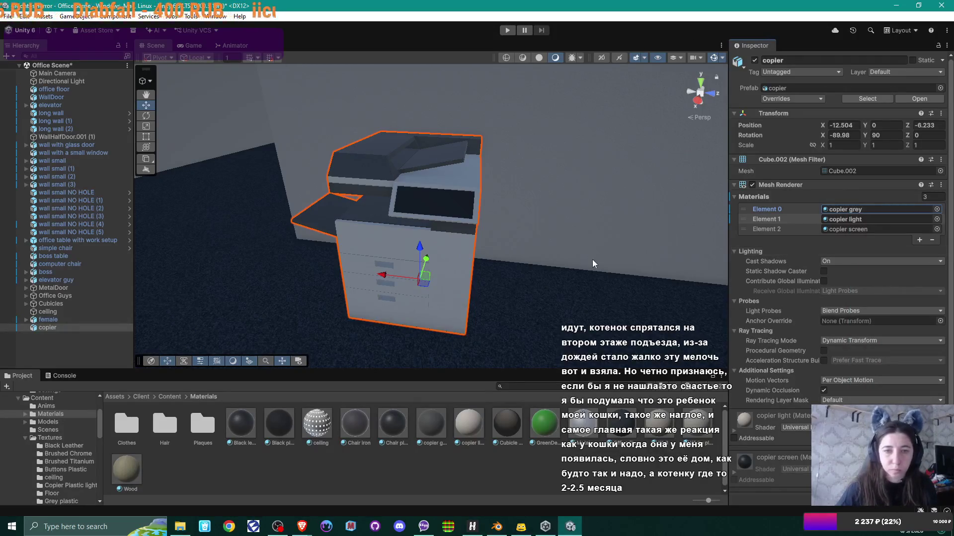
scroll(454, 273, up, 10)
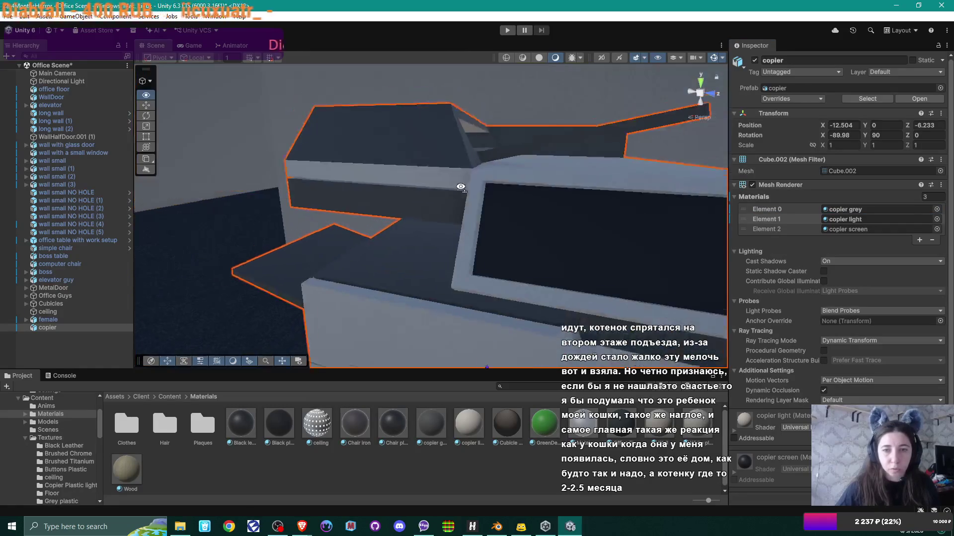
mouse_move(461, 187)
mouse_down()
mouse_move(458, 240)
mouse_move(496, 243)
mouse_move(422, 244)
mouse_move(543, 238)
mouse_up()
scroll(459, 240, down, 6)
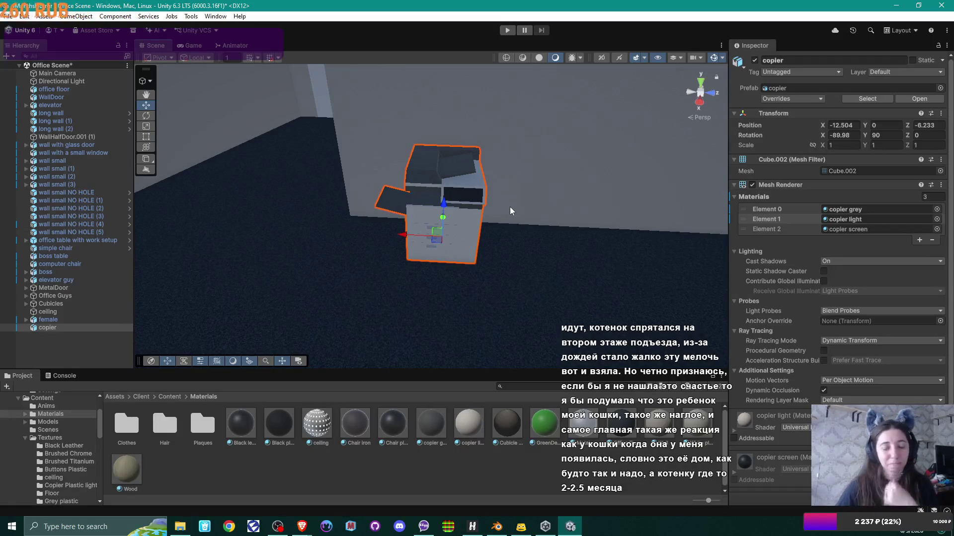
mouse_move(482, 204)
mouse_down()
mouse_move(606, 172)
mouse_move(548, 210)
mouse_move(559, 206)
mouse_move(348, 234)
mouse_move(335, 220)
mouse_move(350, 242)
mouse_up()
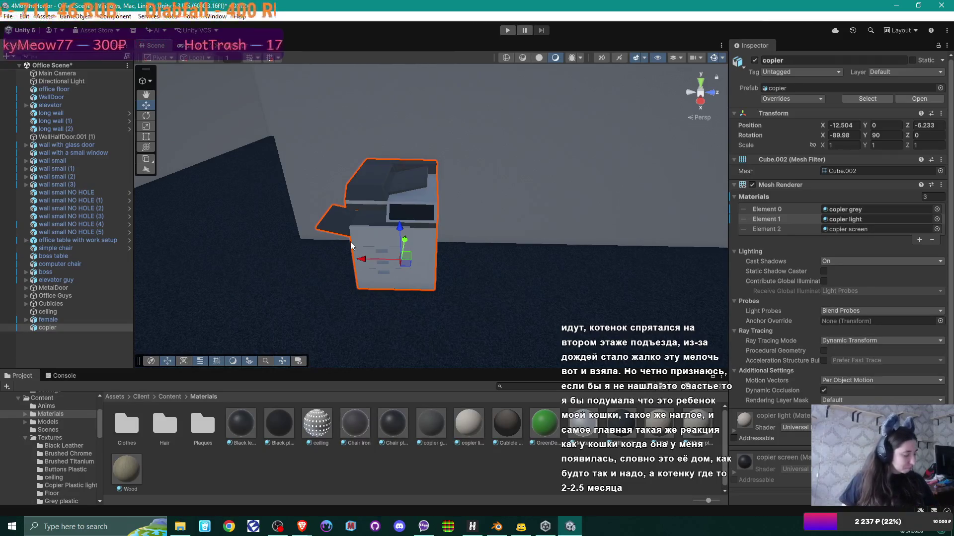
mouse_move(442, 267)
mouse_down()
mouse_move(429, 278)
mouse_move(436, 300)
mouse_move(498, 270)
mouse_move(441, 301)
mouse_up()
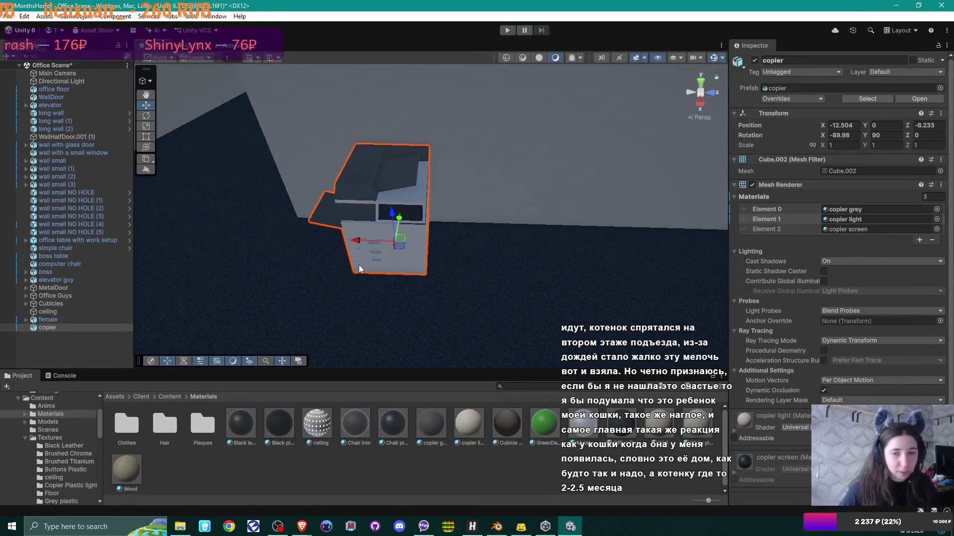
Duplicate the copier and slide copier (1) beside the original, to Z -4.324
key(ctrl+d)
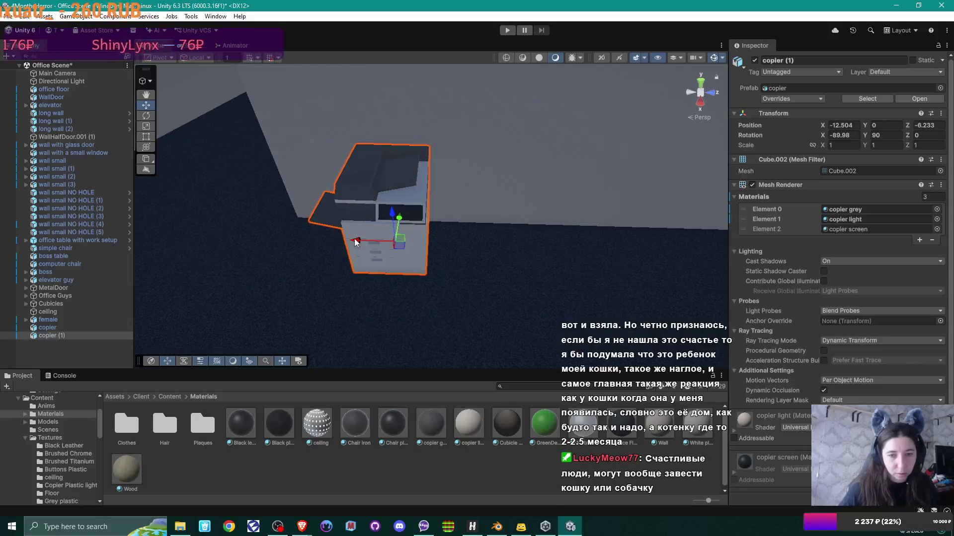
mouse_move(353, 239)
mouse_down()
mouse_move(512, 243)
mouse_move(655, 228)
mouse_move(628, 214)
mouse_move(390, 233)
mouse_up()
click(389, 233)
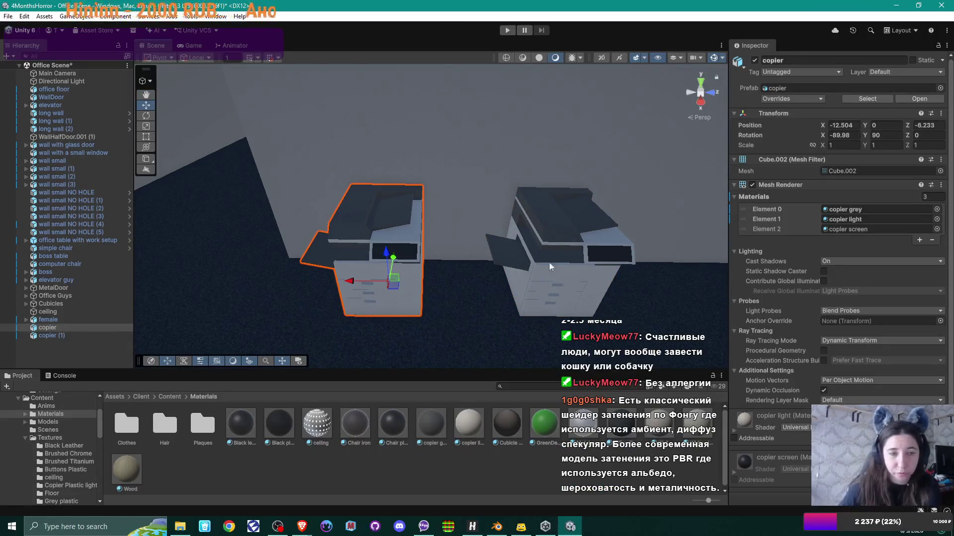
scroll(779, 279, down, 3)
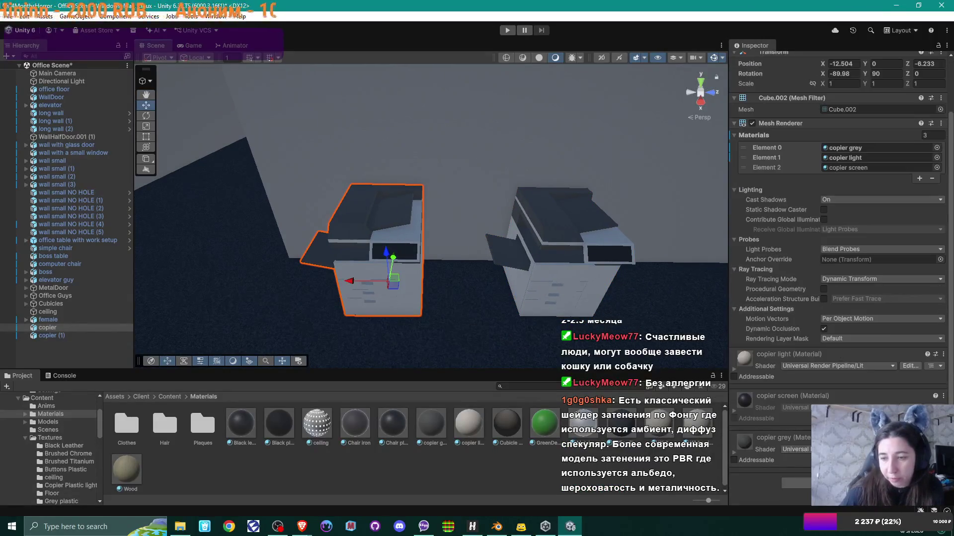
Add a Box Collider component to the original copier and to copier (1)
click(837, 367)
text(anim)
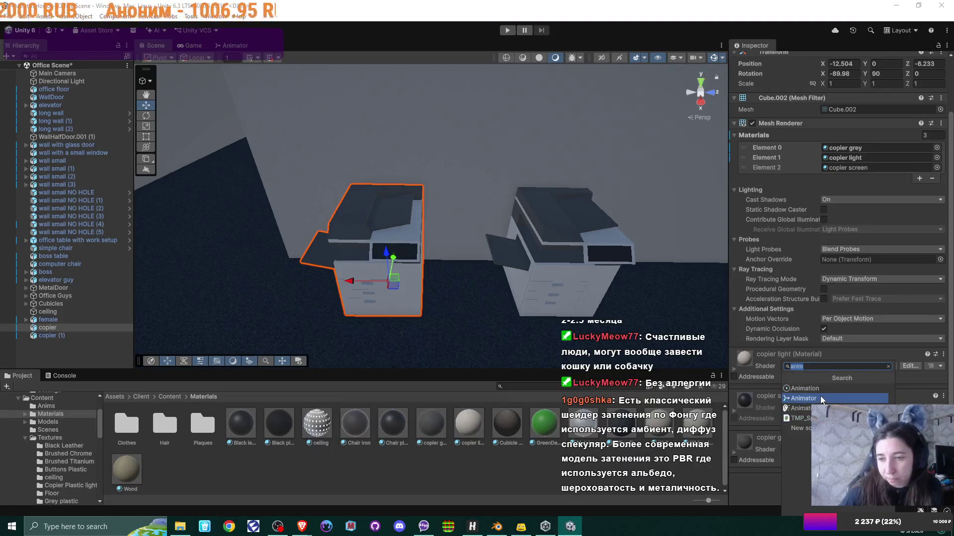
key(BackSpace)
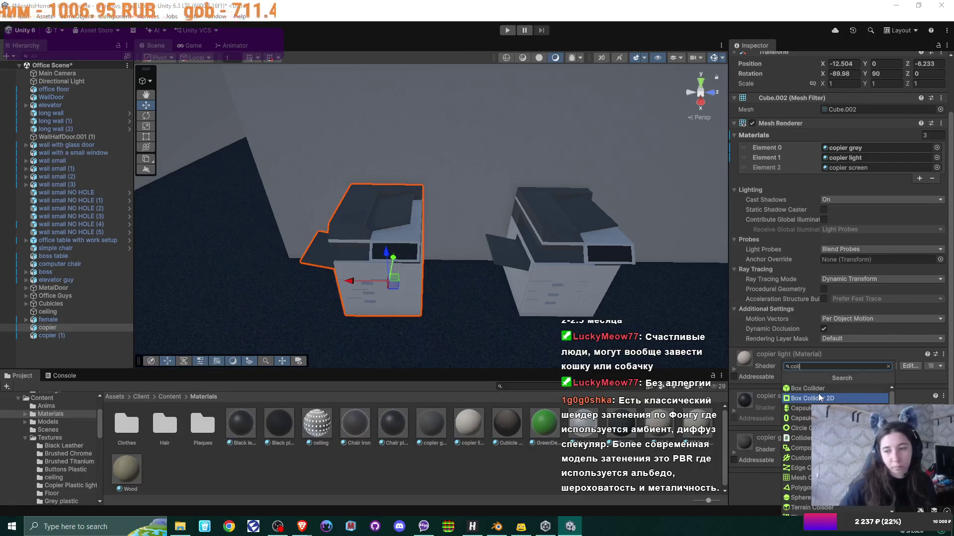
text(coll)
click(809, 388)
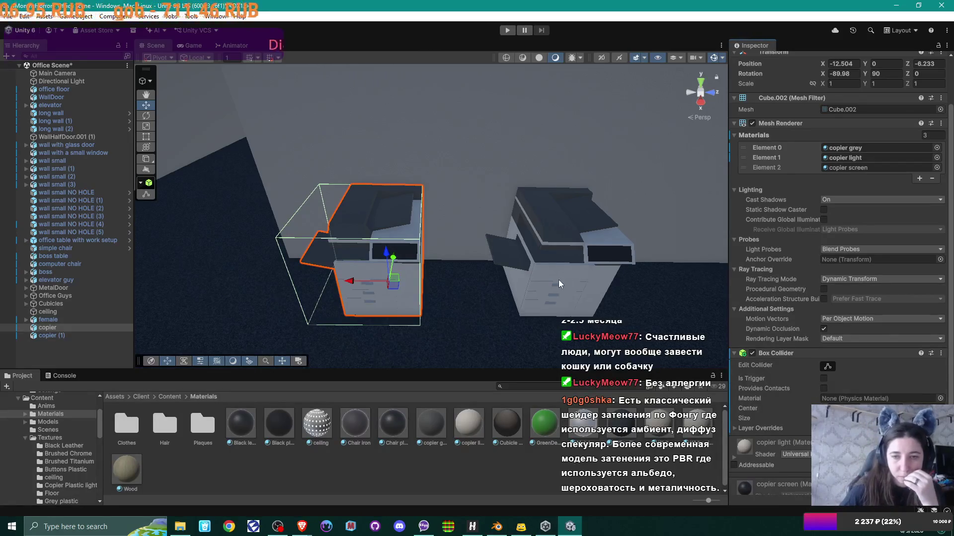
click(550, 257)
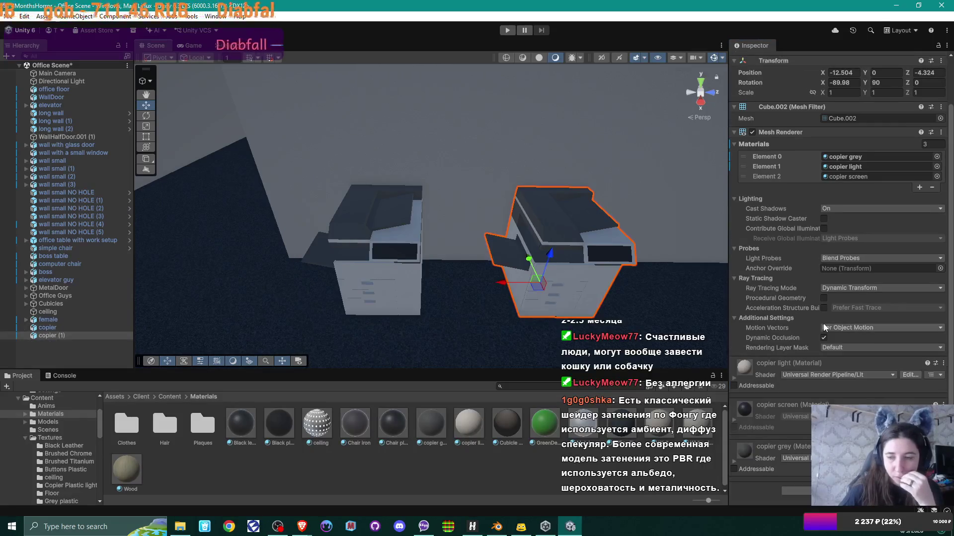
click(796, 484)
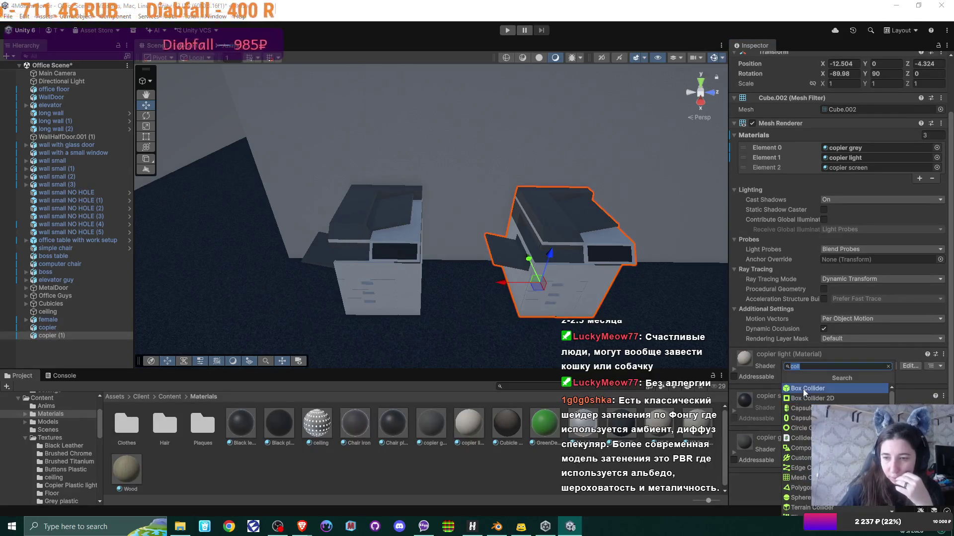
click(803, 389)
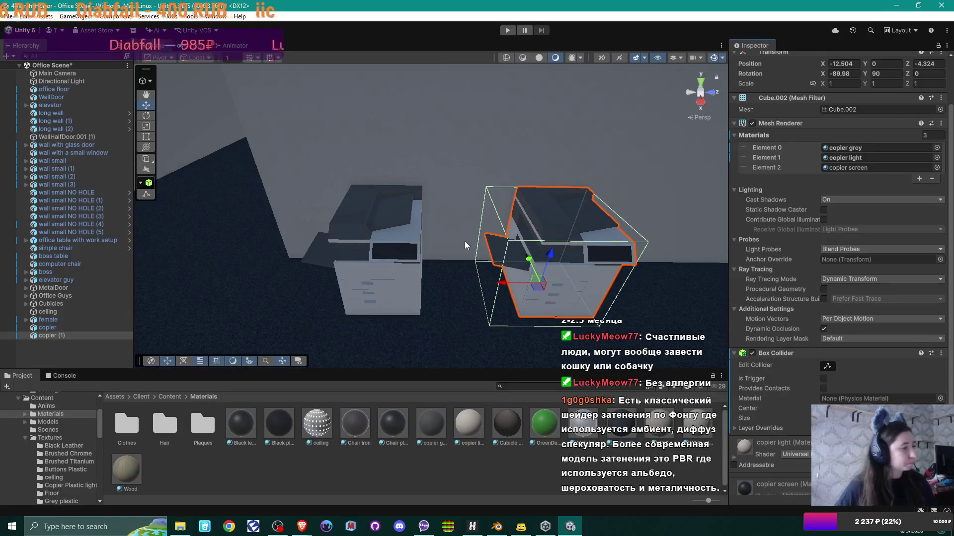
mouse_move(464, 243)
mouse_down()
mouse_move(505, 253)
mouse_move(447, 256)
mouse_up()
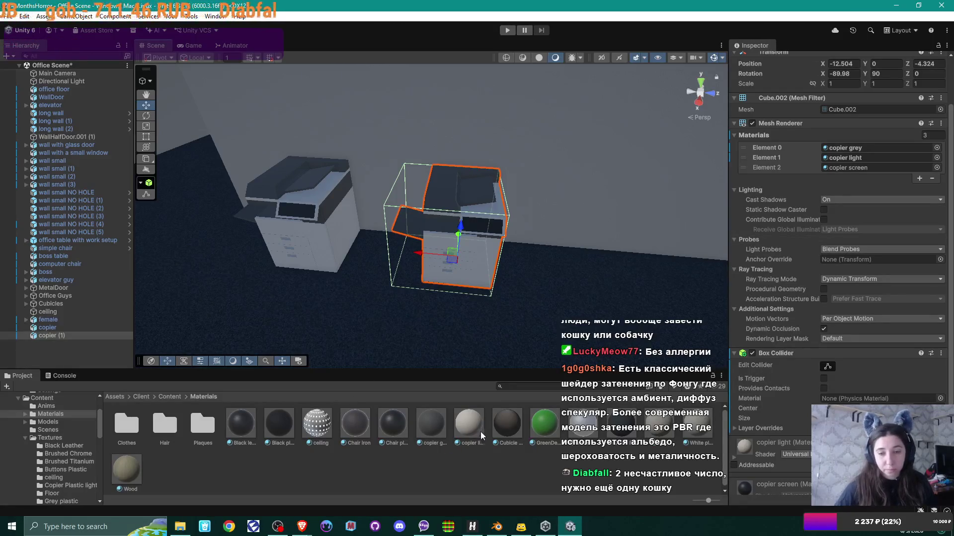
click(468, 424)
scroll(818, 219, up, 3)
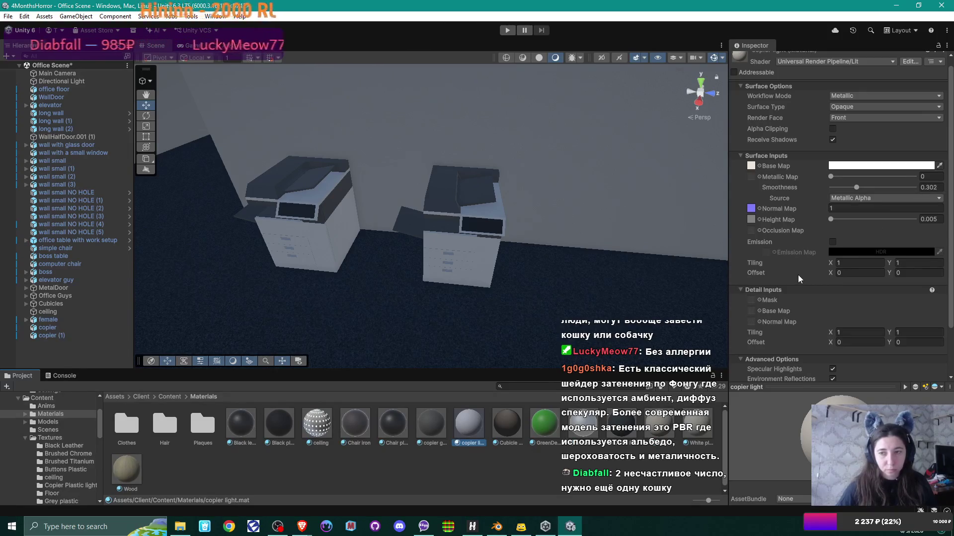
click(443, 470)
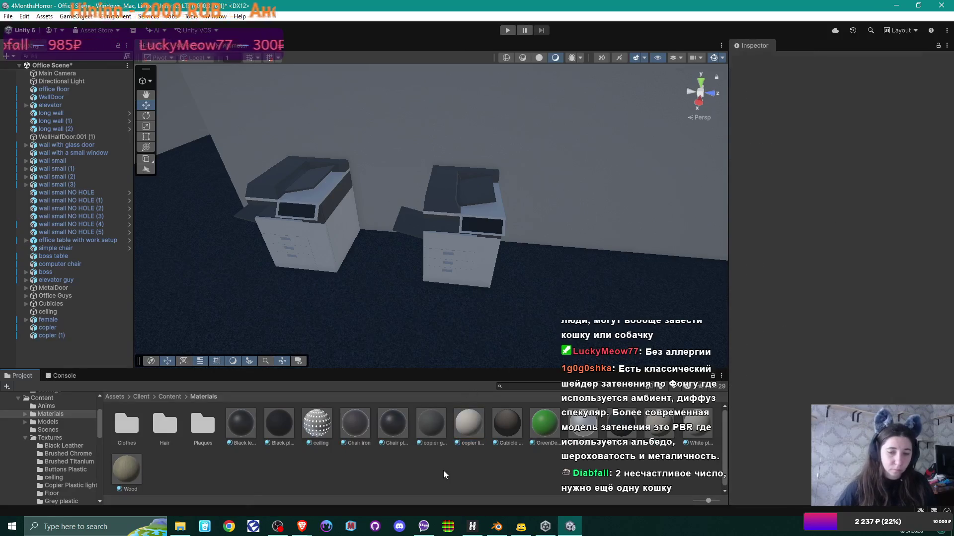
mouse_move(388, 245)
mouse_down()
mouse_move(348, 241)
mouse_move(426, 249)
mouse_move(420, 238)
mouse_move(429, 249)
mouse_up()
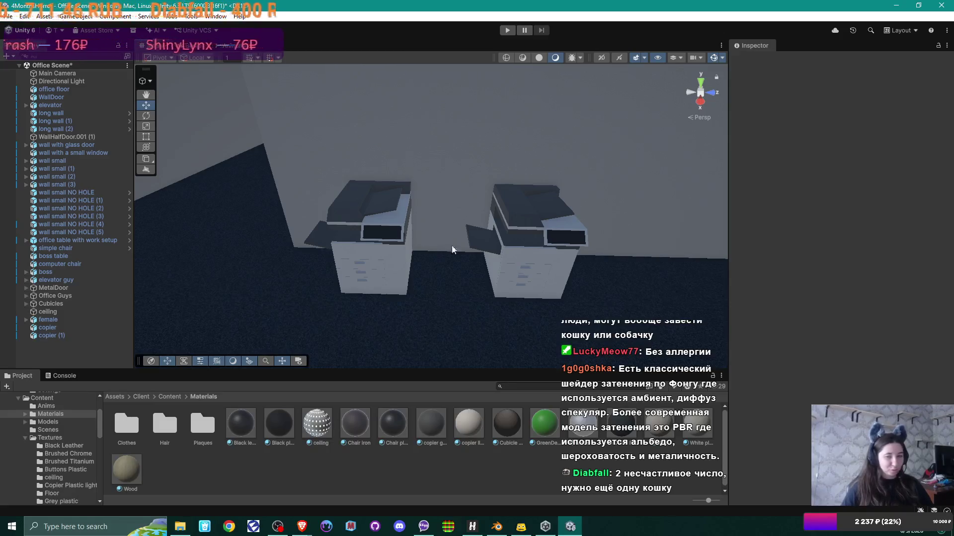
mouse_move(454, 230)
mouse_down()
mouse_move(587, 213)
mouse_move(499, 226)
mouse_move(509, 226)
mouse_move(485, 245)
mouse_up()
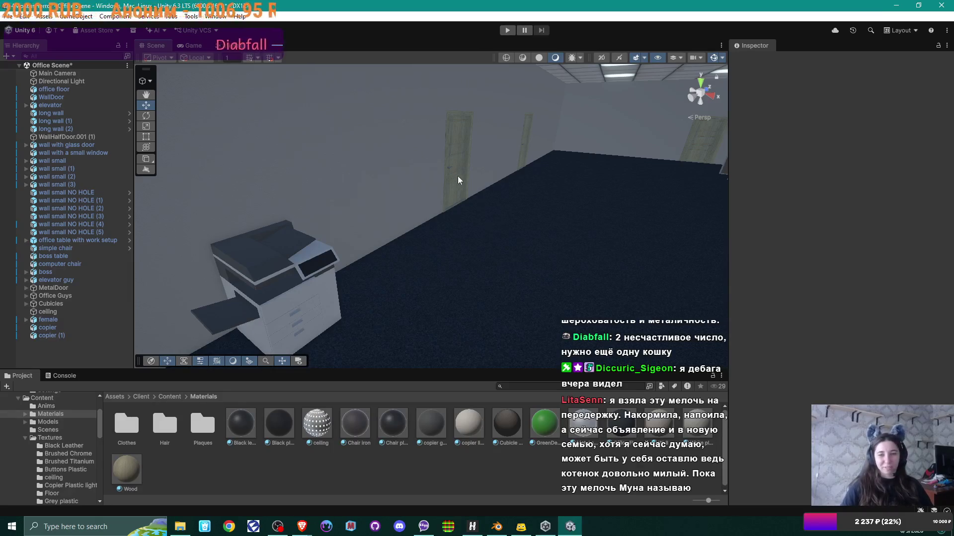
mouse_move(458, 176)
mouse_down()
mouse_move(507, 228)
mouse_move(577, 216)
mouse_move(420, 228)
mouse_move(566, 234)
mouse_move(493, 219)
mouse_move(299, 249)
mouse_move(536, 240)
mouse_up()
scroll(520, 297, up, 2)
mouse_move(521, 297)
mouse_down()
mouse_move(493, 322)
mouse_move(472, 300)
mouse_move(483, 260)
mouse_move(560, 266)
mouse_move(400, 245)
mouse_move(564, 238)
mouse_move(472, 245)
mouse_move(480, 221)
mouse_up()
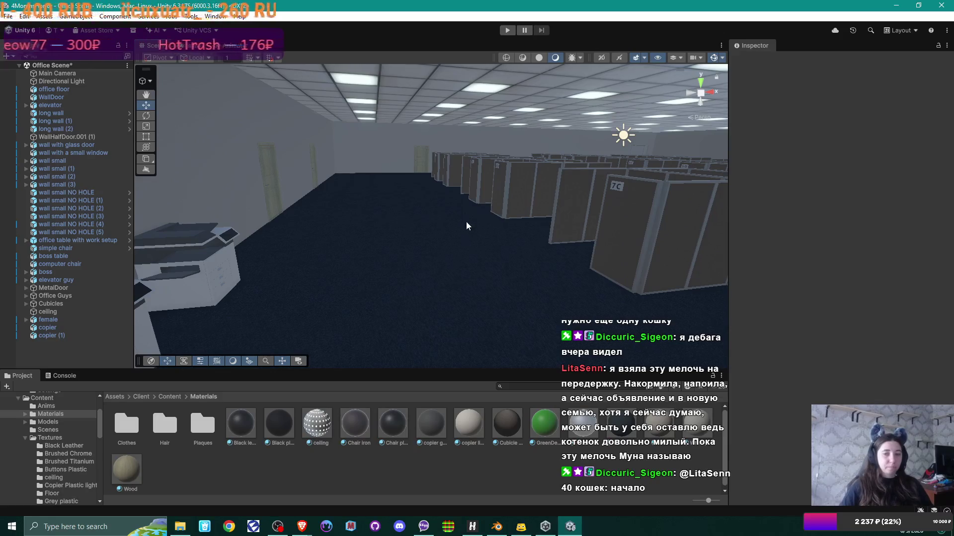
drag(466, 222, 461, 202)
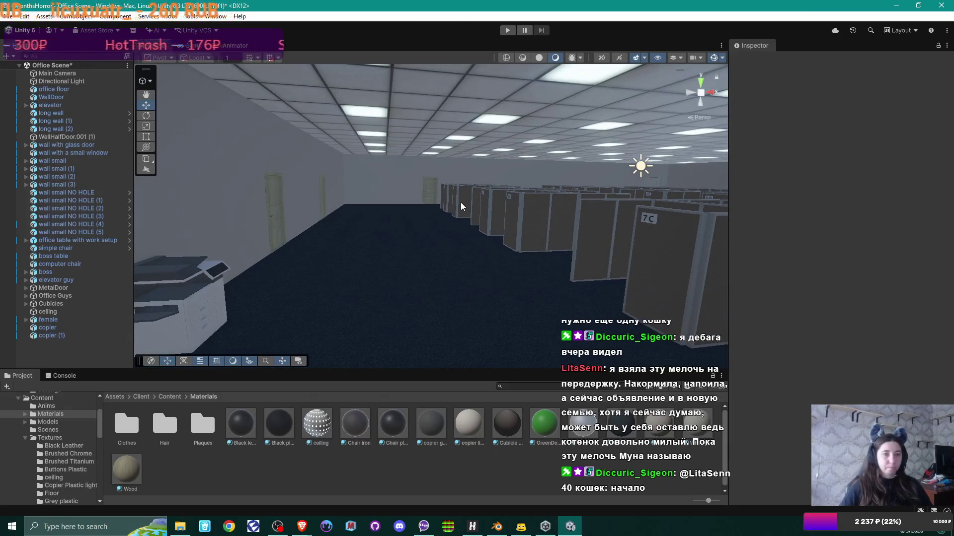
mouse_move(400, 267)
mouse_down()
mouse_move(560, 231)
mouse_move(533, 280)
mouse_move(541, 259)
mouse_up()
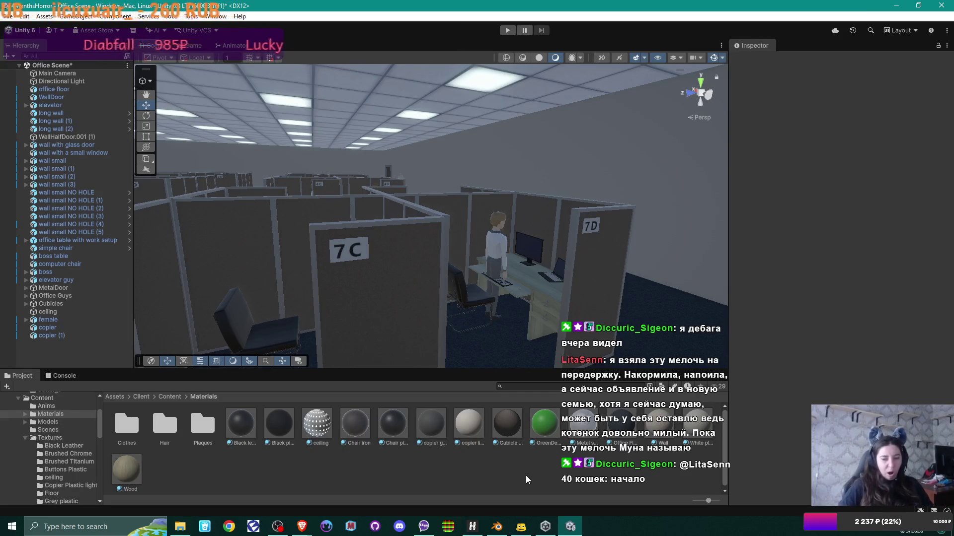
In Blender, unhide all the hidden walls and cubicles around the copier
click(496, 526)
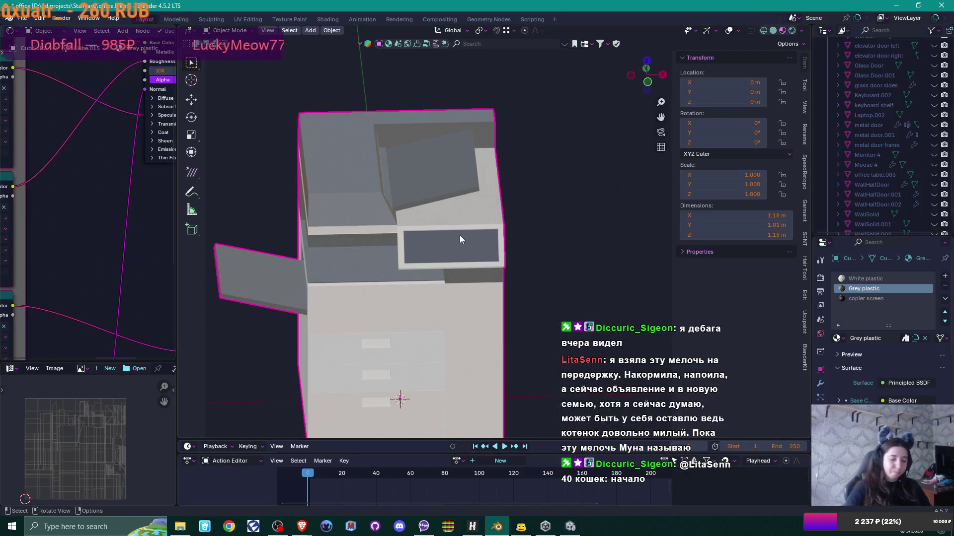
key(KP_Decimal)
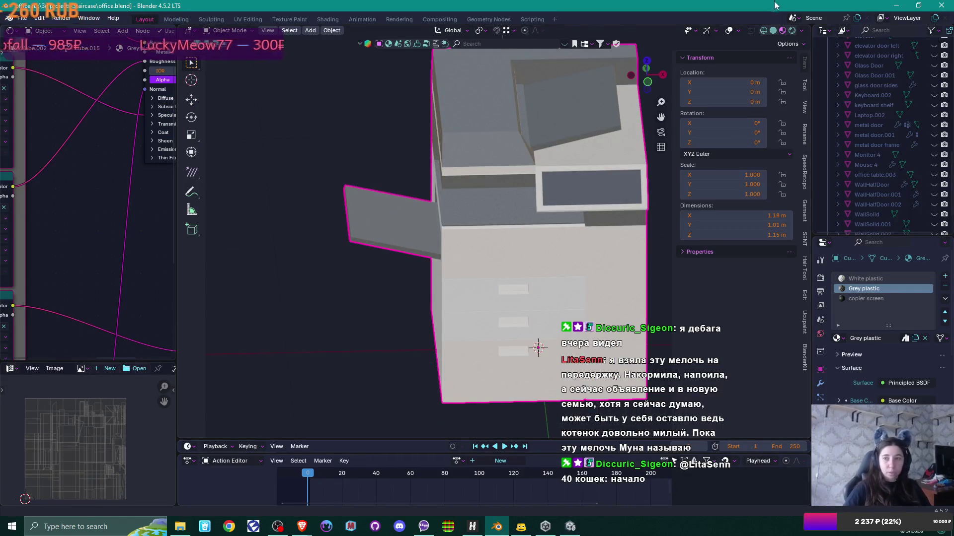
scroll(403, 169, down, 5)
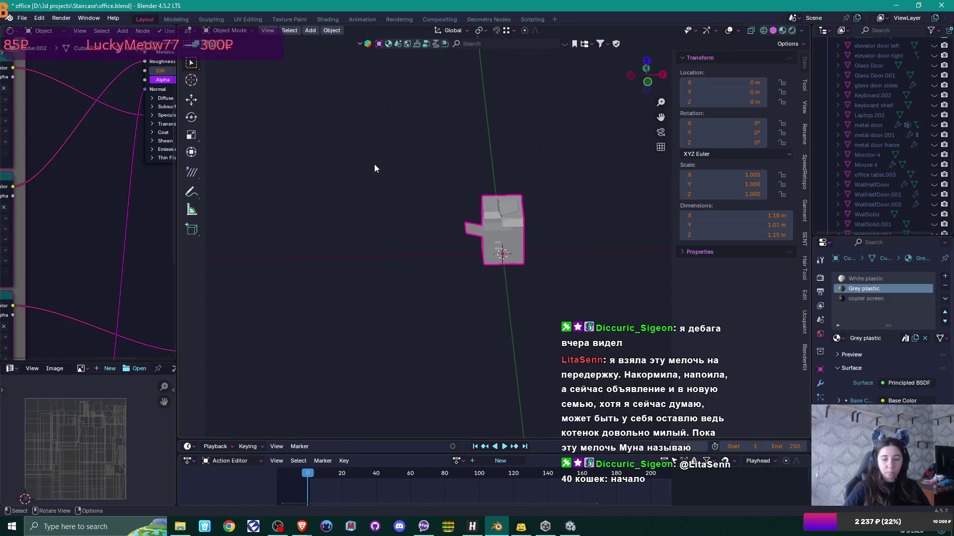
key(KP_Decimal)
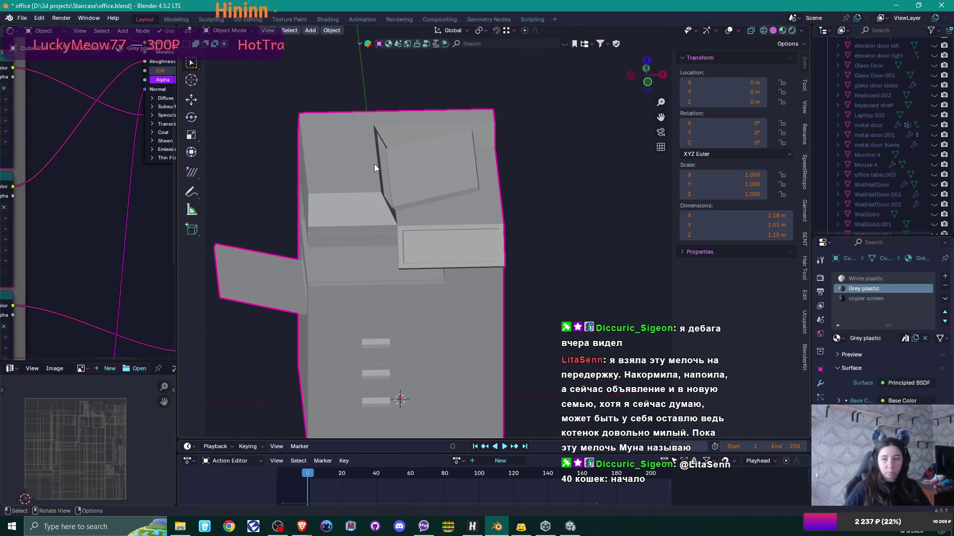
key(alt+h)
scroll(375, 164, down, 6)
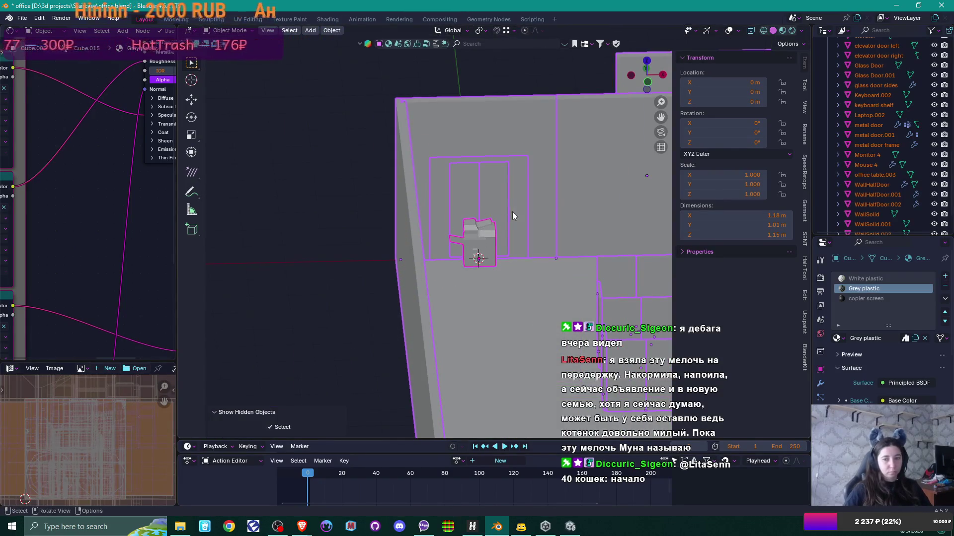
drag(512, 212, 554, 238)
scroll(554, 239, up, 3)
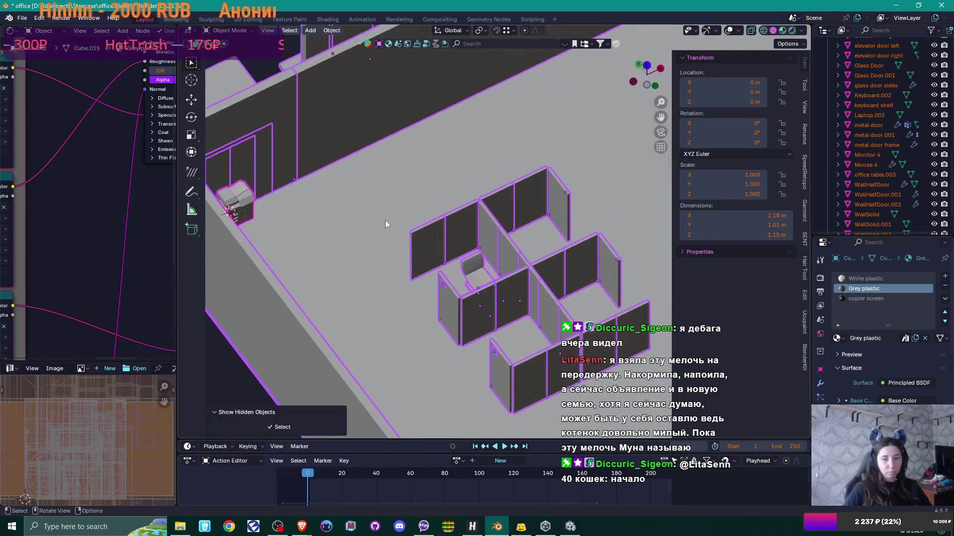
Rename the copier object to 'copier'
click(252, 204)
key(F2)
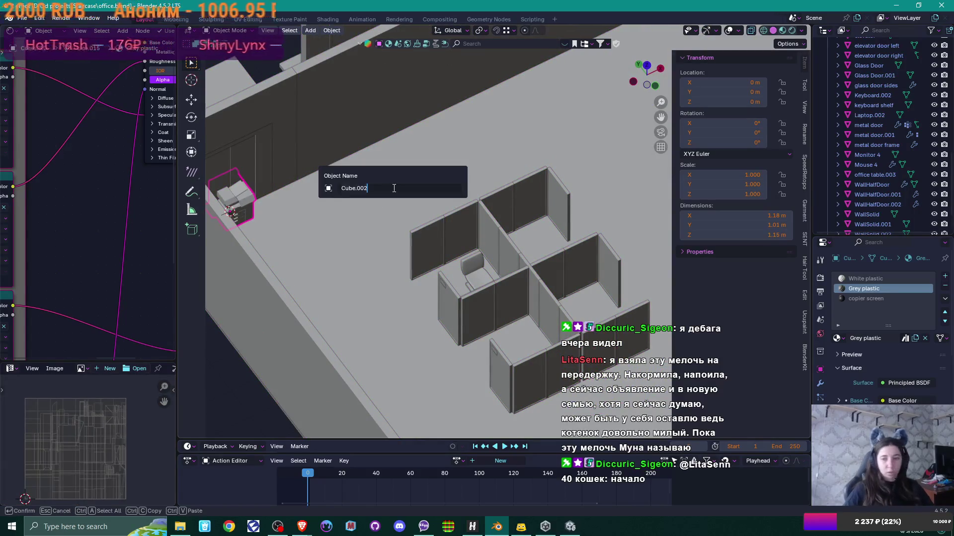
text(copier)
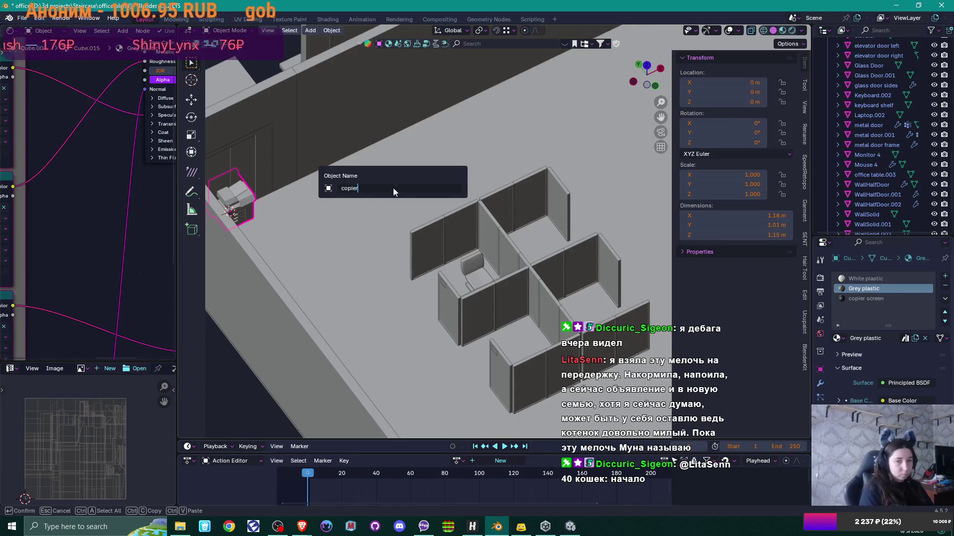
key(Return)
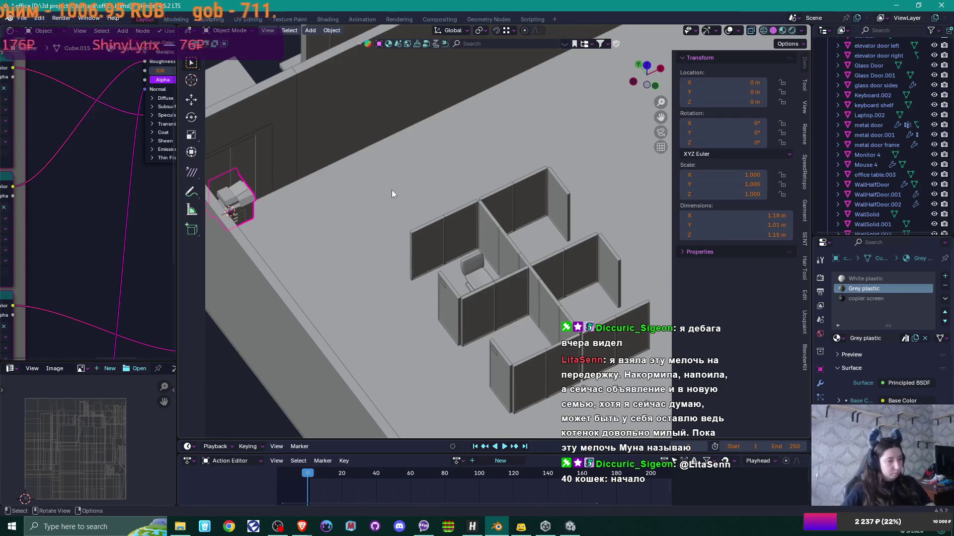
right_click(378, 223)
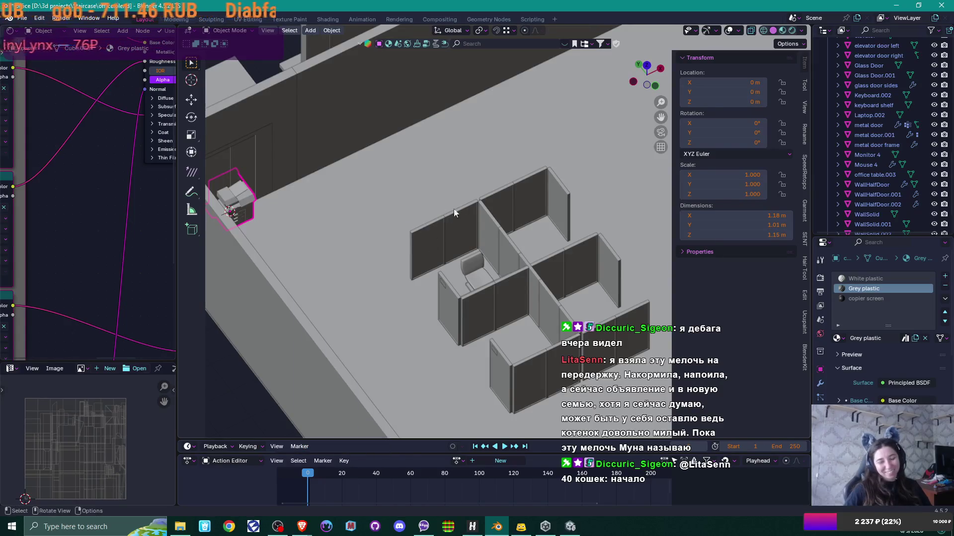
mouse_move(454, 212)
mouse_down()
mouse_move(487, 220)
mouse_move(511, 164)
mouse_move(432, 240)
mouse_move(381, 211)
mouse_move(501, 257)
mouse_move(485, 238)
mouse_move(386, 203)
mouse_move(377, 214)
mouse_move(442, 262)
mouse_move(423, 252)
mouse_move(592, 288)
mouse_move(458, 195)
mouse_move(451, 224)
mouse_move(471, 199)
mouse_up()
Select the monitor's screen face in Edit Mode and unwrap it with Smart UV Project
click(458, 196)
key(Tab)
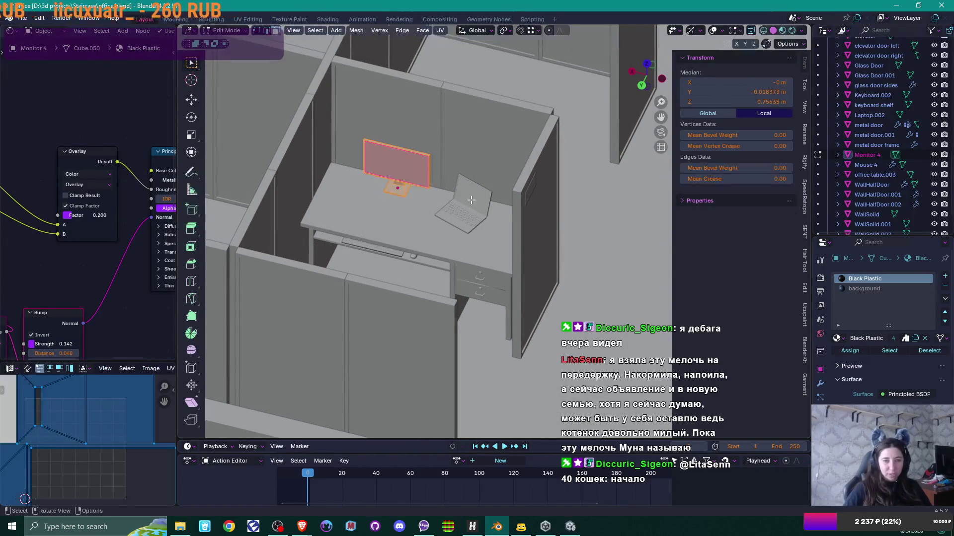
click(406, 172)
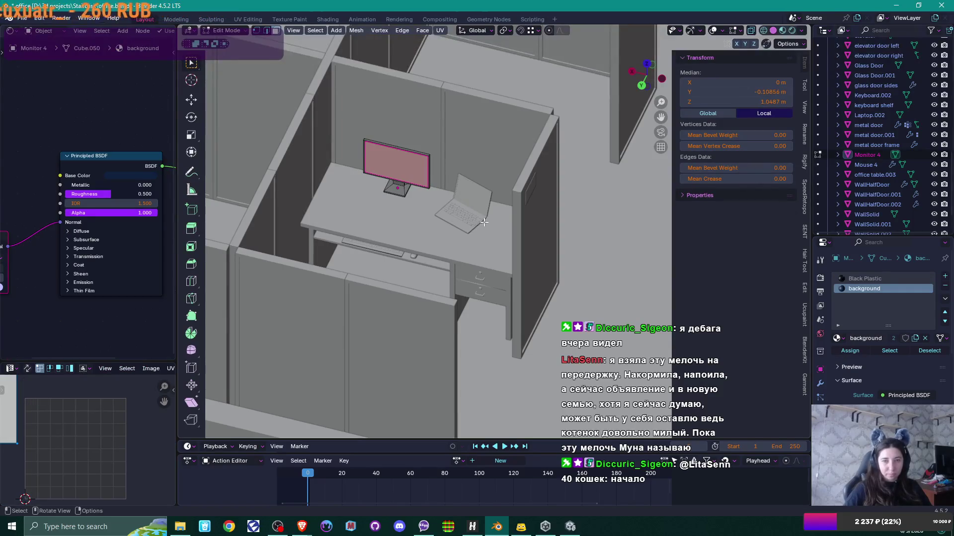
scroll(124, 426, down, 4)
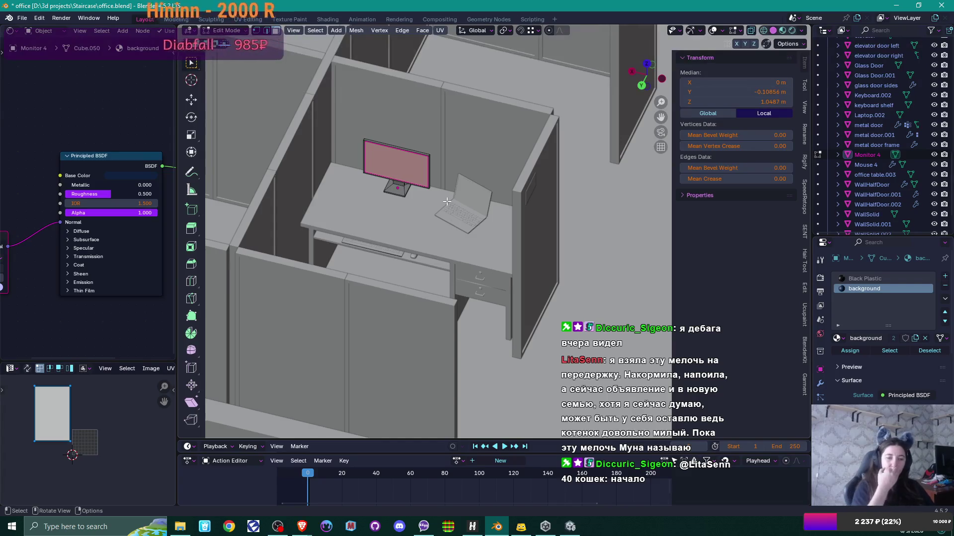
scroll(446, 201, up, 3)
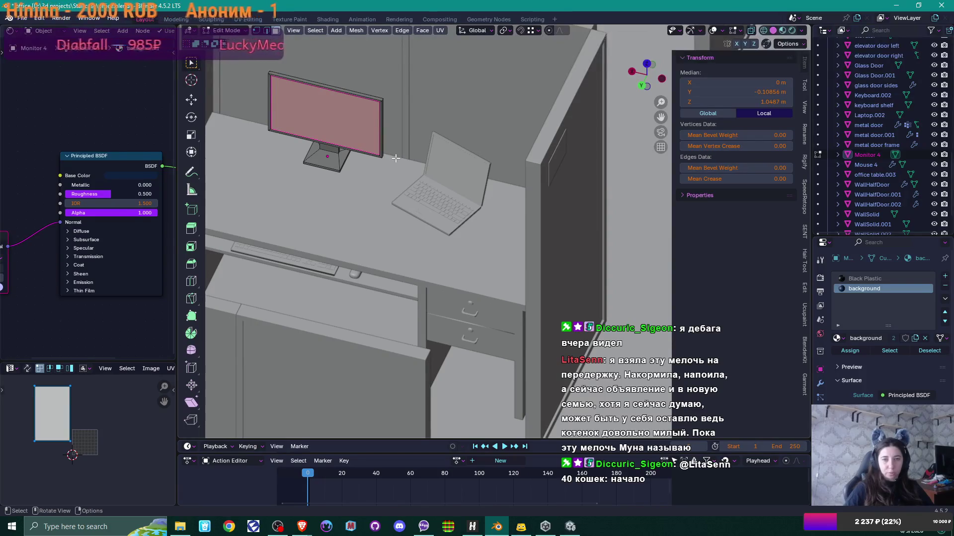
key(u)
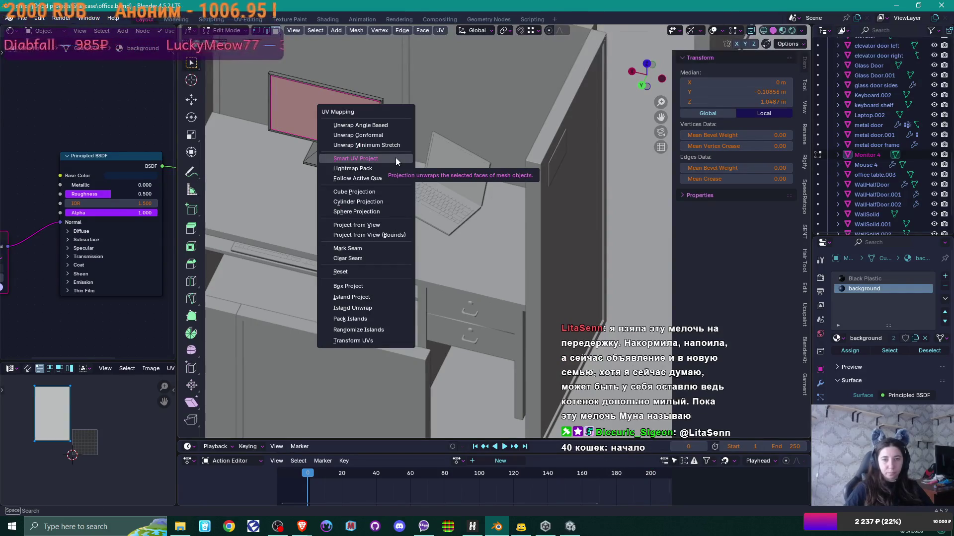
click(395, 158)
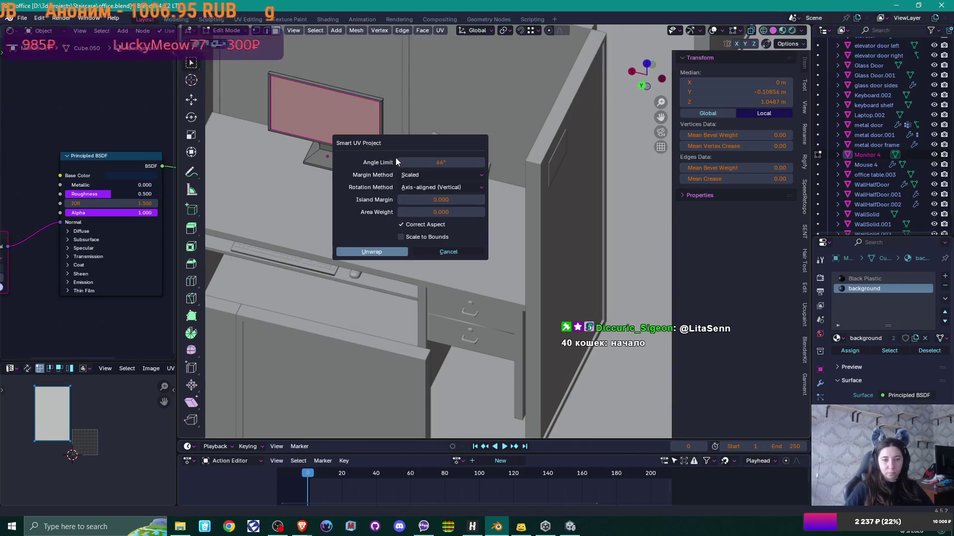
click(372, 251)
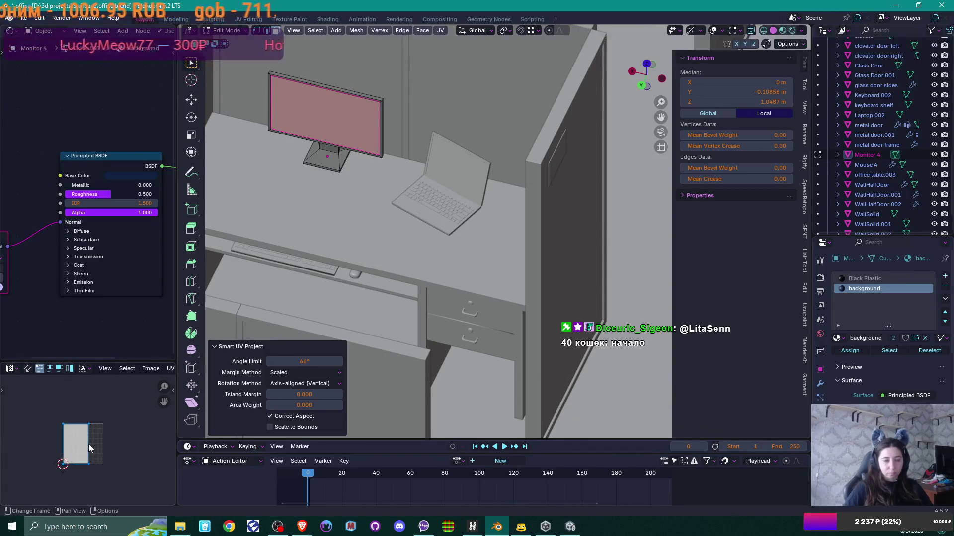
Rotate the screen's UV island 90 degrees and move it to fill the image
scroll(88, 444, up, 4)
text(r90)
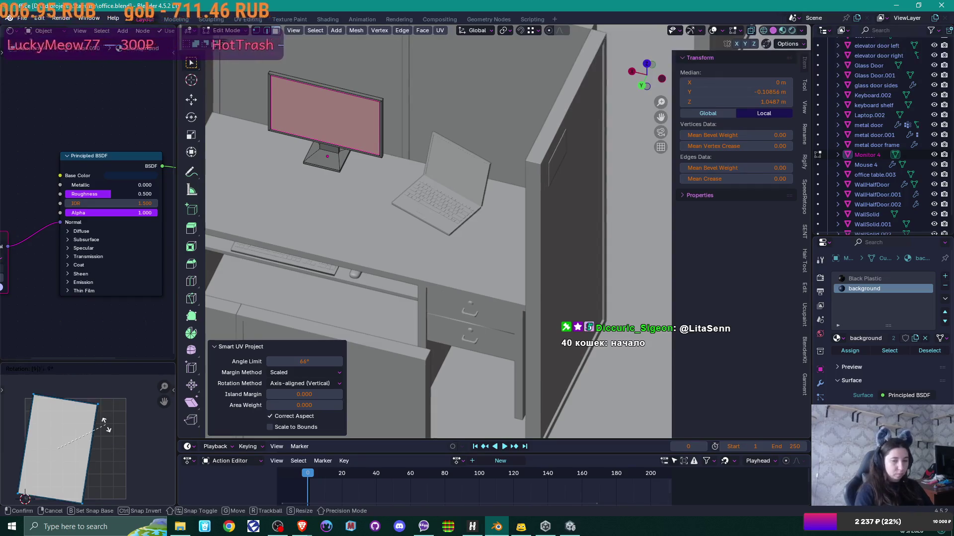
key(Return)
key(g)
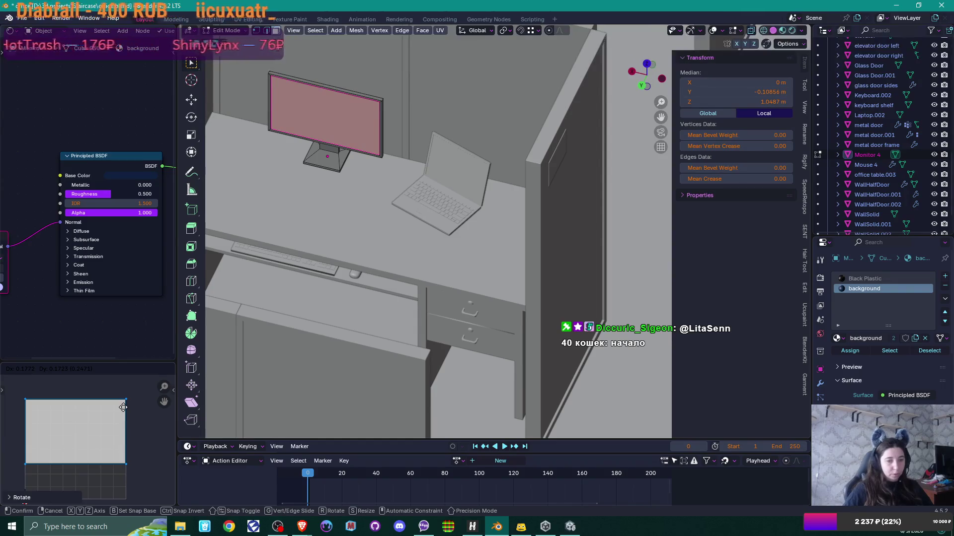
click(123, 407)
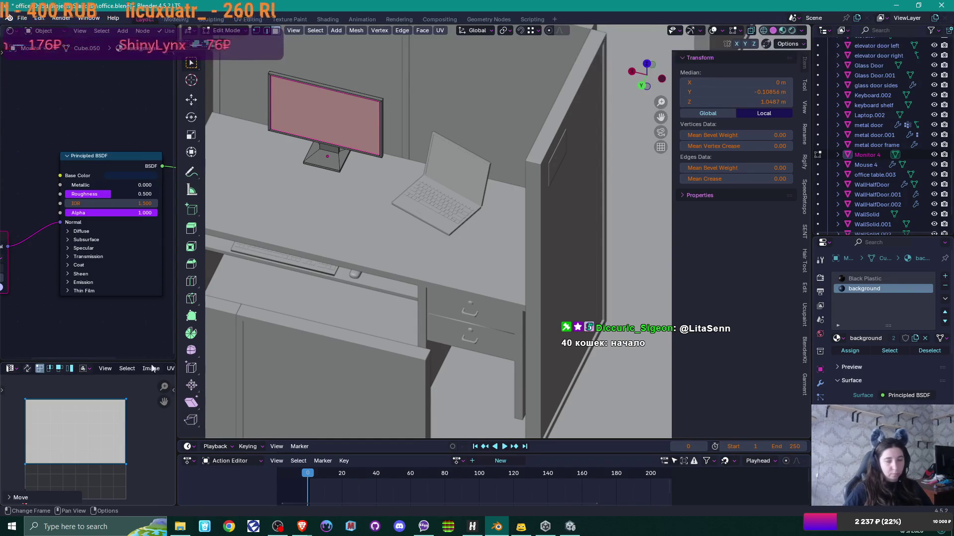
key(Tab)
Select the laptop's screen face, orbit to see the chair under the desk, and return to Unity
click(458, 193)
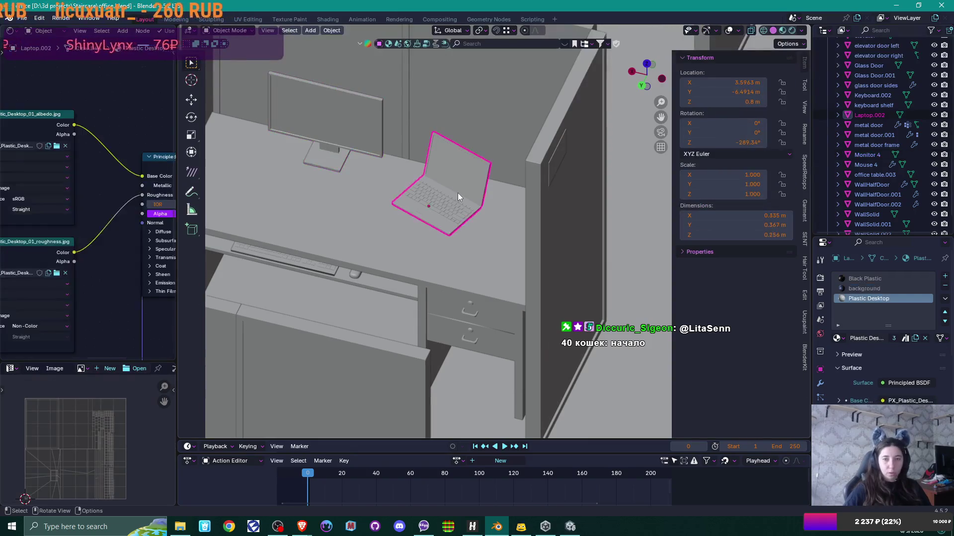
key(Tab)
click(462, 184)
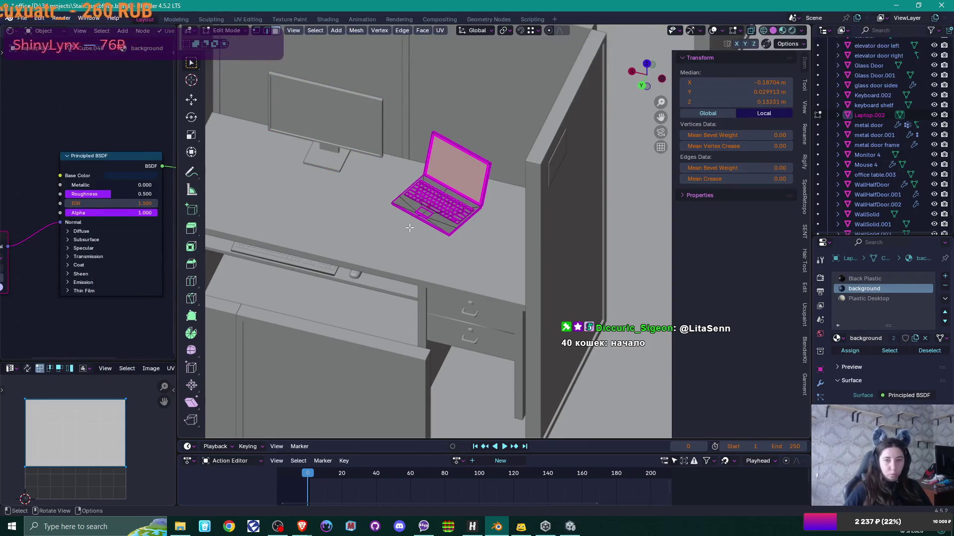
key(Tab)
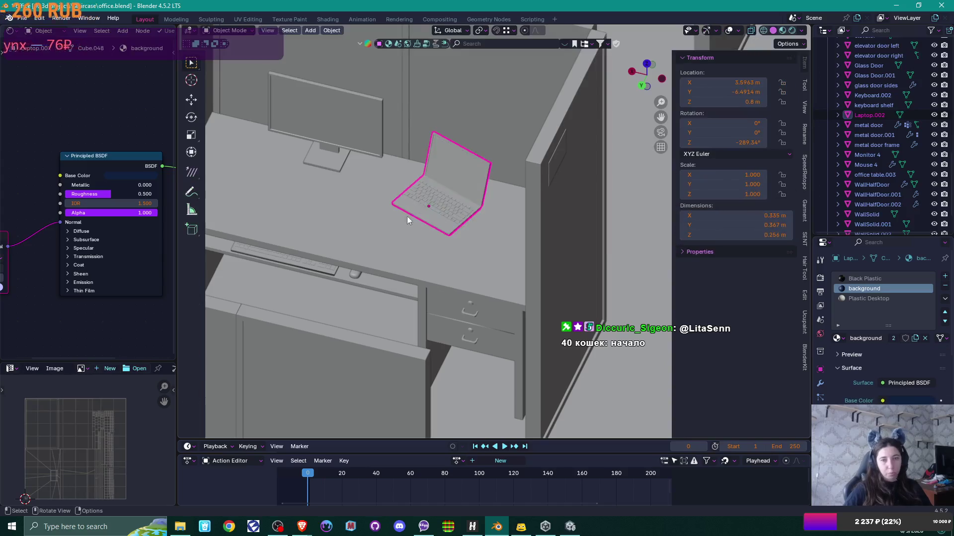
scroll(362, 213, down, 5)
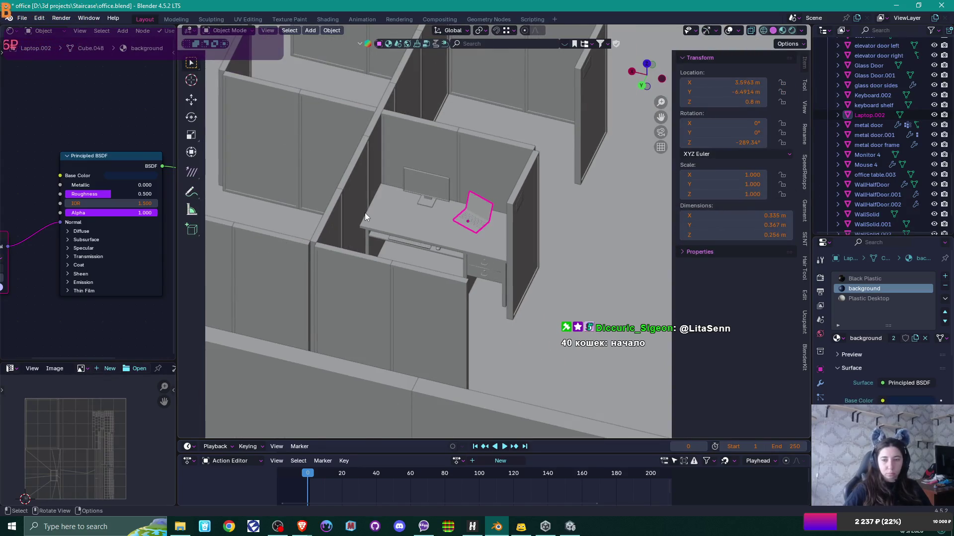
drag(434, 210, 360, 353)
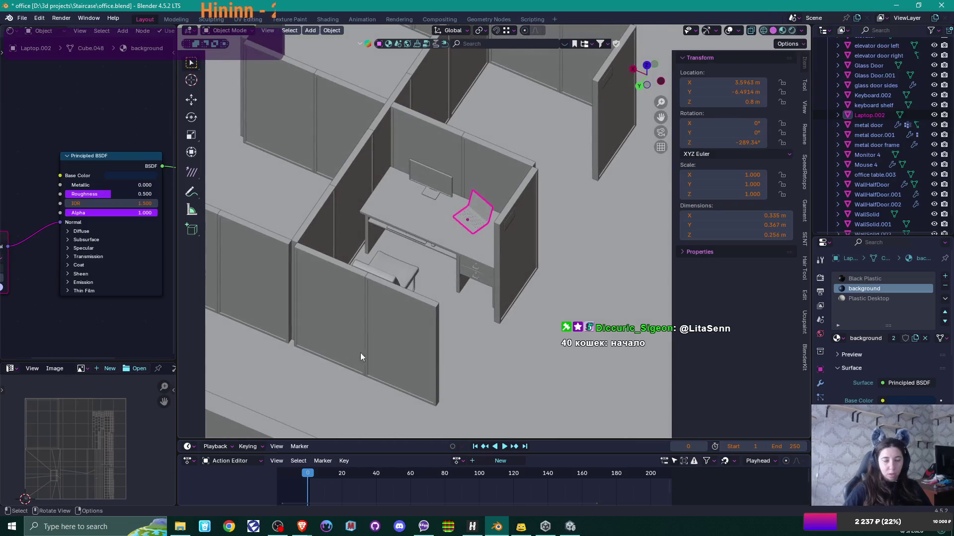
click(570, 531)
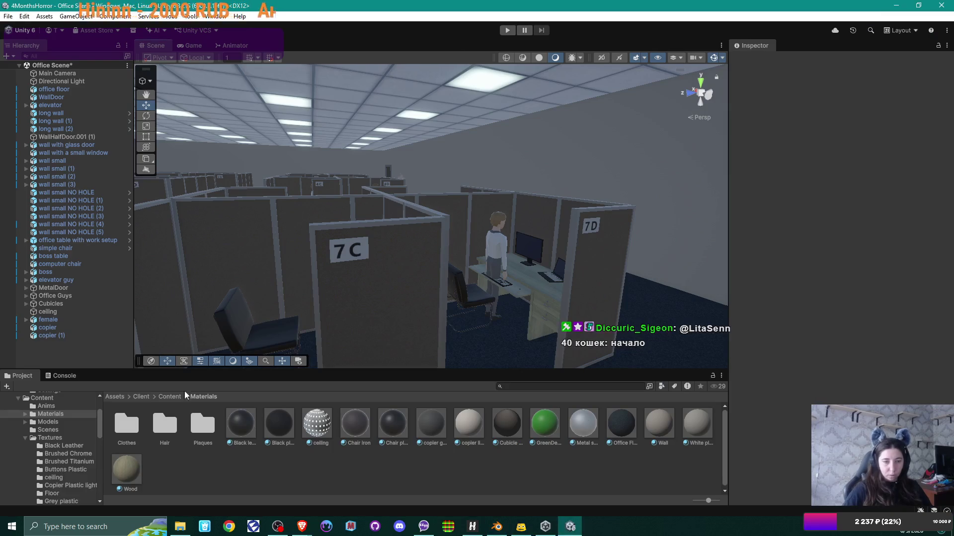
In Content/Models, select the 'office table with work setup' model and expand its sub-assets
click(170, 397)
double_click(202, 424)
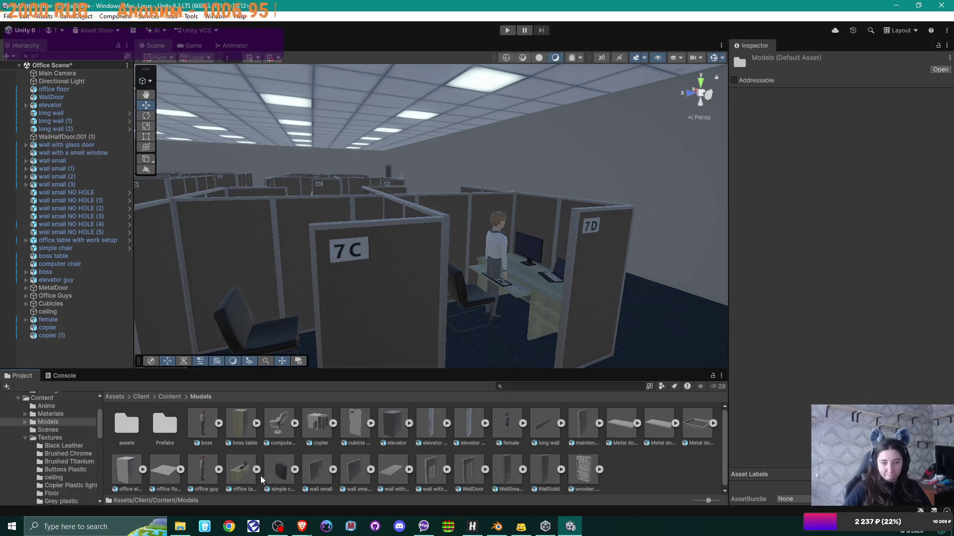
click(247, 468)
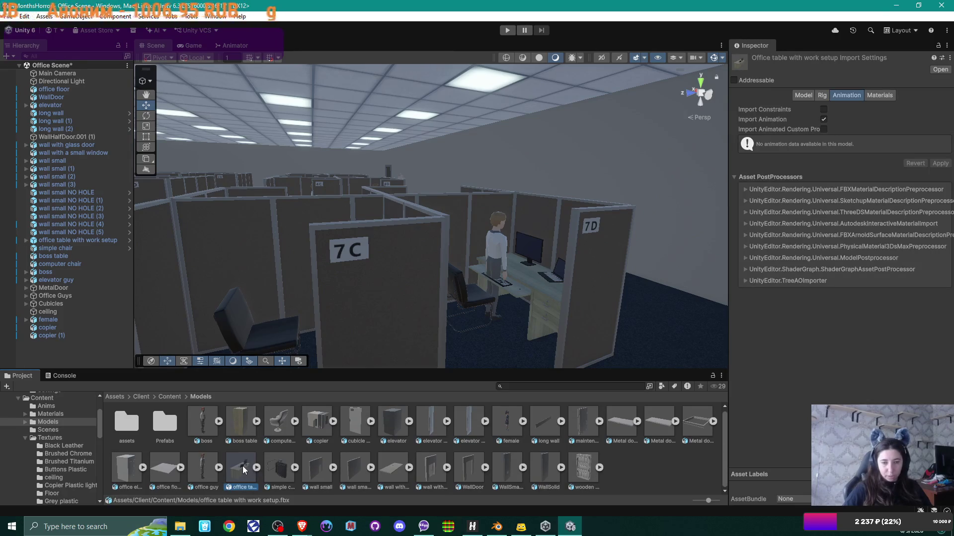
double_click(243, 470)
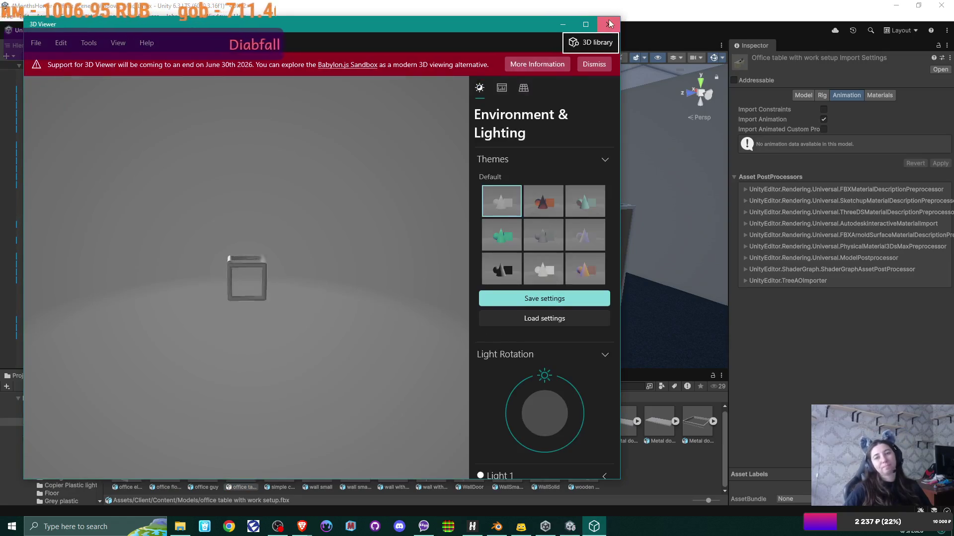
click(608, 23)
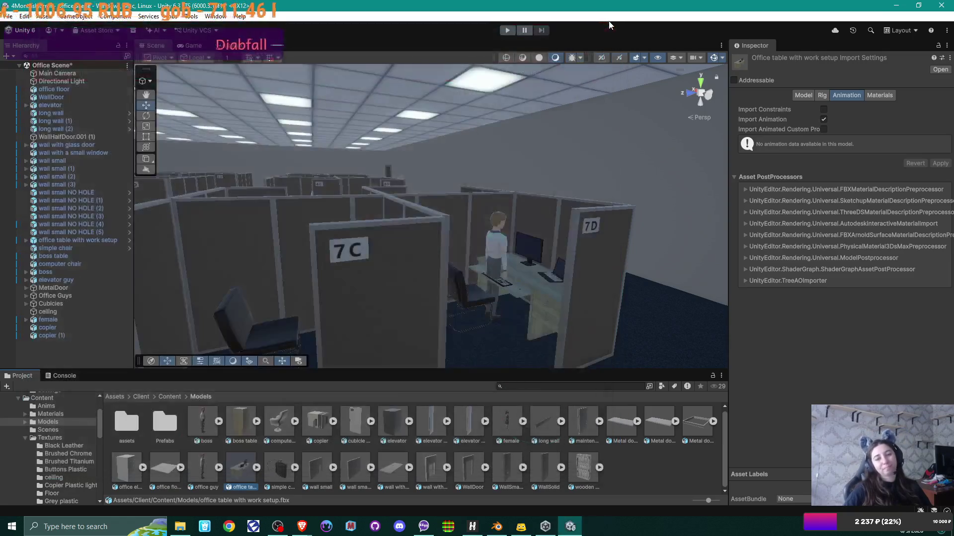
click(256, 468)
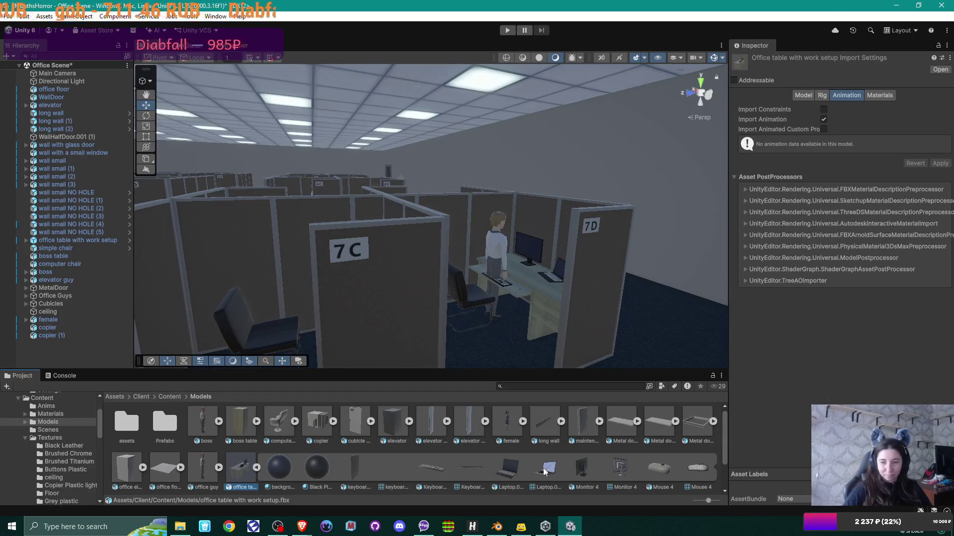
Frame the desk in the Scene view, show the Model import settings, and enlarge and orbit the preview
scroll(543, 471, down, 1)
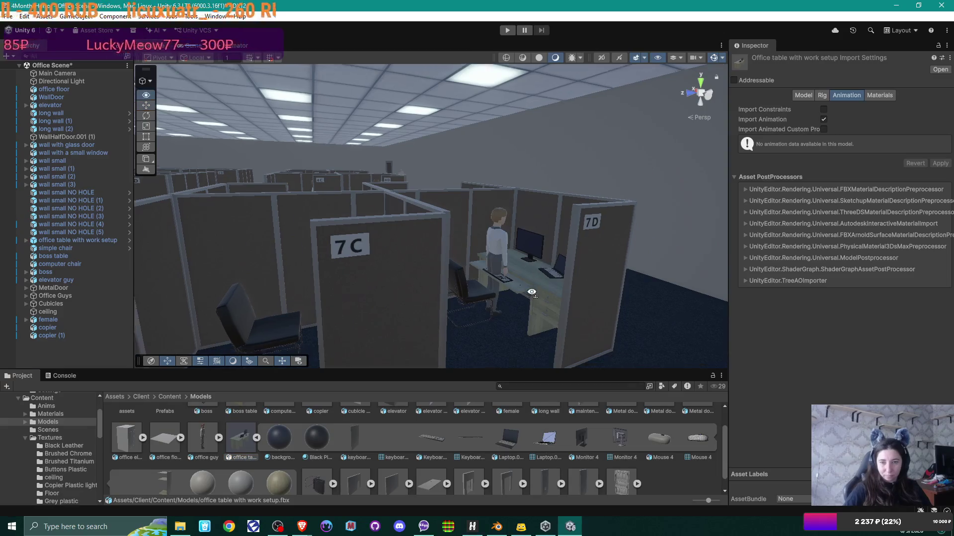
key(w)
key(w)
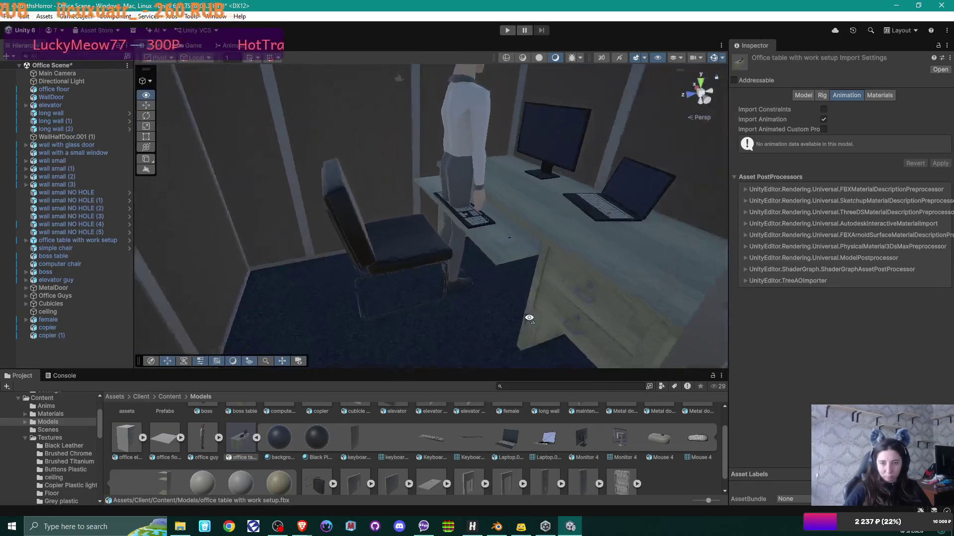
key(s)
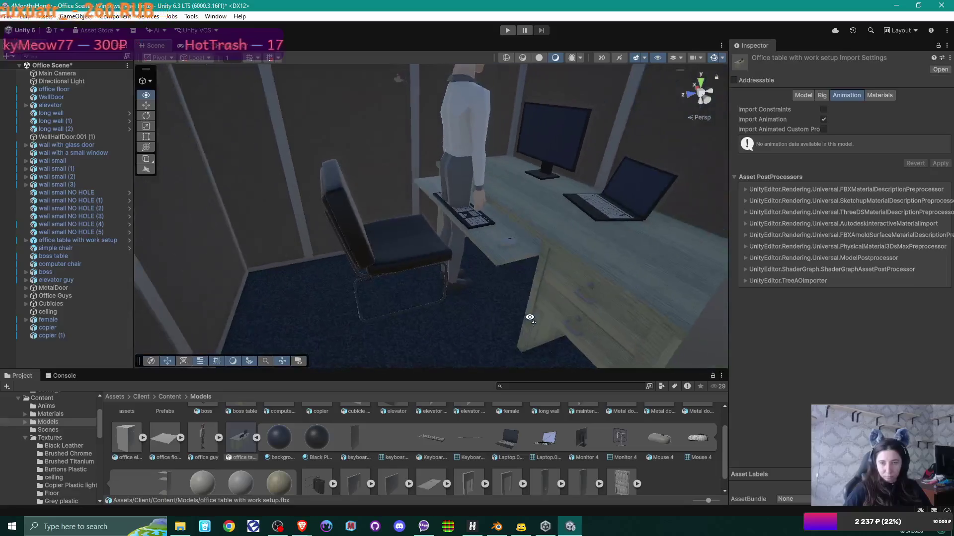
mouse_move(545, 531)
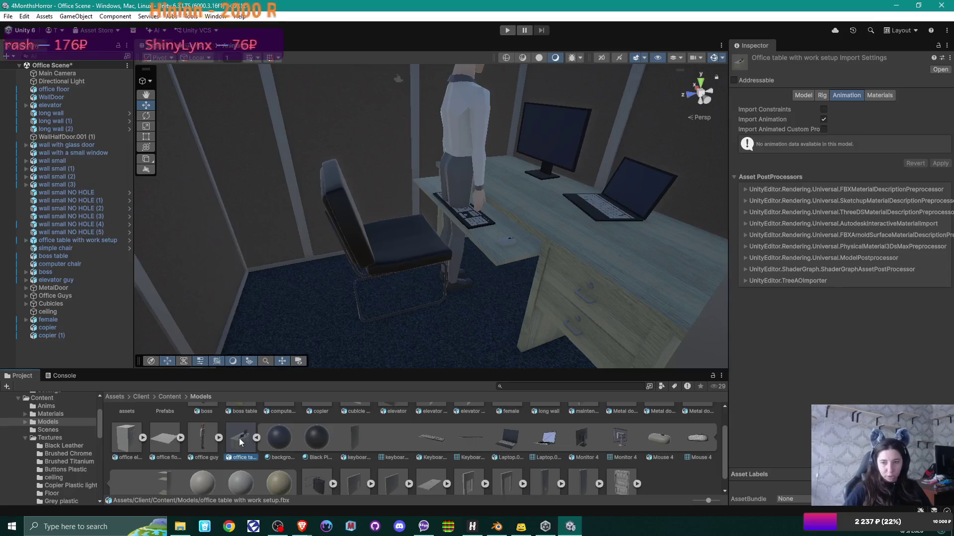
click(804, 95)
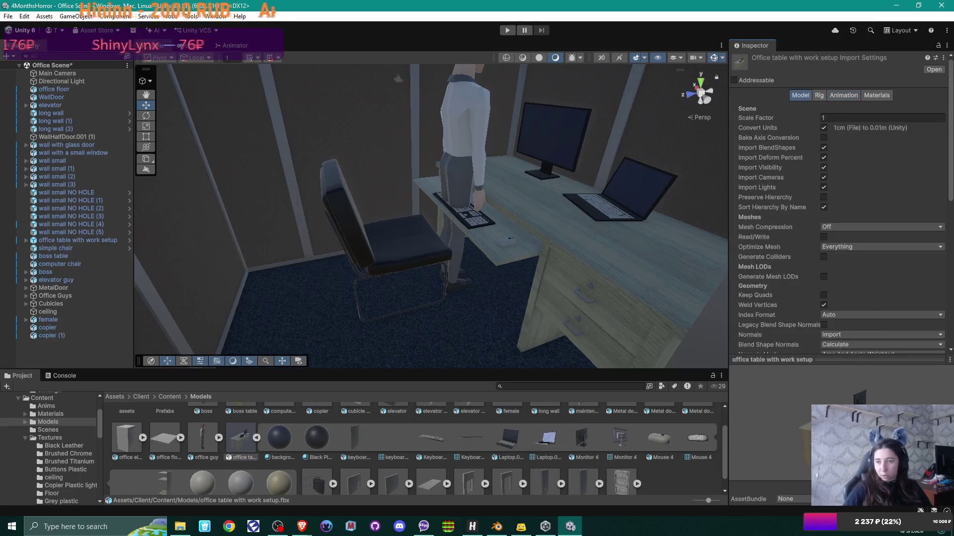
click(823, 361)
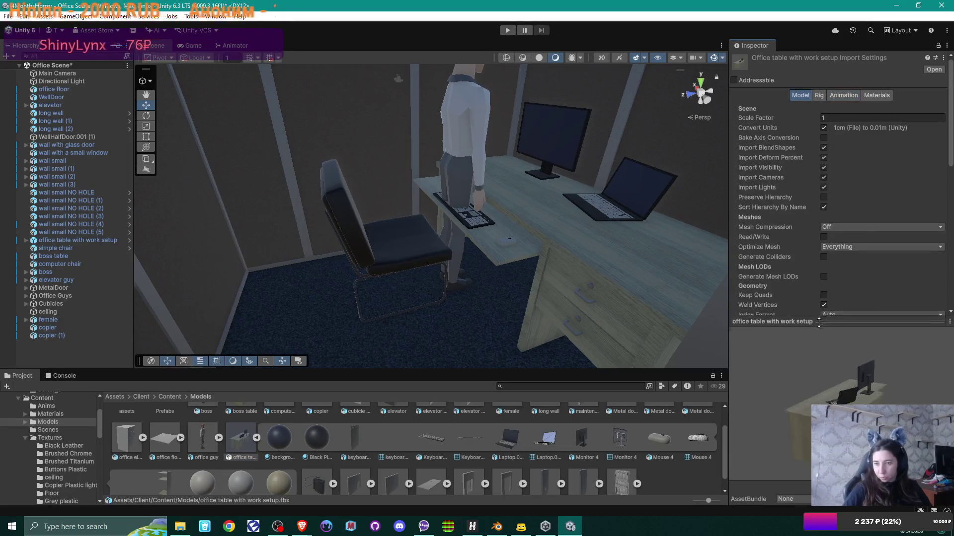
mouse_move(808, 355)
mouse_down()
mouse_move(848, 384)
mouse_move(901, 380)
mouse_move(842, 359)
mouse_move(893, 375)
mouse_move(852, 345)
mouse_up()
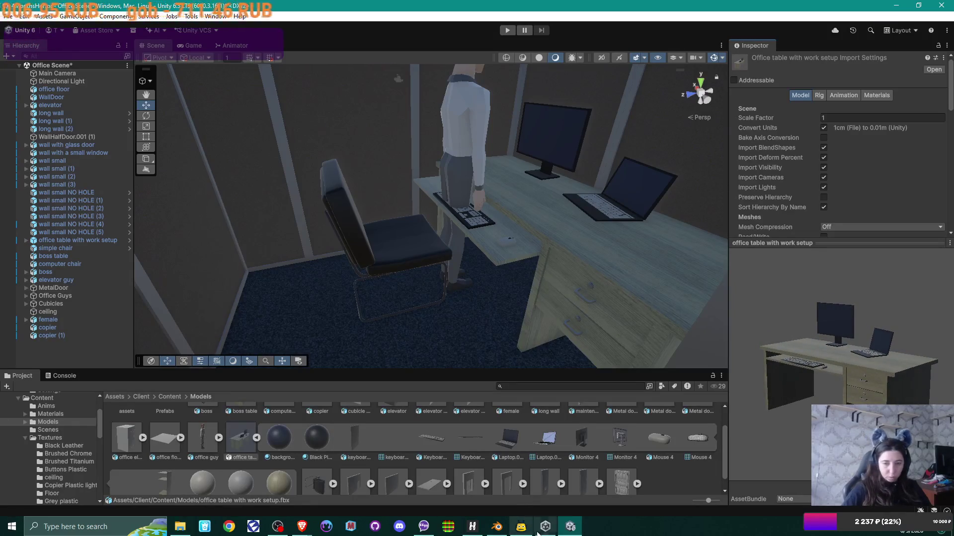
Back in Blender, select Monitor 4 and the desk and frame them in the view
click(497, 527)
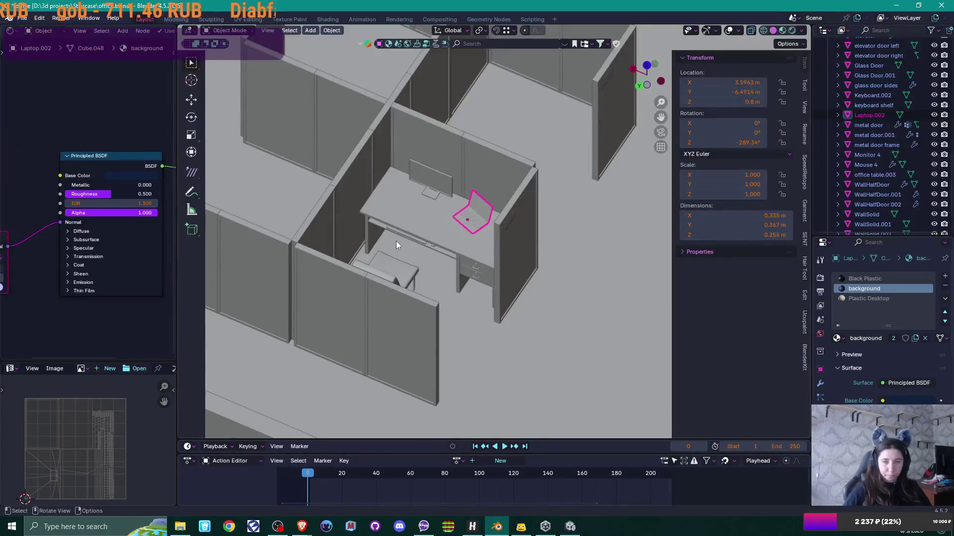
scroll(422, 221, up, 1)
scroll(422, 220, up, 2)
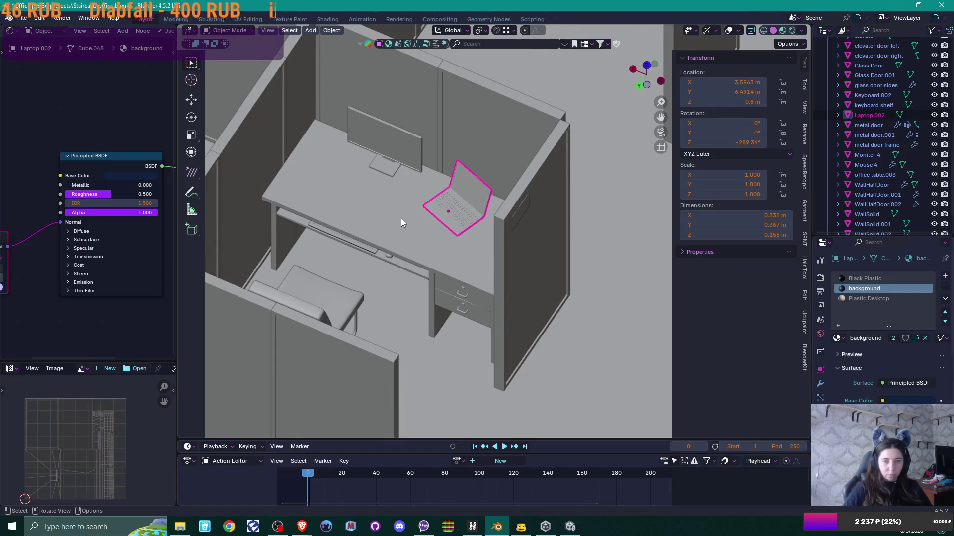
shift+click(386, 144)
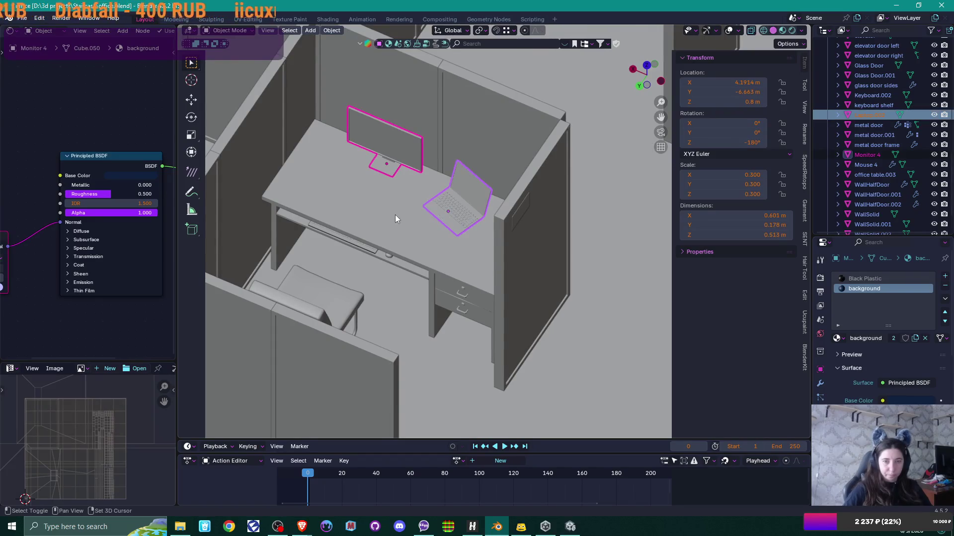
shift+click(390, 256)
key(KP_Decimal)
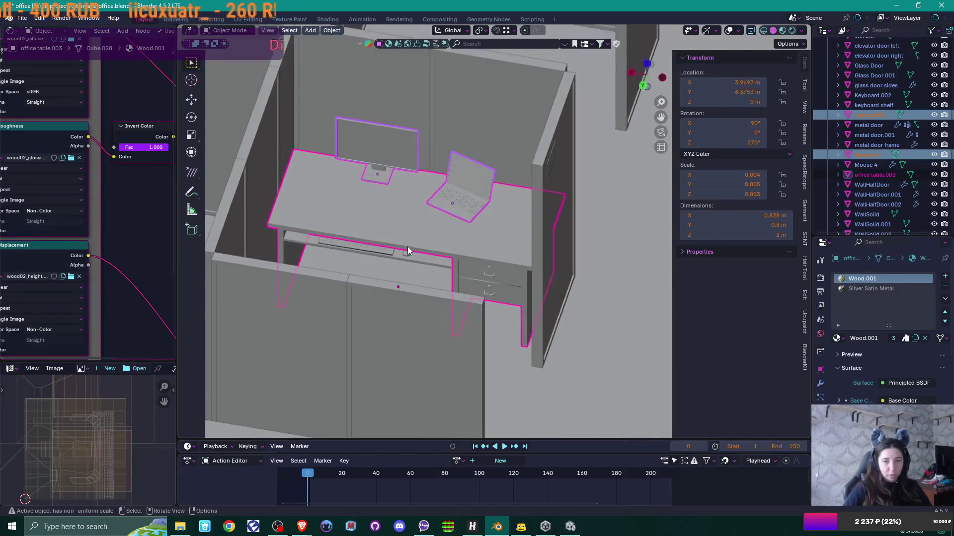
Add the keyboard, mouse, keyboard shelf and desk to the selection and open File > Export
scroll(407, 246, up, 5)
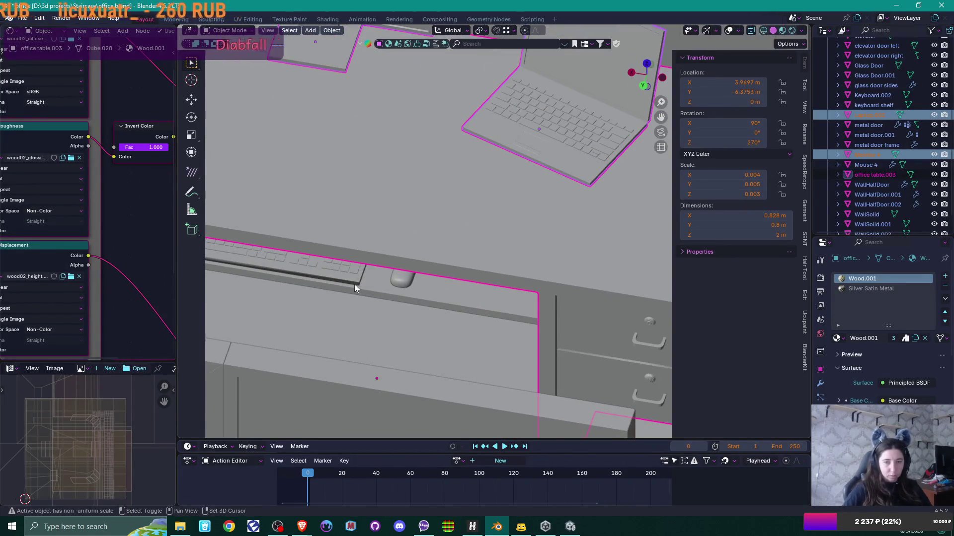
shift+click(350, 278)
shift+click(399, 277)
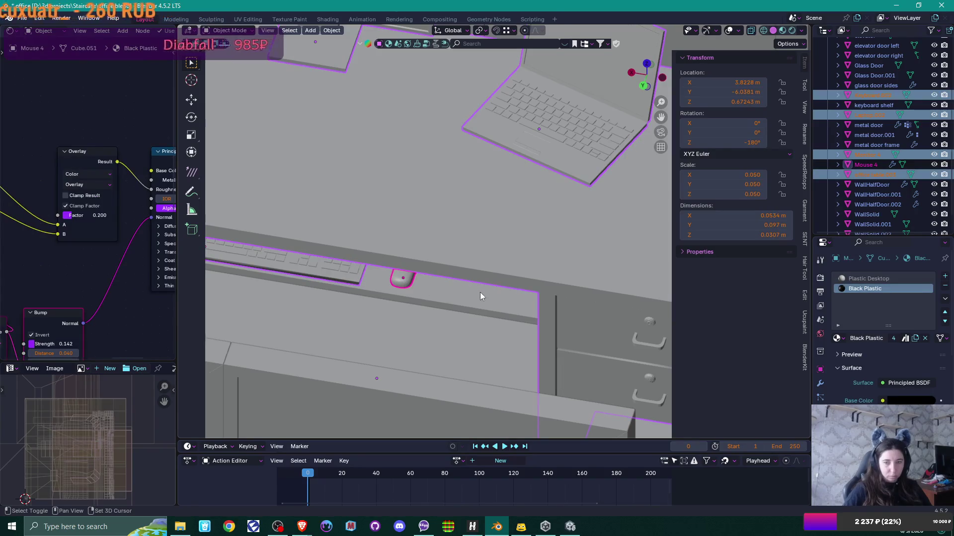
shift+click(480, 296)
scroll(535, 291, down, 6)
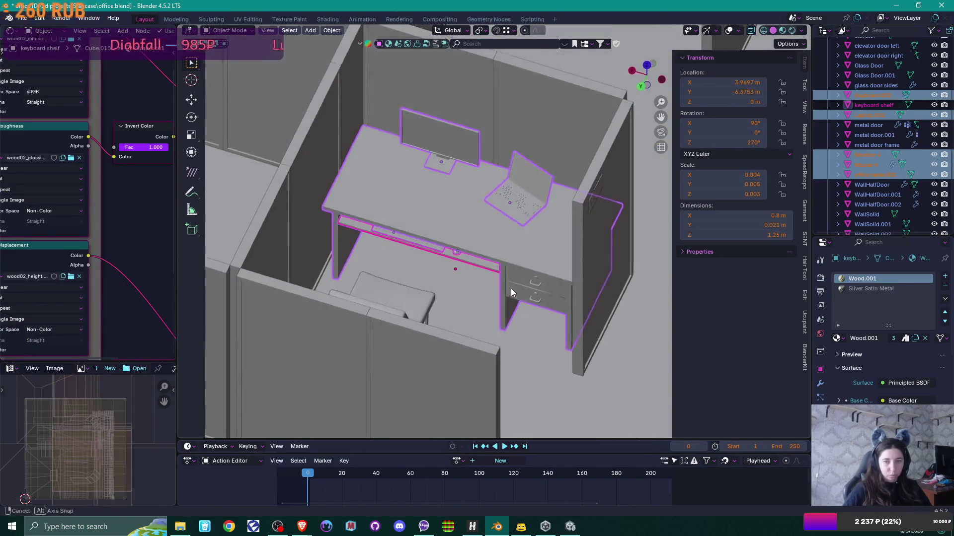
shift+click(485, 234)
drag(563, 258, 550, 261)
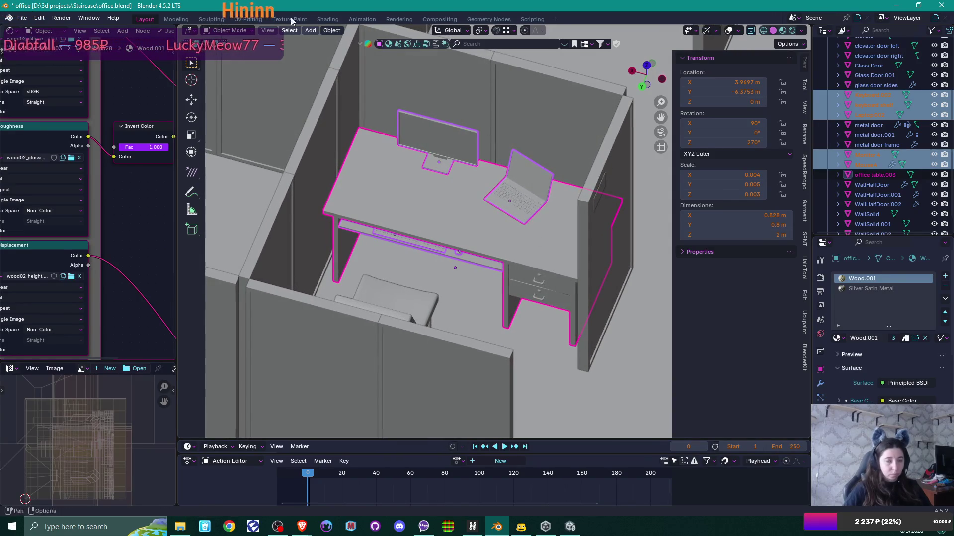
click(22, 18)
Export the selection as FBX, overwriting 'office table with work setup.fbx' in the Models folder
mouse_move(59, 169)
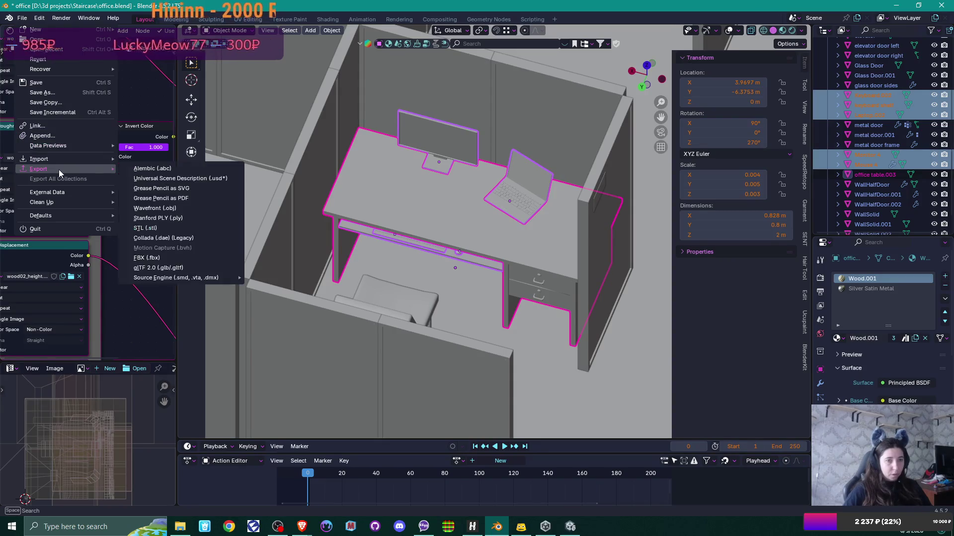
click(148, 259)
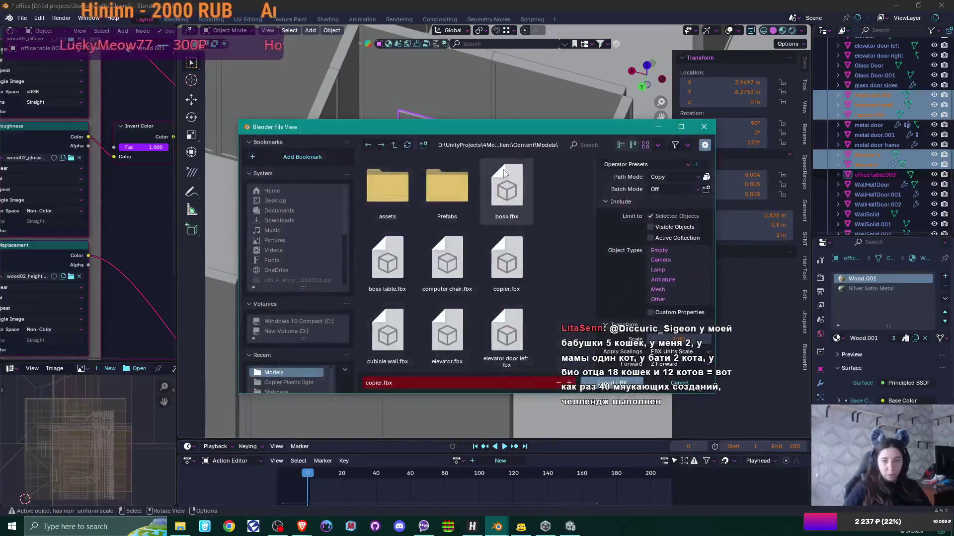
scroll(539, 237, down, 1)
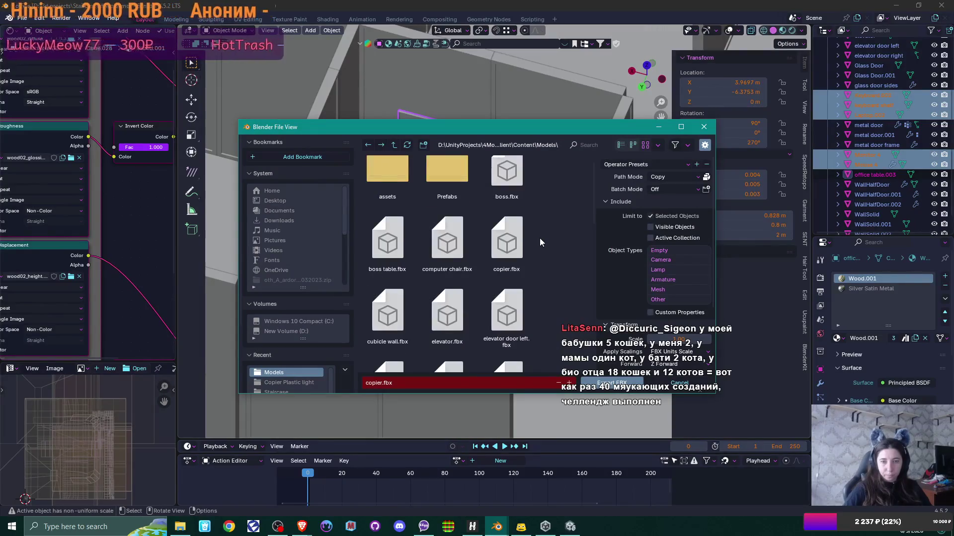
scroll(539, 238, down, 5)
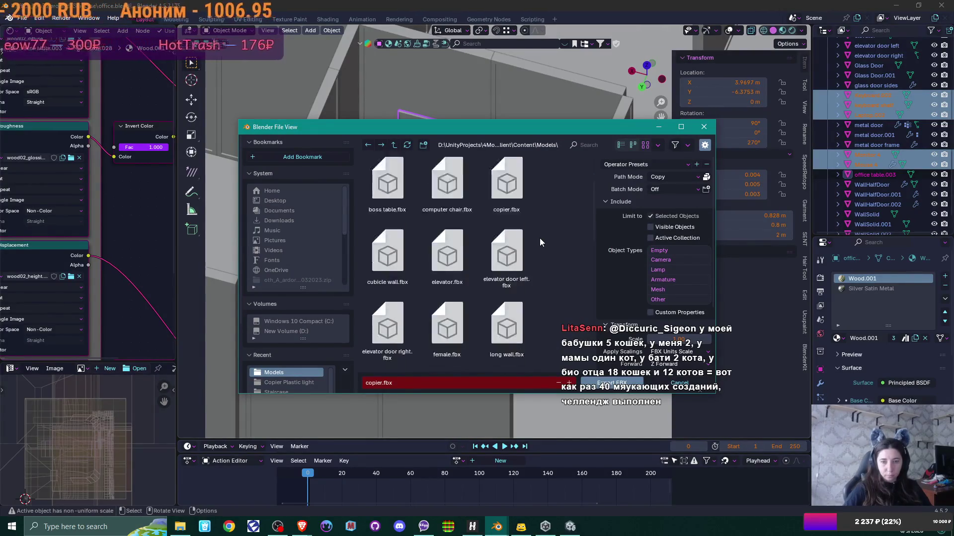
scroll(540, 238, down, 2)
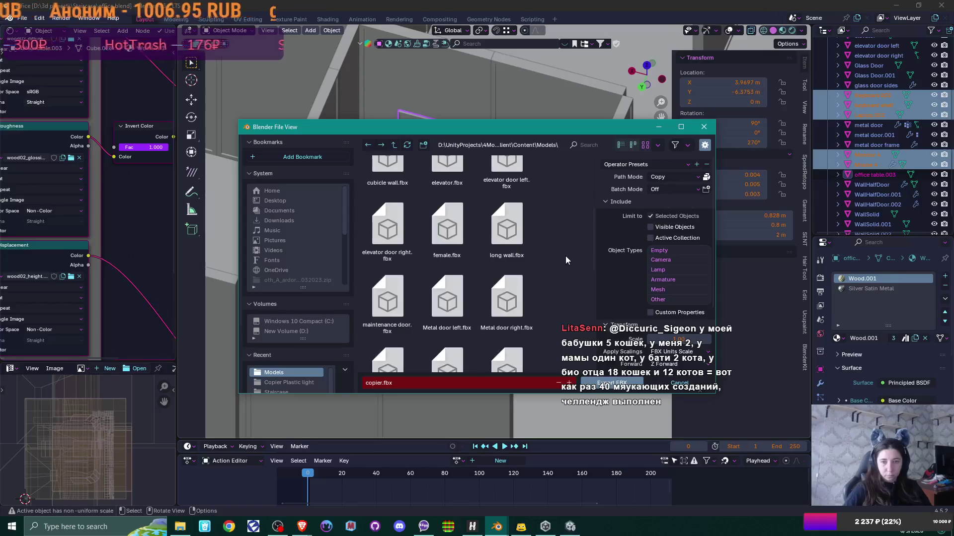
scroll(568, 257, down, 6)
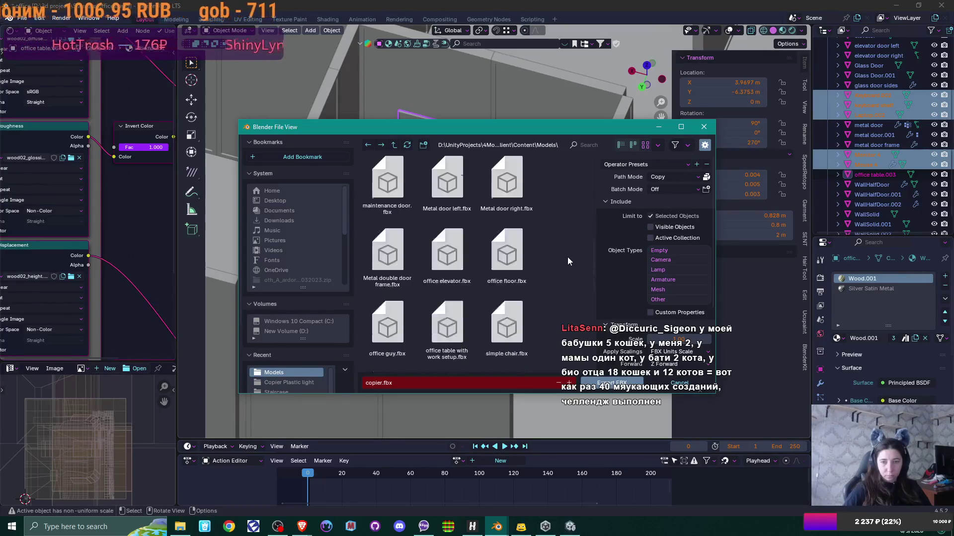
scroll(568, 258, down, 10)
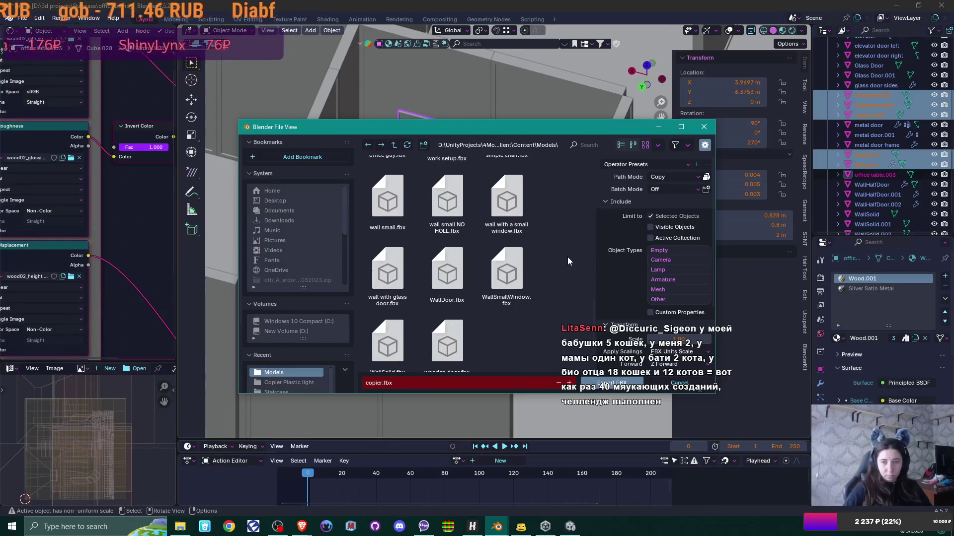
scroll(568, 257, down, 1)
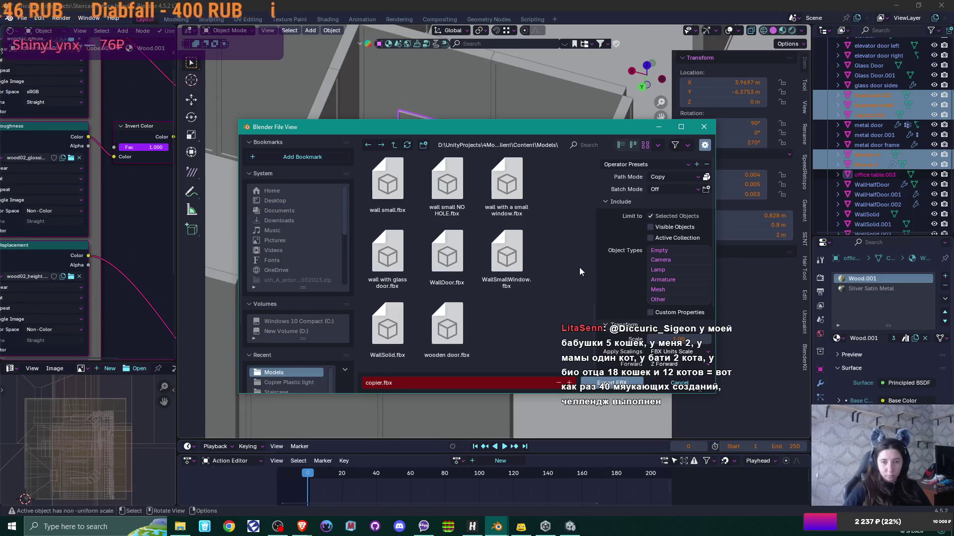
scroll(579, 271, up, 3)
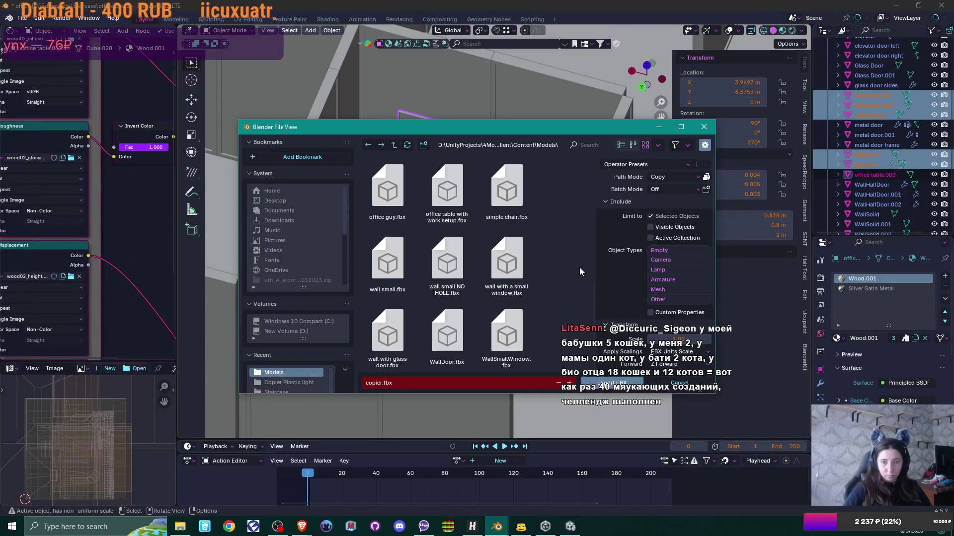
click(447, 191)
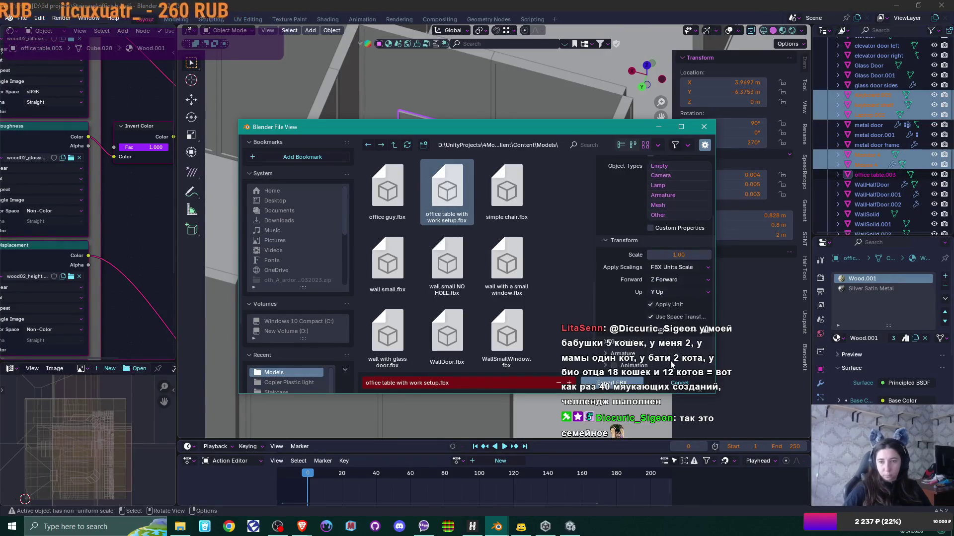
click(626, 386)
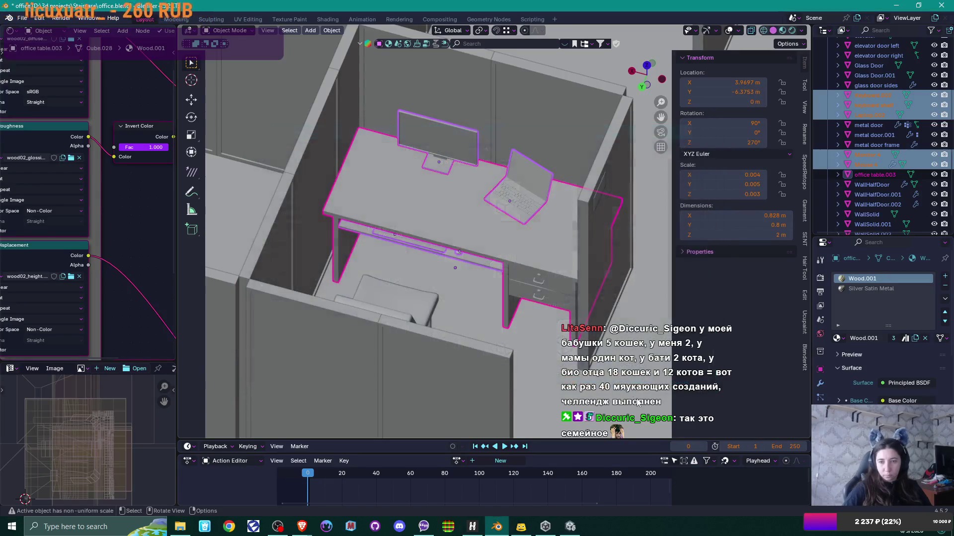
Return to Unity, zoom out in the Scene view, and go up to the Content folder
click(570, 526)
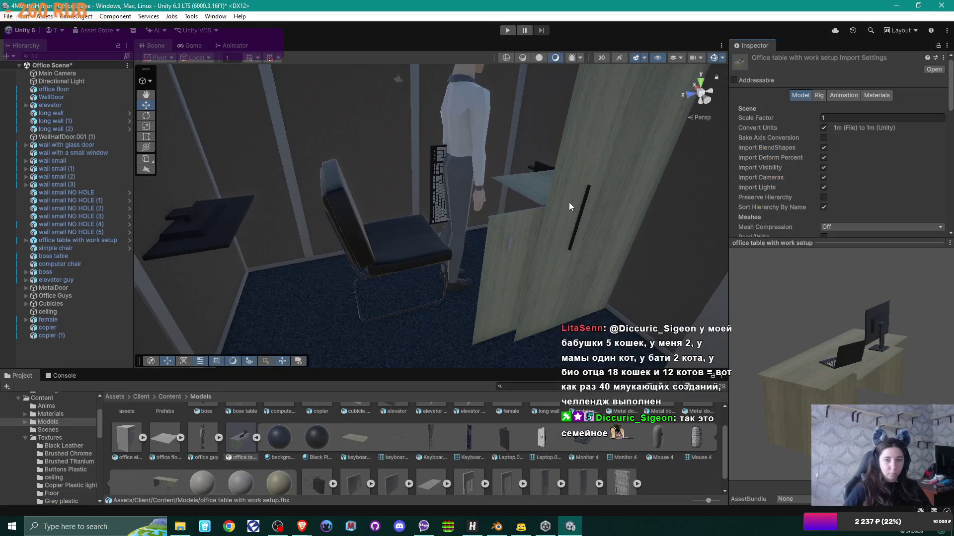
scroll(568, 201, down, 5)
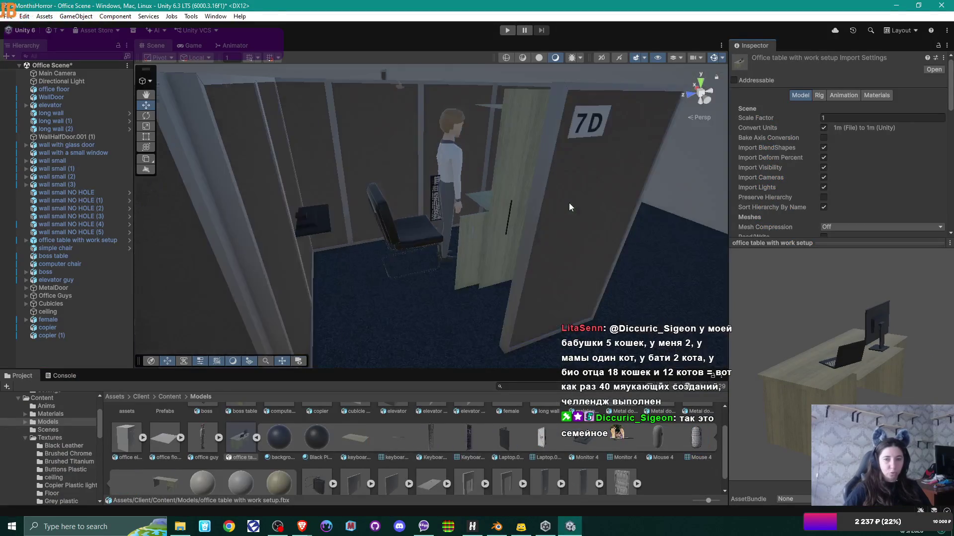
scroll(568, 203, down, 10)
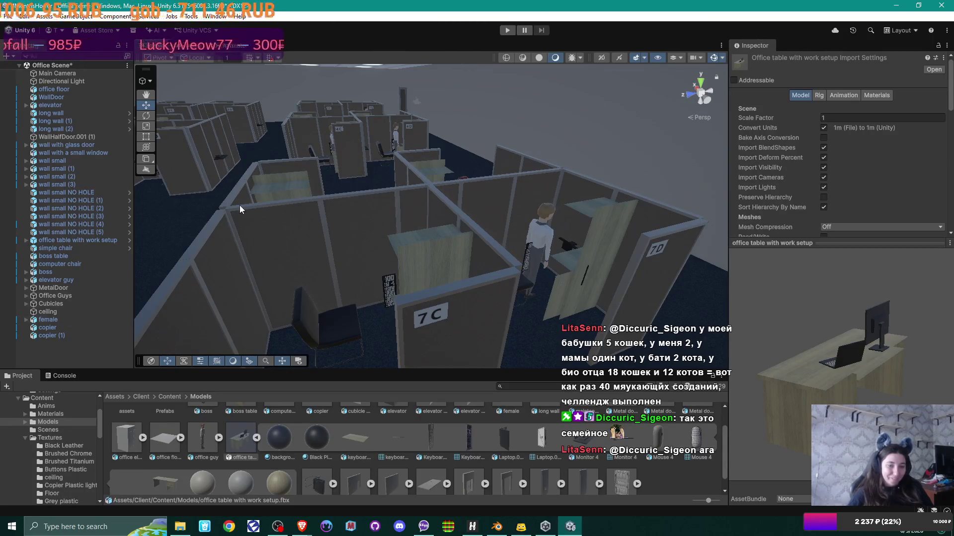
click(170, 396)
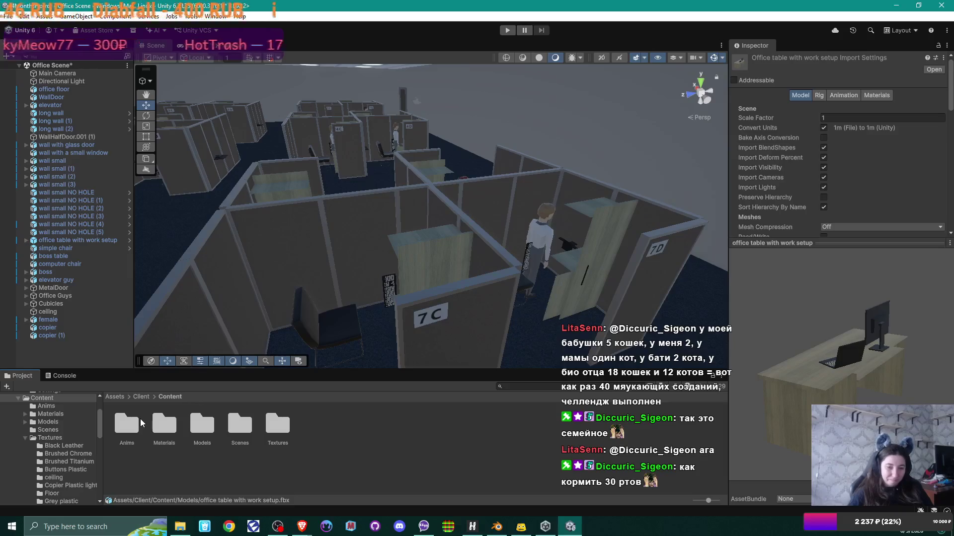
Browse into Models > Prefabs and open the 'office table with work setup' prefab, inspecting its root
double_click(202, 425)
double_click(165, 423)
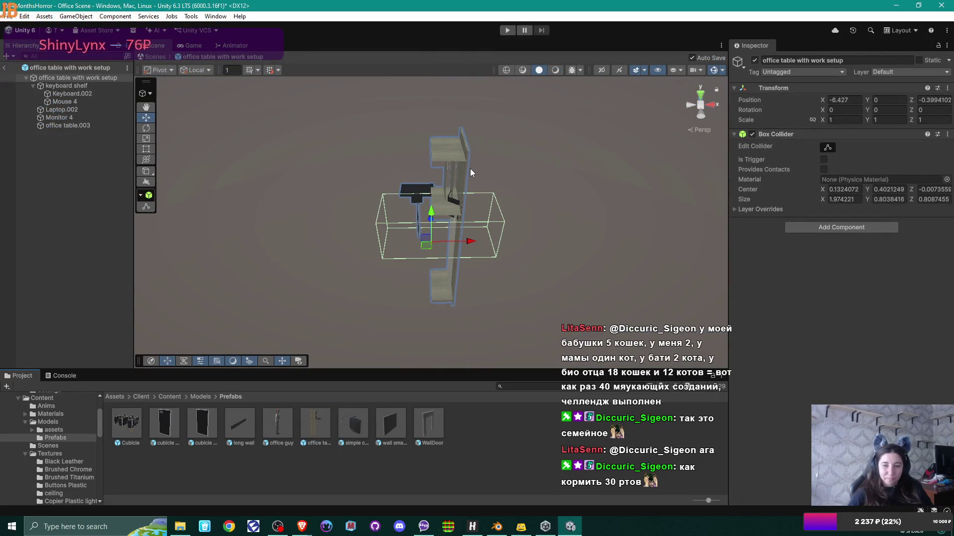
click(72, 84)
click(71, 77)
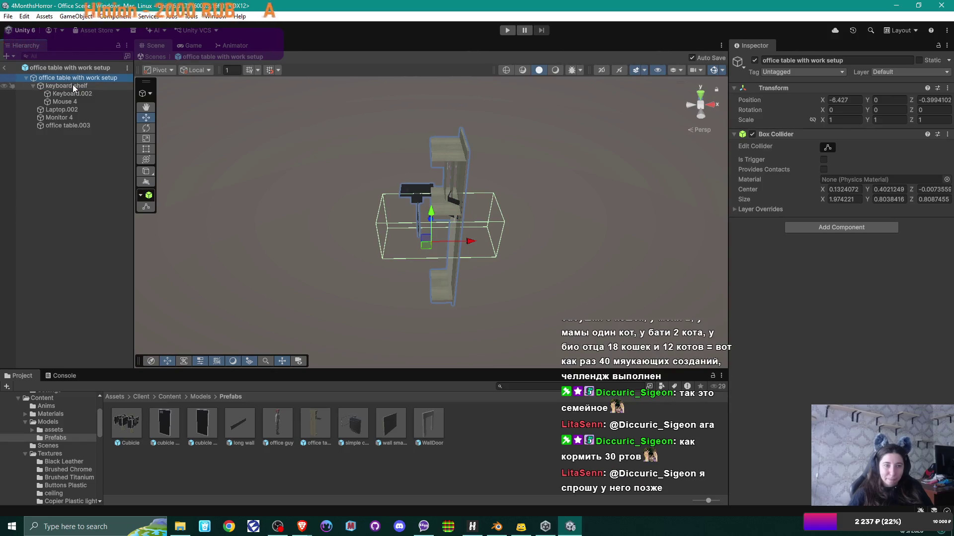
Inspect keyboard shelf, Keyboard.002, Mouse 4, Laptop.002, Monitor 4 and office table.003 in turn
click(73, 86)
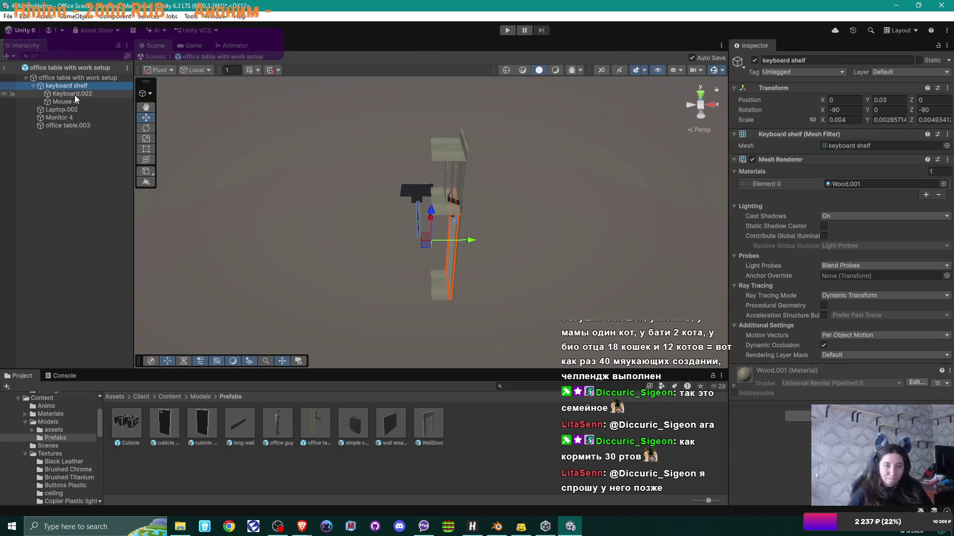
click(74, 94)
click(75, 102)
click(75, 110)
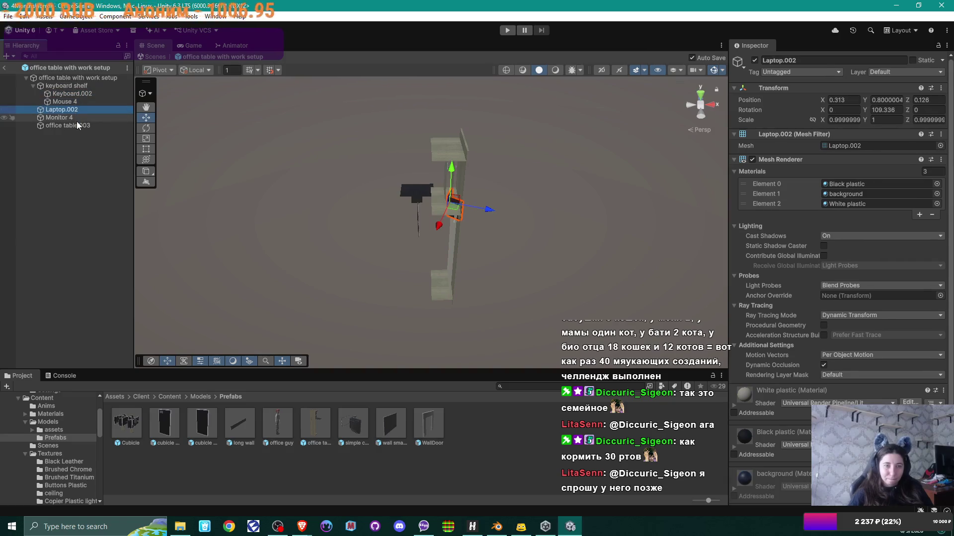
click(76, 121)
click(79, 124)
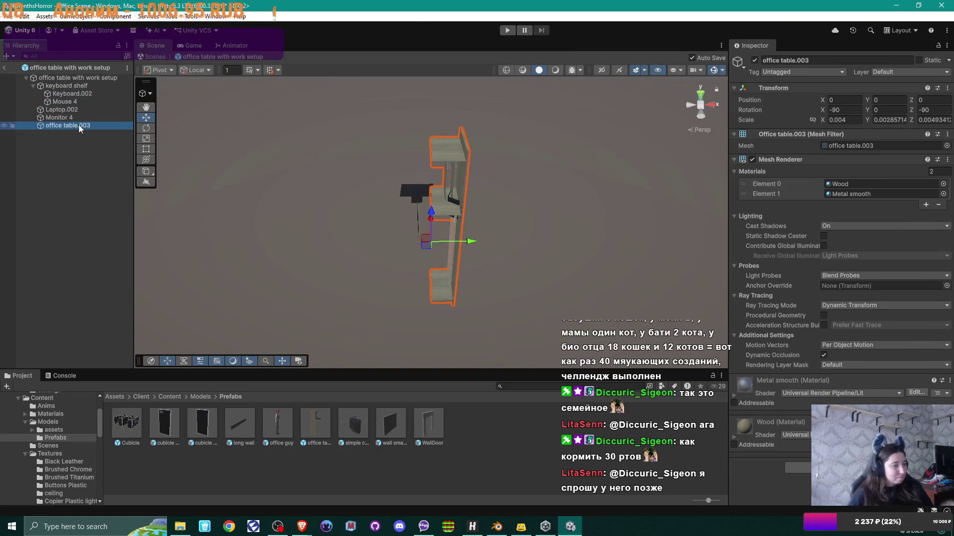
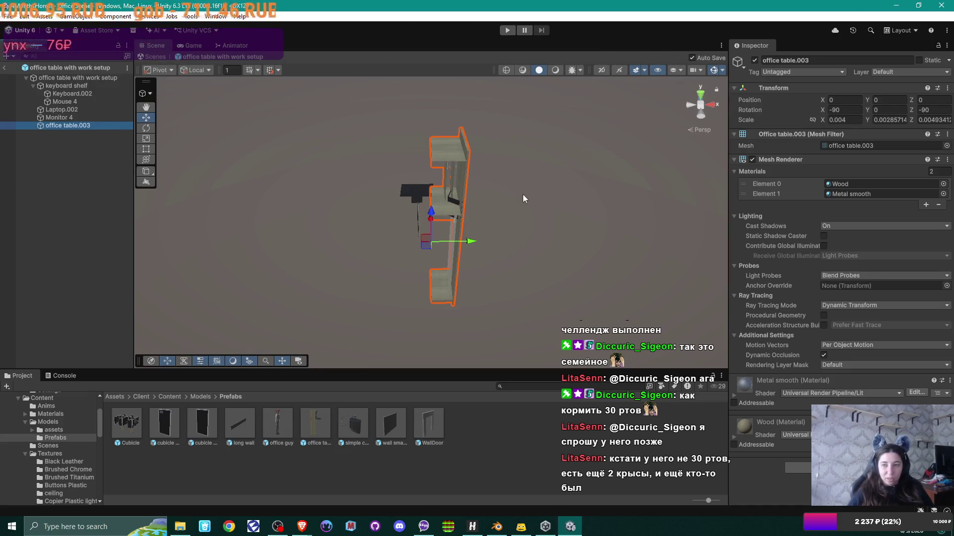
Zero office table.003's rotation fields so it reads 0, 0, 0, then check the flat desk in the Scene view
click(936, 110)
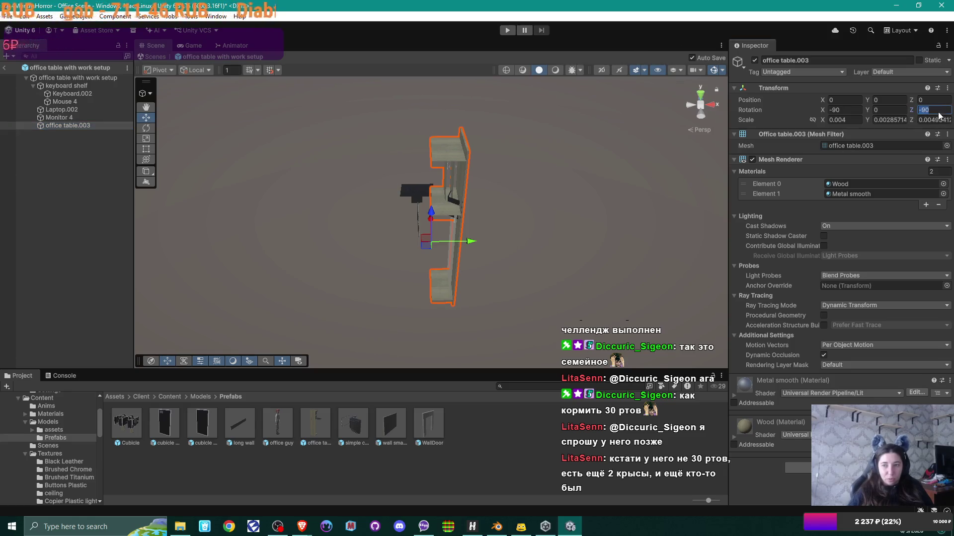
text(0)
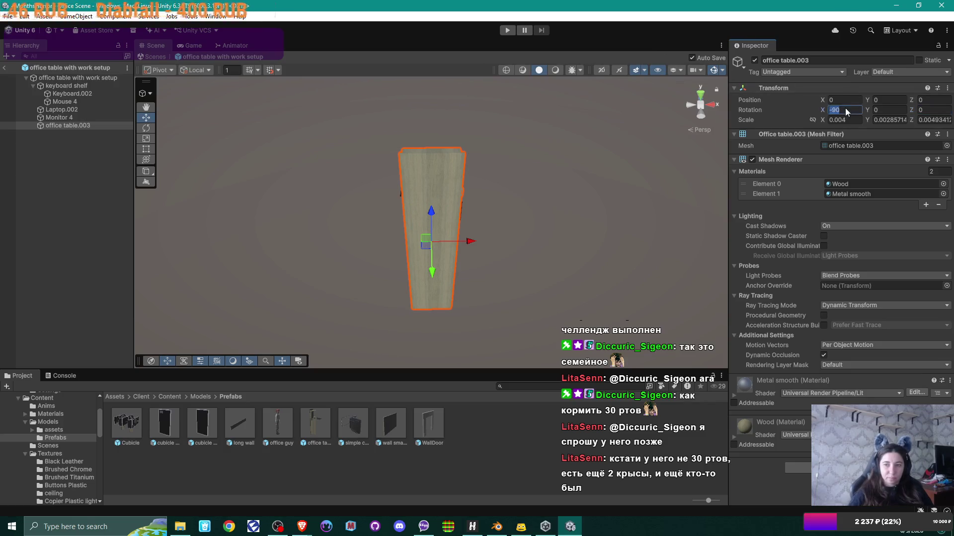
text(0)
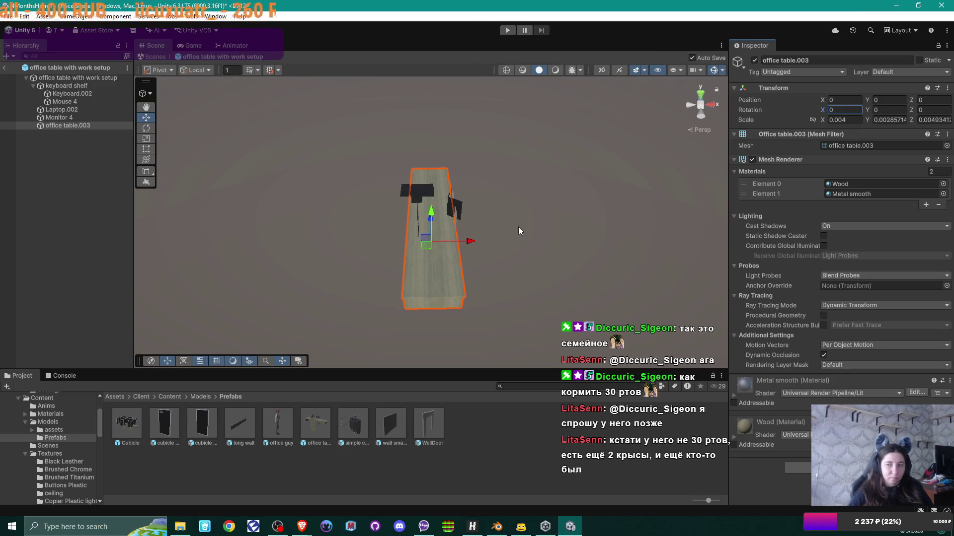
drag(517, 230, 437, 244)
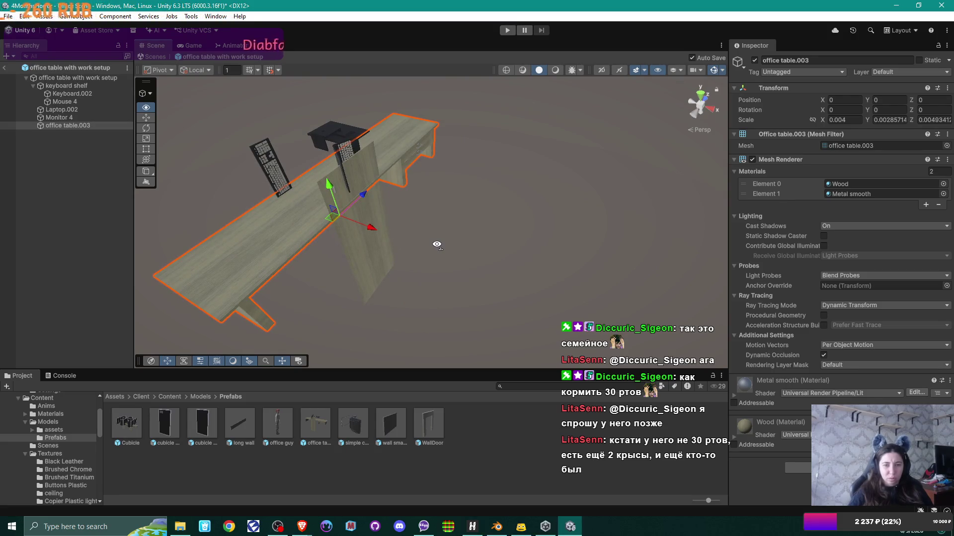
In Blender, apply the desk setup's scale and then its rotation
click(496, 526)
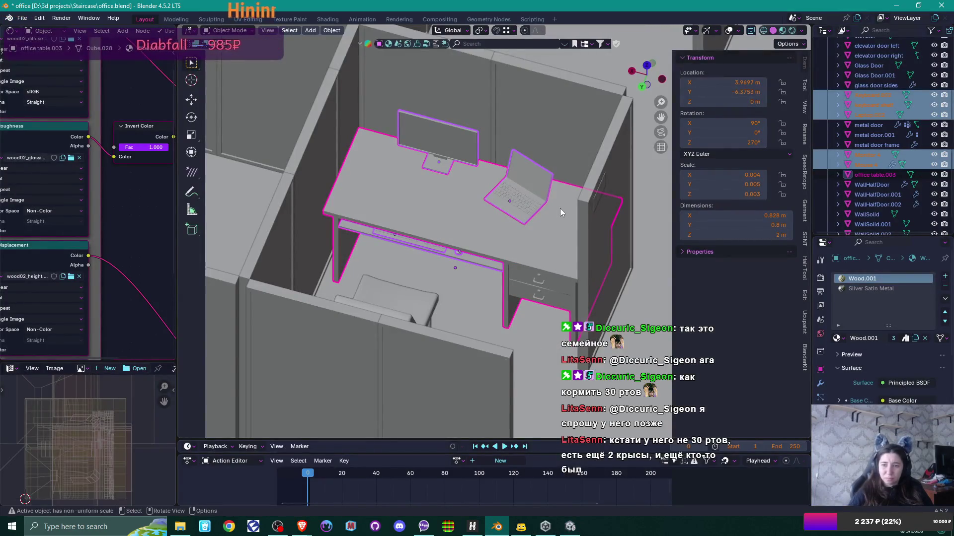
key(ctrl+a)
click(472, 222)
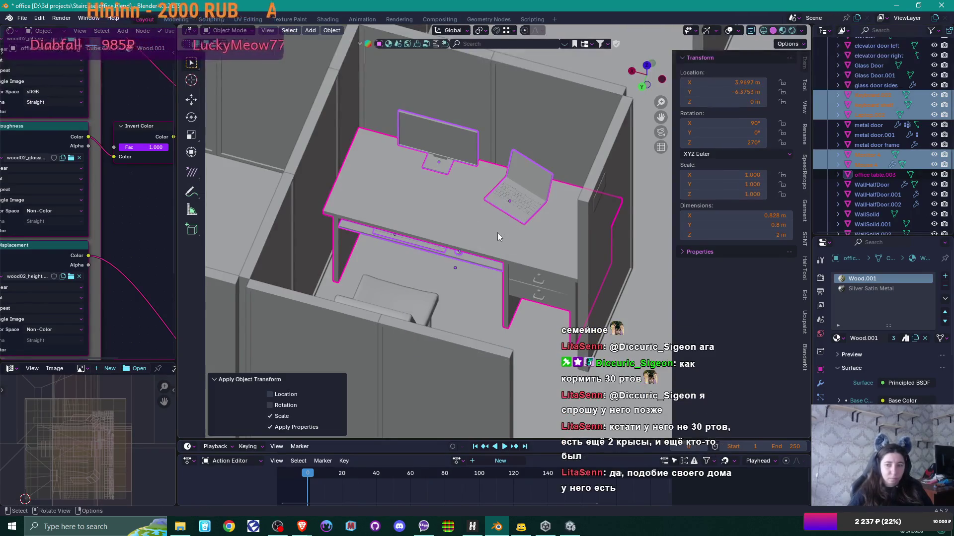
drag(504, 232, 498, 234)
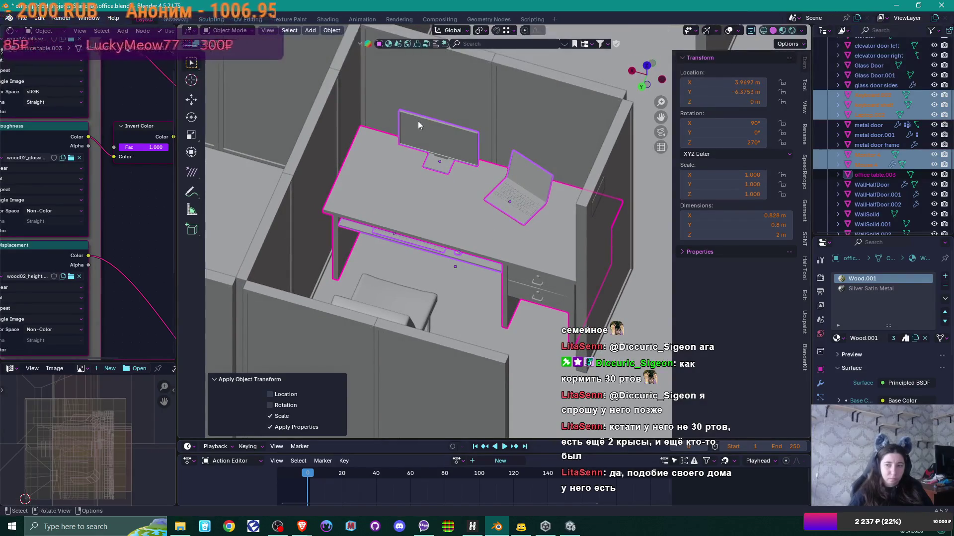
key(ctrl+a)
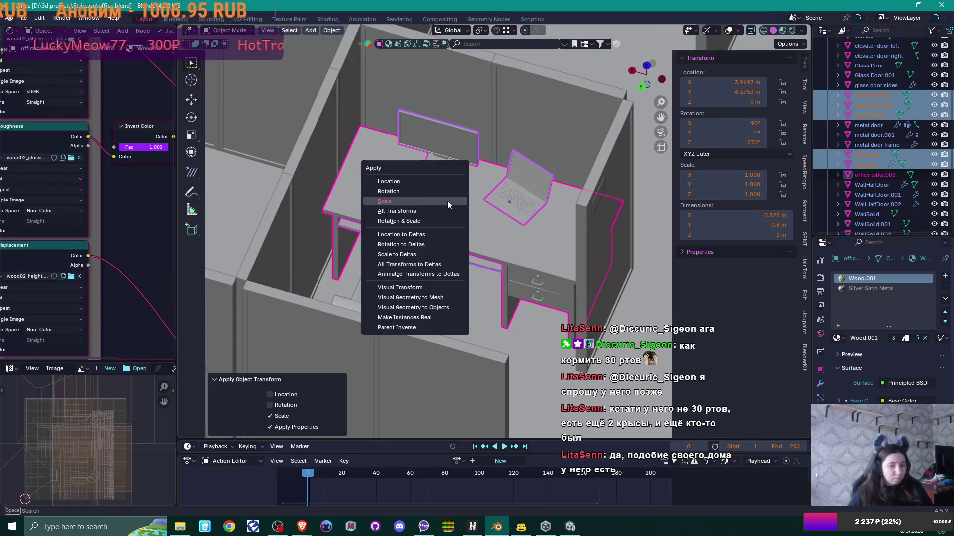
click(432, 192)
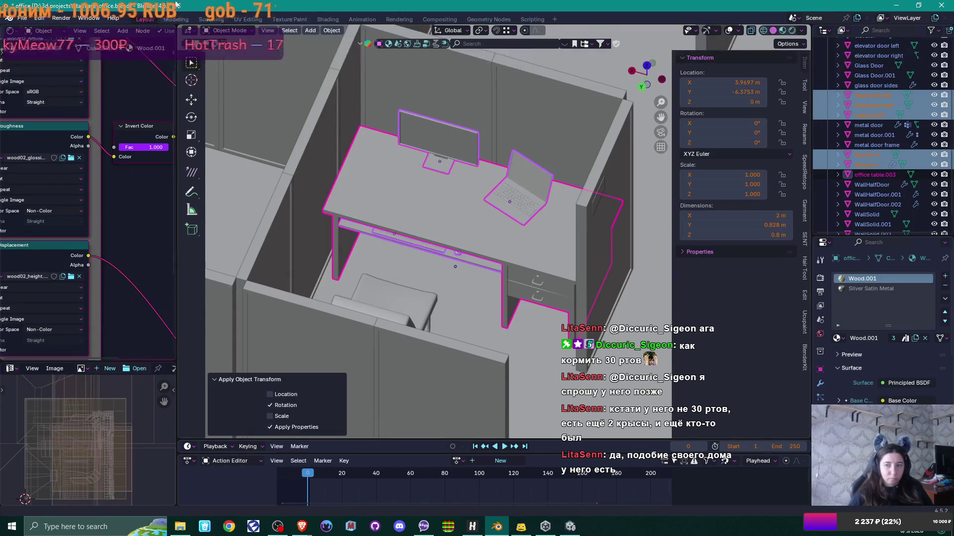
Export the desk setup as office table with work setup.fbx and return to Unity
click(23, 18)
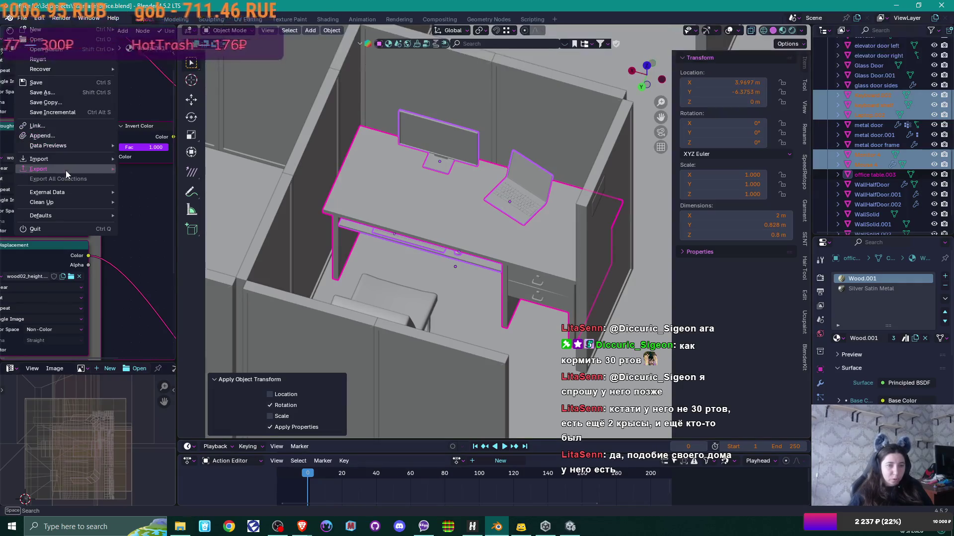
mouse_move(65, 171)
click(159, 257)
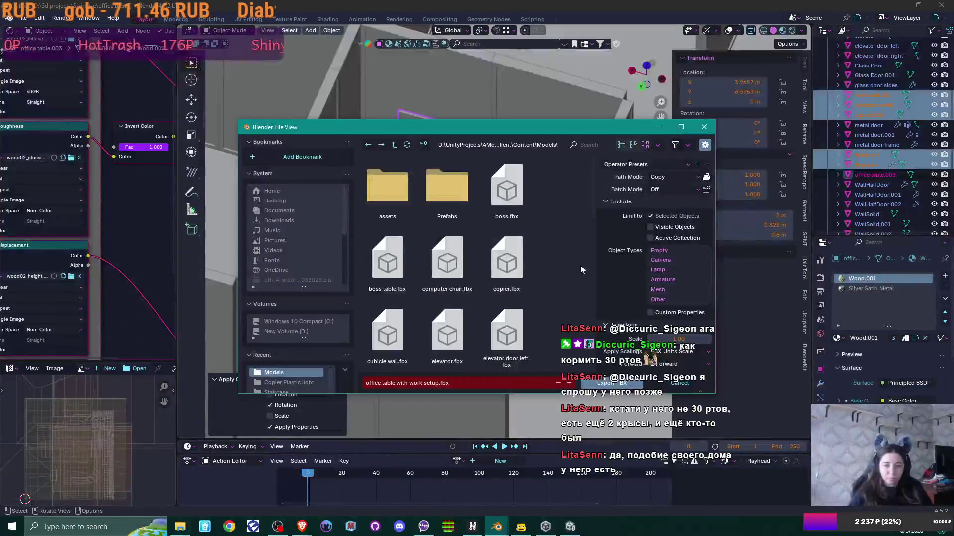
click(611, 383)
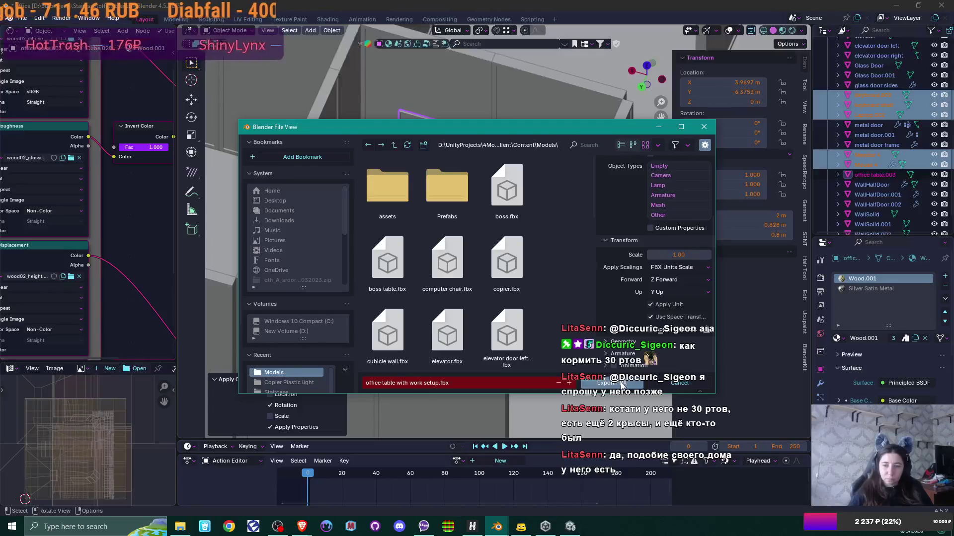
click(570, 526)
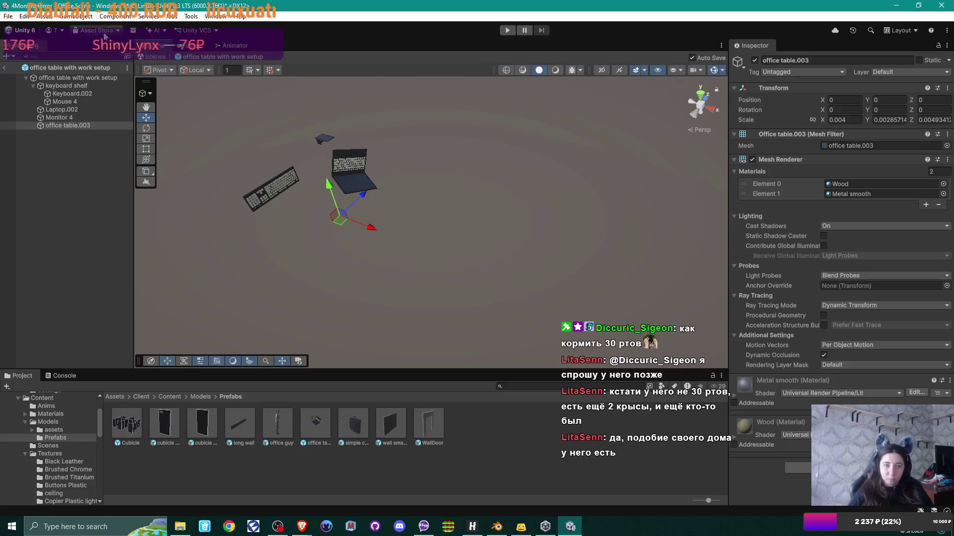
Return to the office scene near cubicles 7C and 7D and open the office table with work setup prefab
click(6, 67)
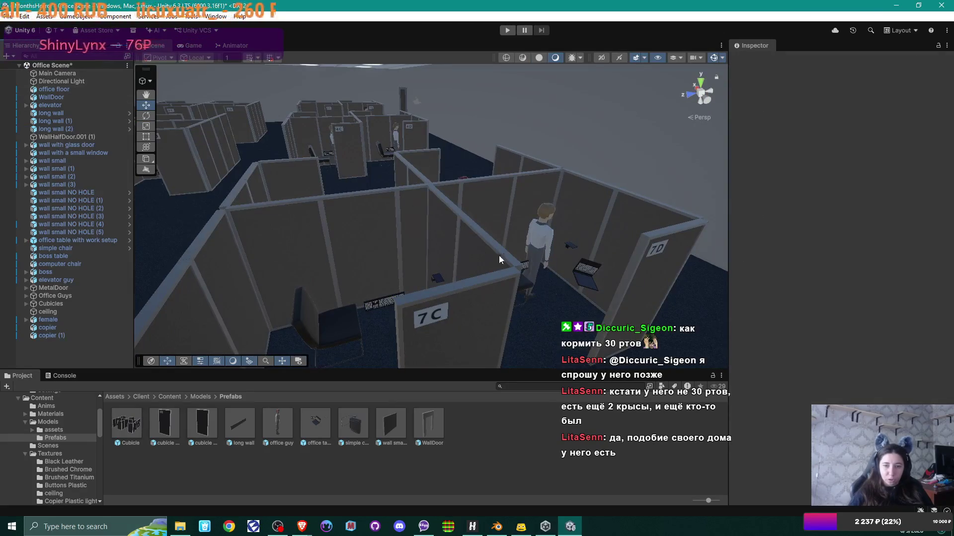
mouse_move(538, 245)
mouse_down()
mouse_move(511, 233)
mouse_move(575, 207)
mouse_move(535, 223)
mouse_up()
double_click(316, 422)
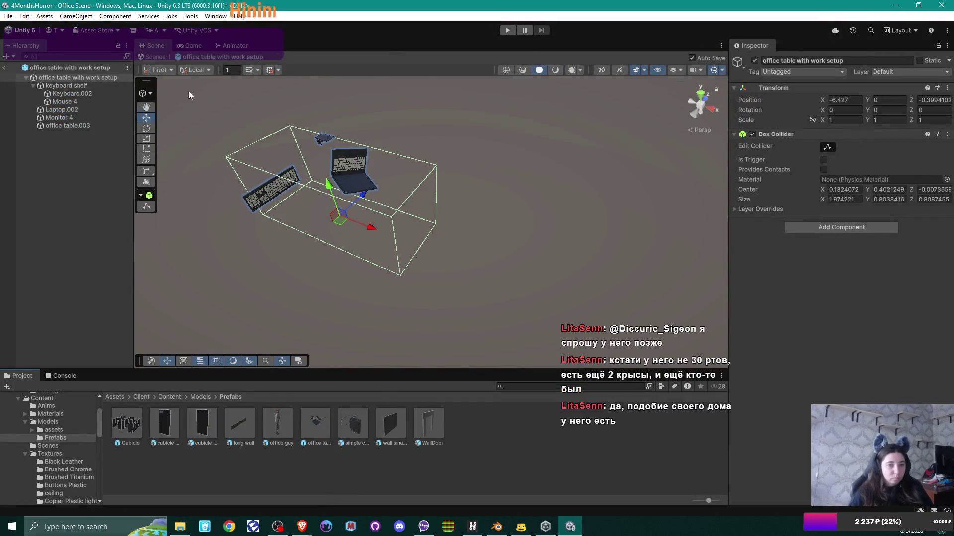
Check the transforms of Laptop.002, office table.003 and the prefab root, then go back to Blender
click(76, 117)
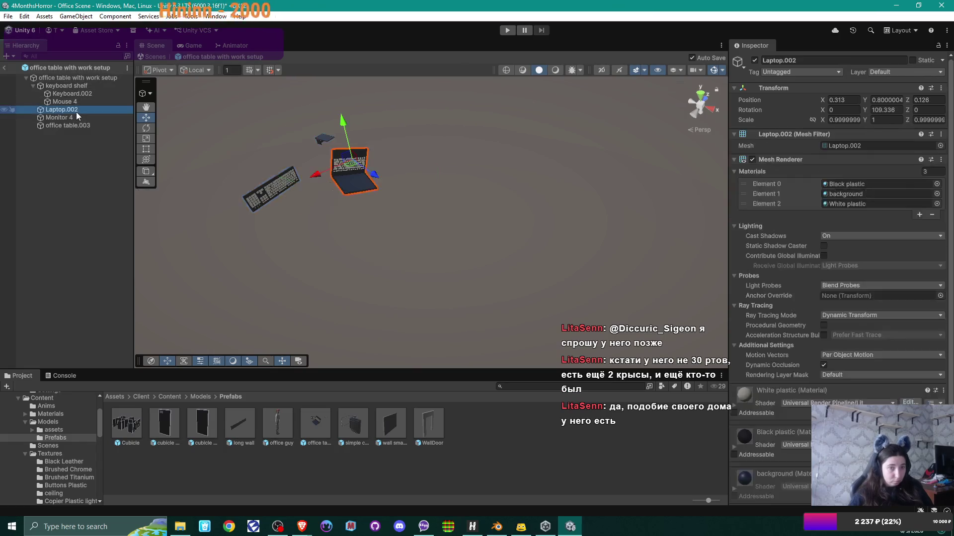
click(81, 127)
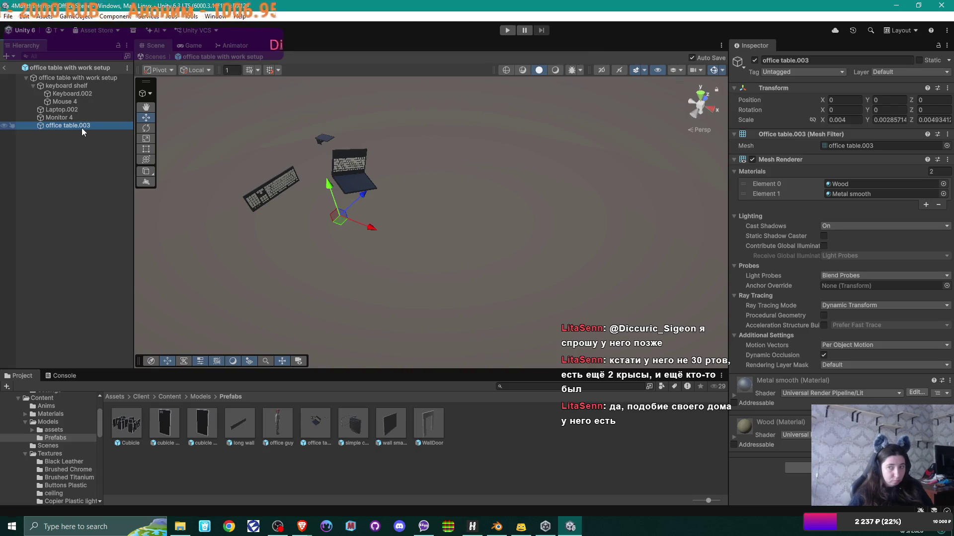
click(61, 79)
click(75, 126)
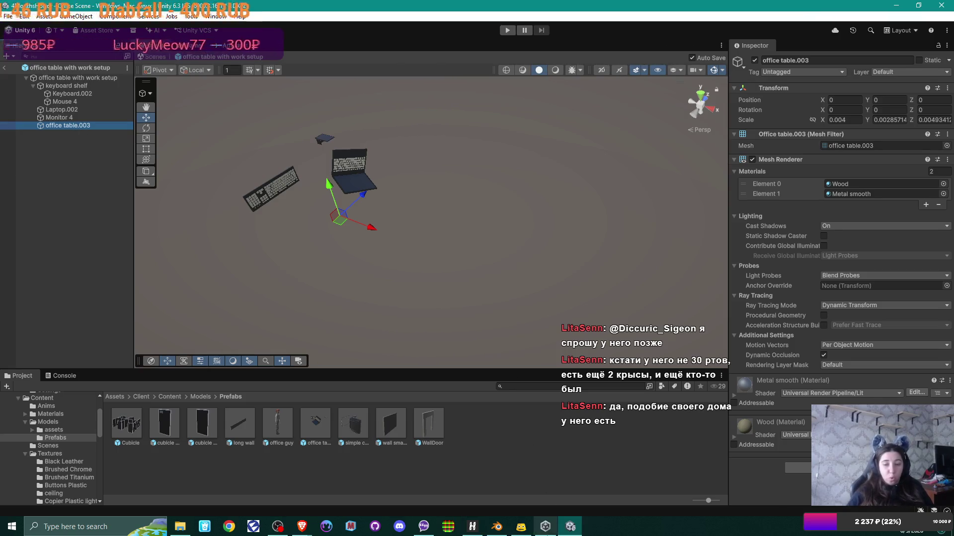
click(496, 526)
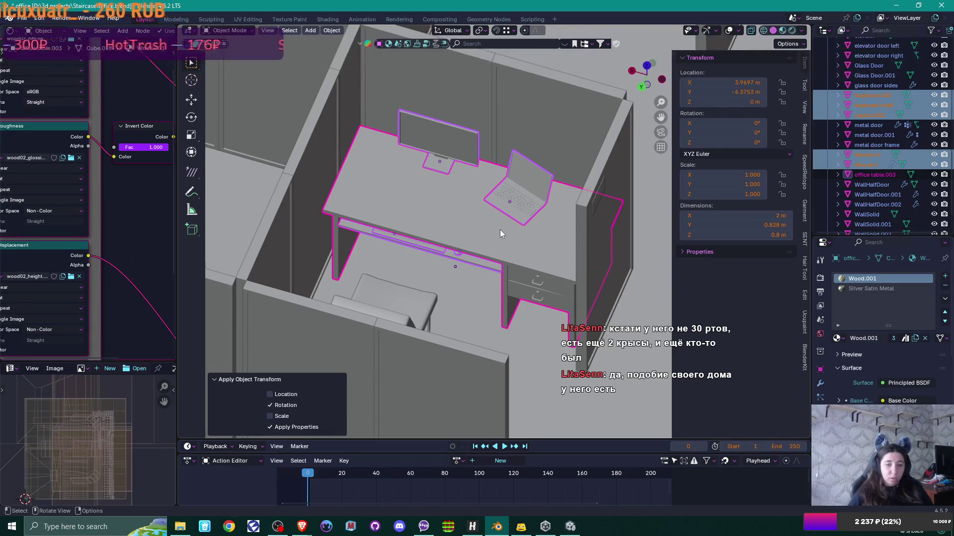
Orbit down onto the desk cubicle and pick out the laptop, keyboard shelf and office table.003
scroll(497, 229, down, 7)
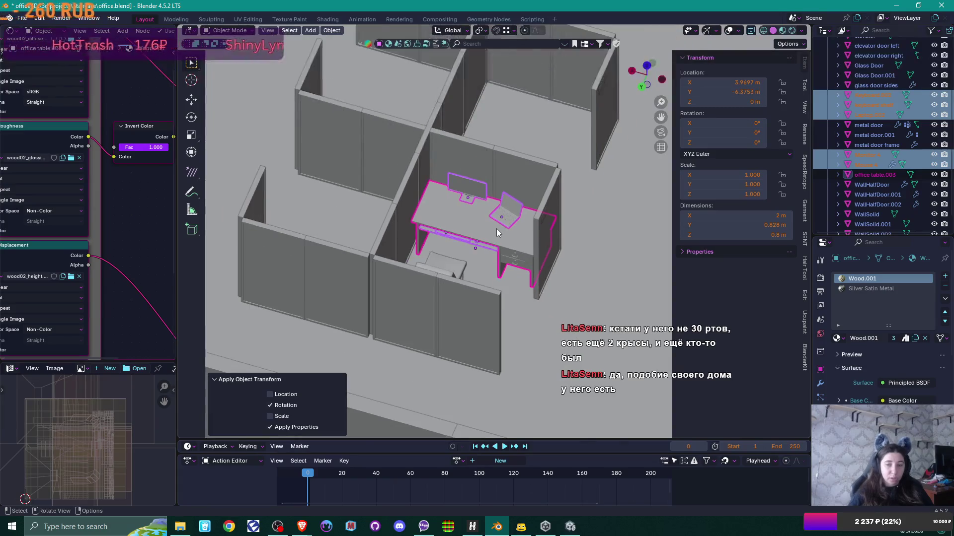
scroll(498, 232, up, 5)
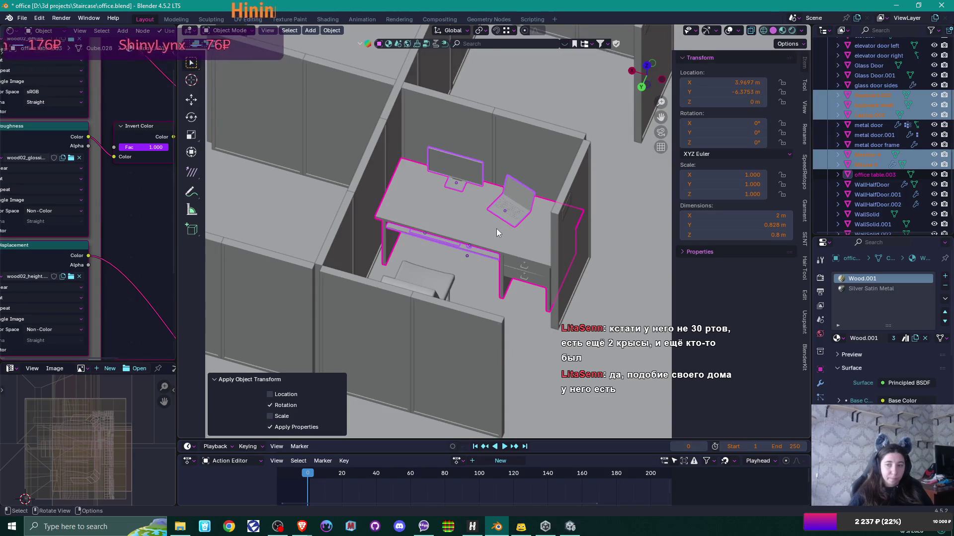
scroll(496, 228, down, 8)
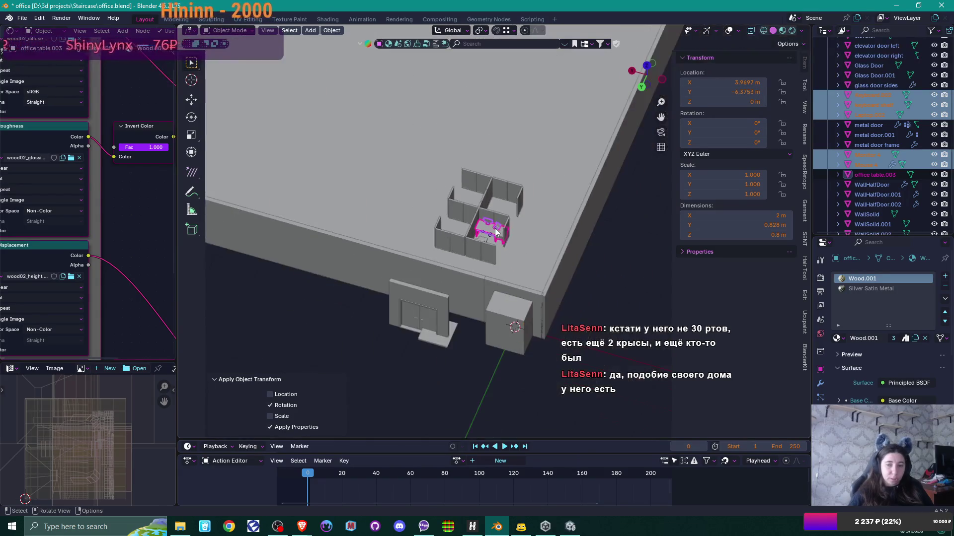
mouse_move(484, 256)
mouse_down()
mouse_move(424, 257)
mouse_move(449, 248)
mouse_up()
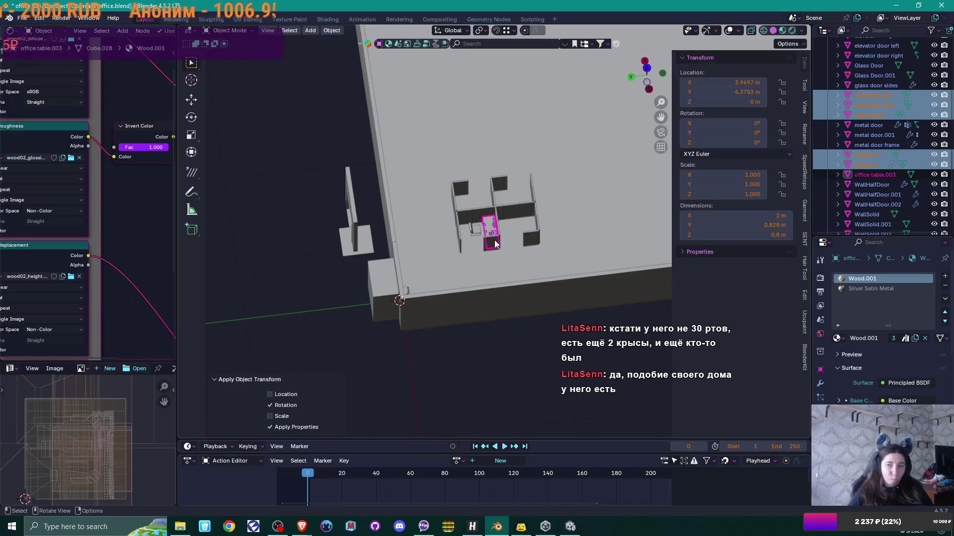
scroll(506, 236, up, 6)
mouse_move(505, 236)
mouse_down()
mouse_move(550, 248)
mouse_move(545, 225)
mouse_up()
click(532, 220)
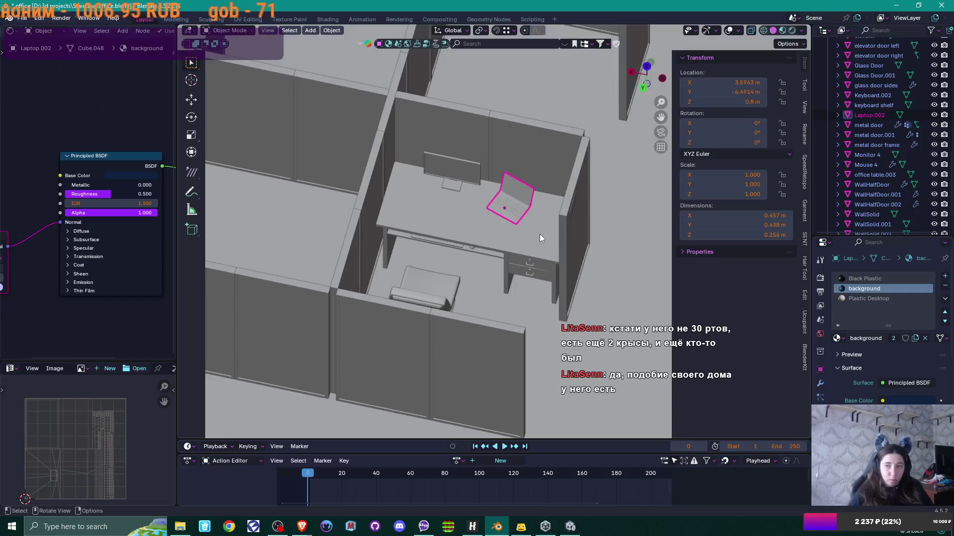
click(485, 252)
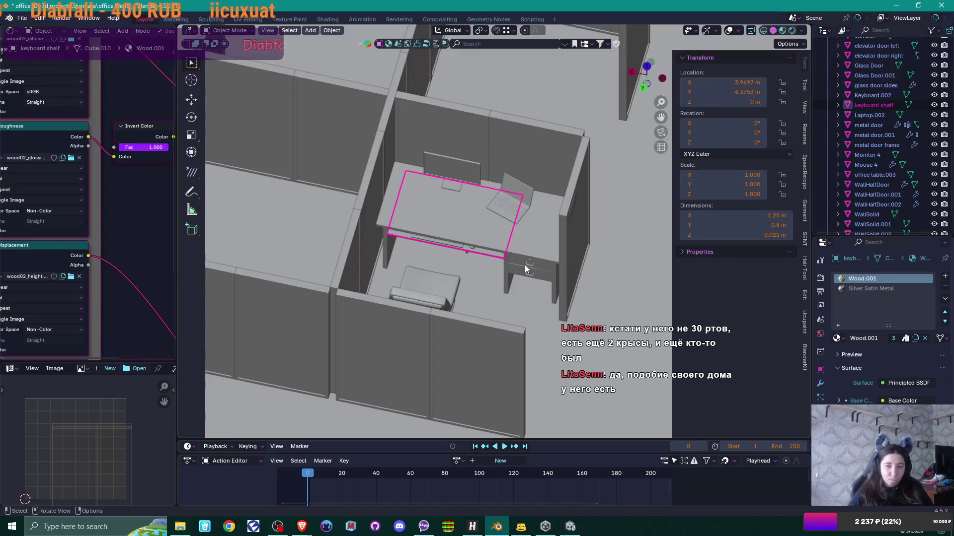
click(525, 265)
Select the keyboard shelf, keyboard, mouse, laptop and office table together as one group
scroll(524, 265, up, 7)
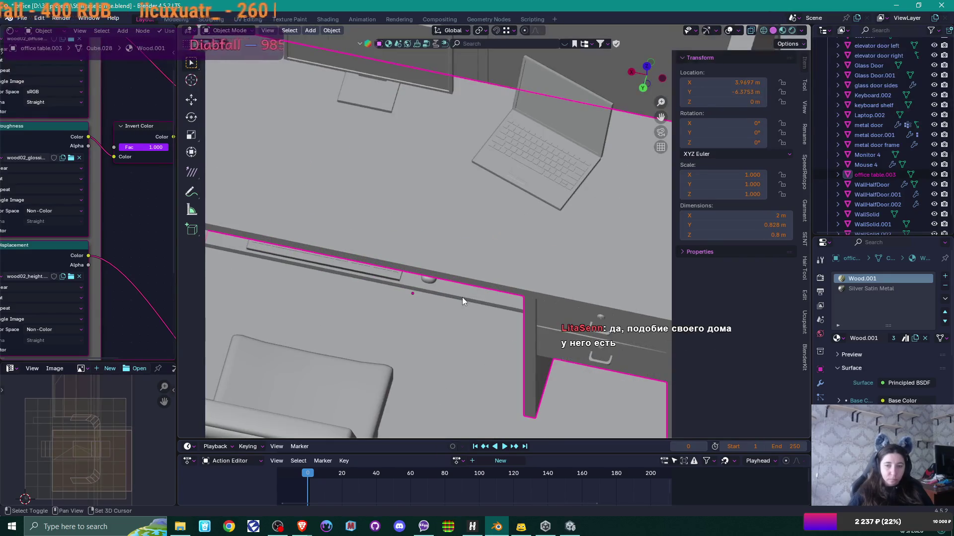
shift+click(462, 297)
shift+click(385, 279)
shift+click(437, 284)
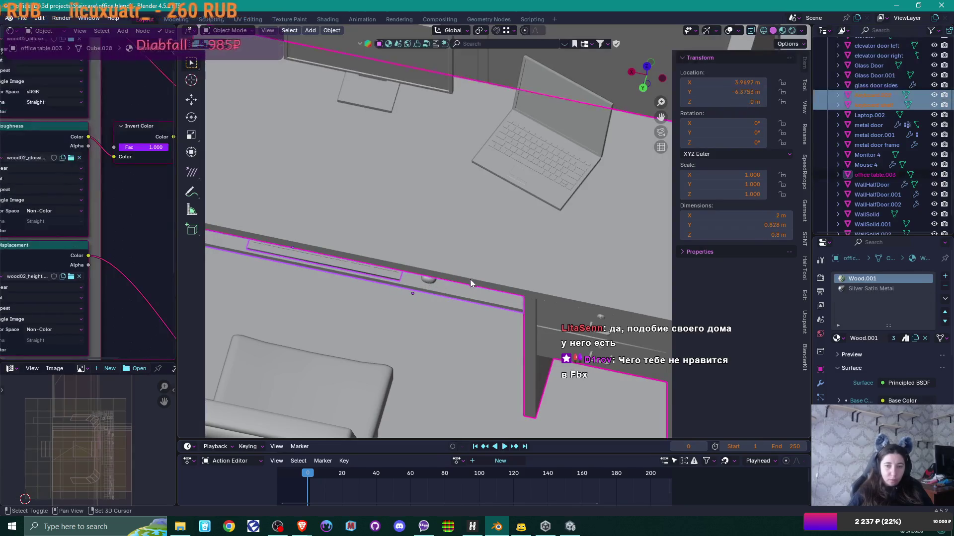
shift+click(431, 283)
shift+click(564, 99)
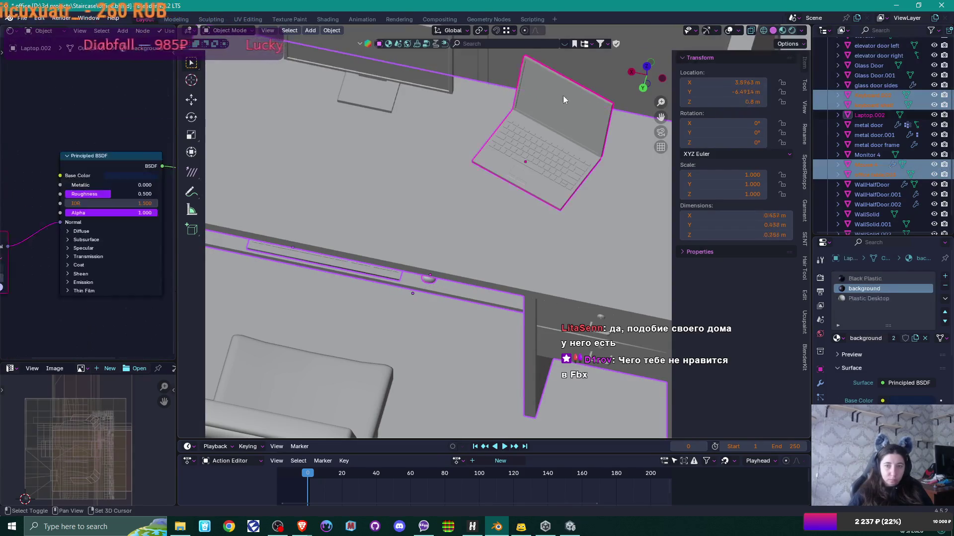
shift+click(428, 188)
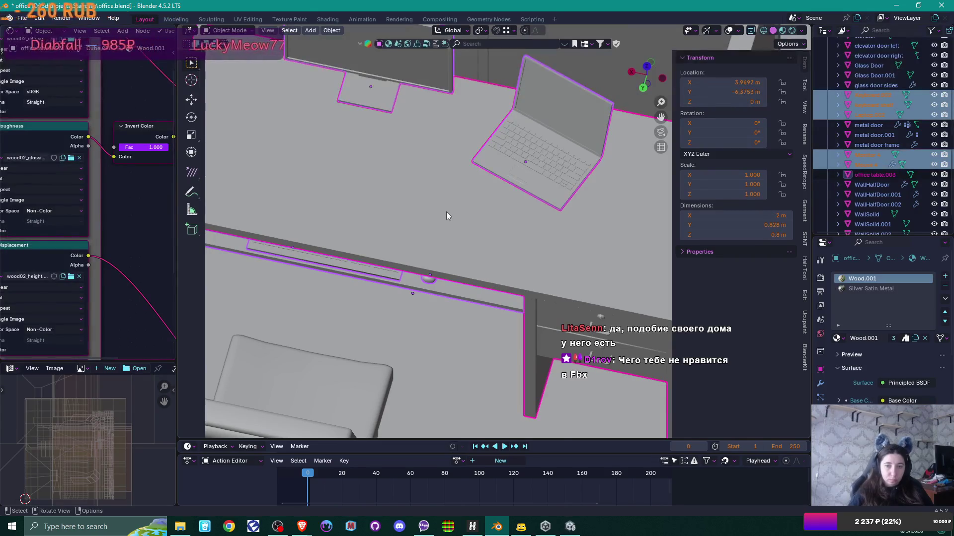
scroll(446, 212, down, 3)
From top view, snap the selected desk items to the 3D cursor, then undo the snap
key(KP_7)
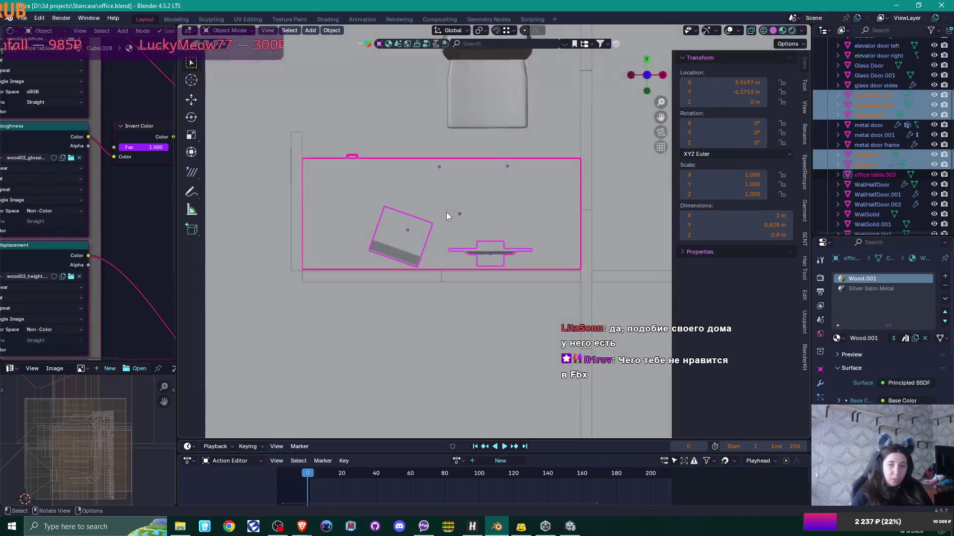
scroll(446, 212, down, 5)
drag(446, 212, 492, 318)
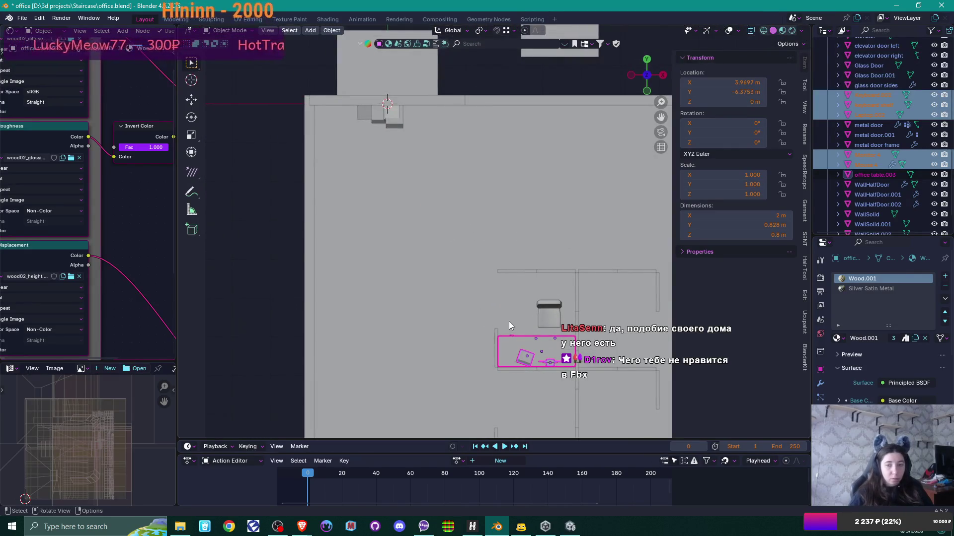
key(shift)
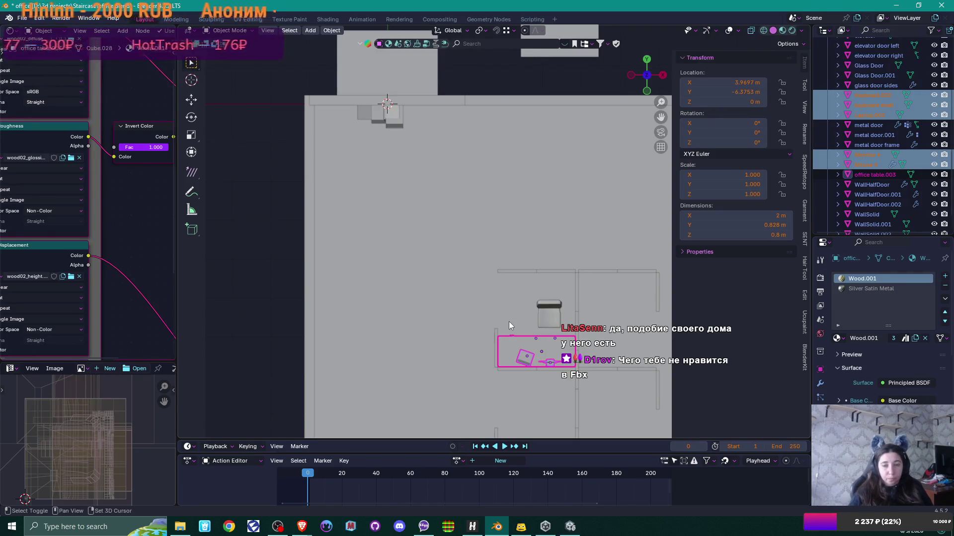
click(485, 30)
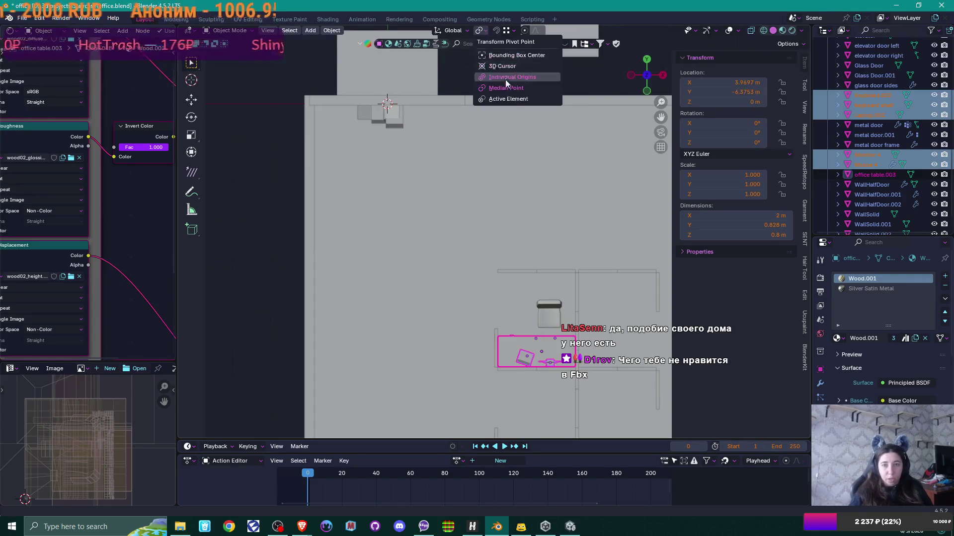
key(shift+s)
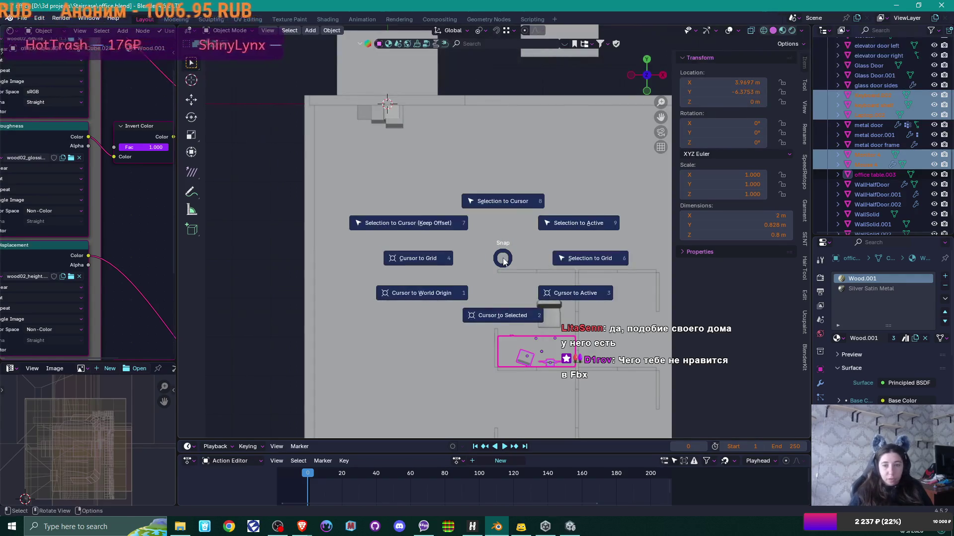
click(496, 203)
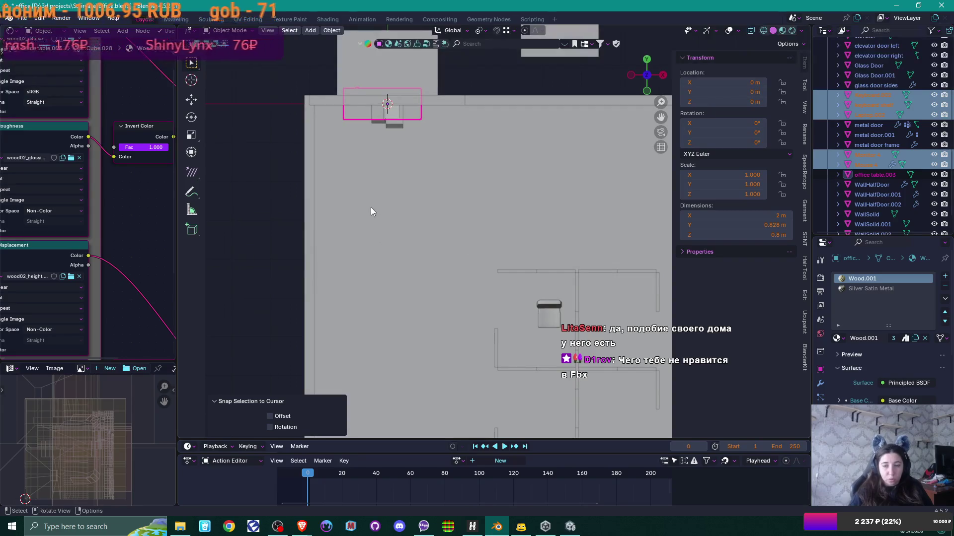
mouse_move(370, 204)
mouse_down()
mouse_move(359, 142)
mouse_move(464, 353)
mouse_move(400, 168)
mouse_move(371, 127)
mouse_move(433, 270)
mouse_move(432, 243)
mouse_move(439, 263)
mouse_up()
key(ctrl+z)
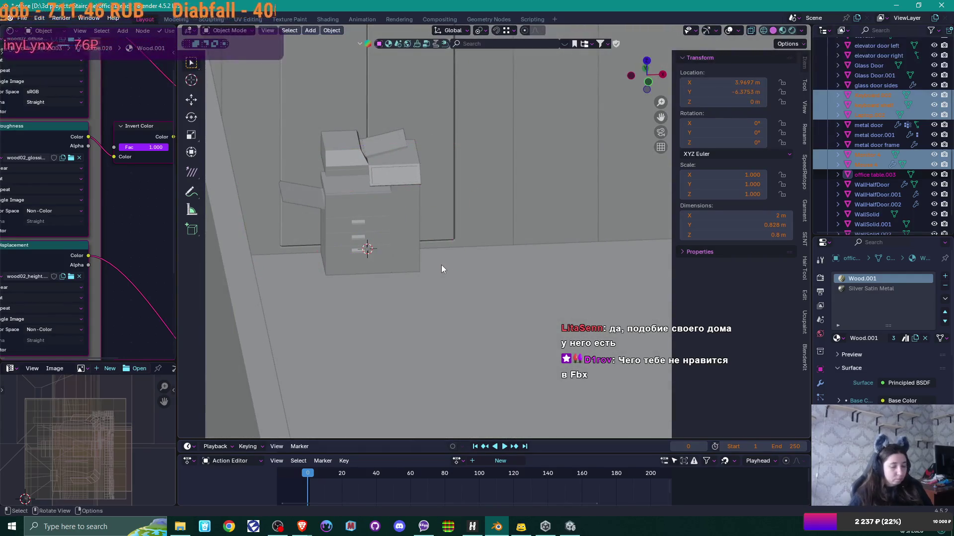
Move the selected desk items close to the world origin in top view
key(KP_7)
scroll(441, 264, down, 3)
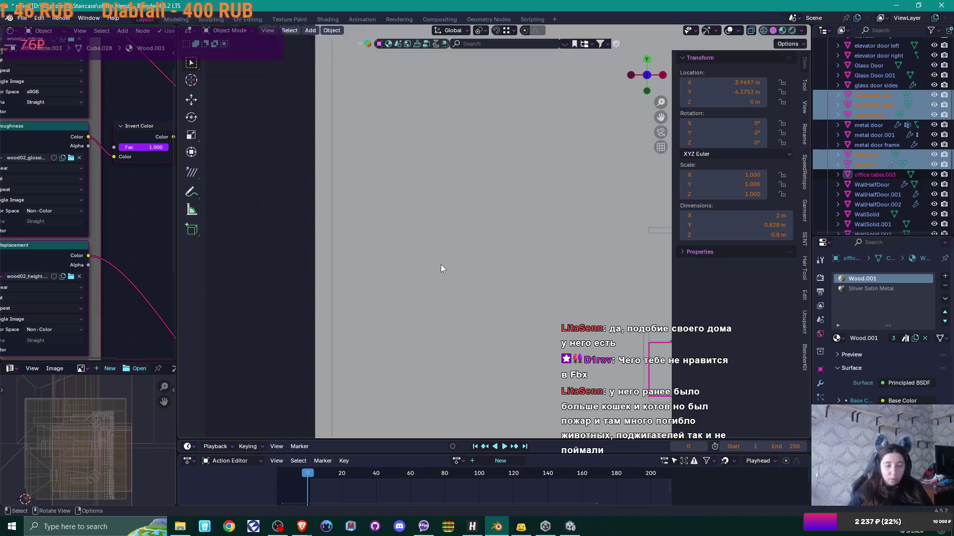
drag(442, 265, 473, 269)
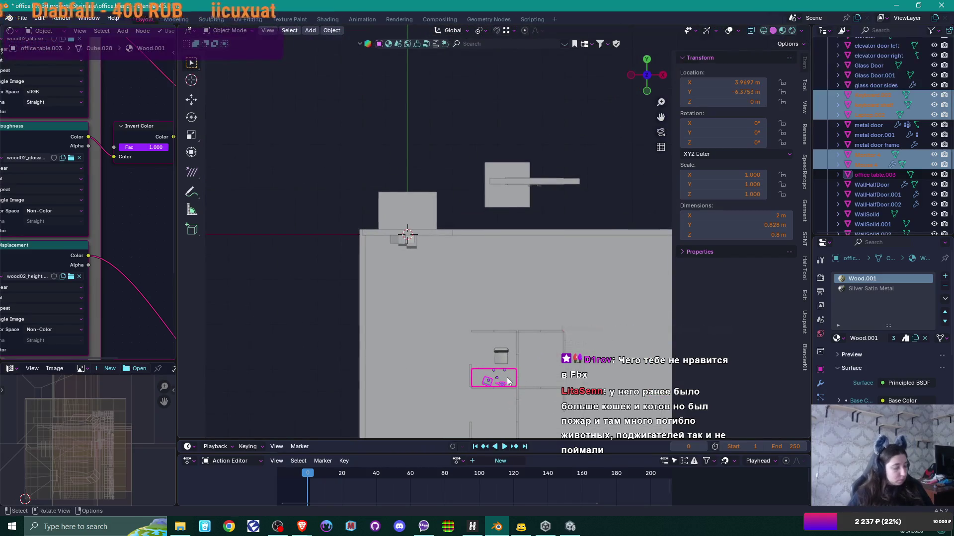
key(g)
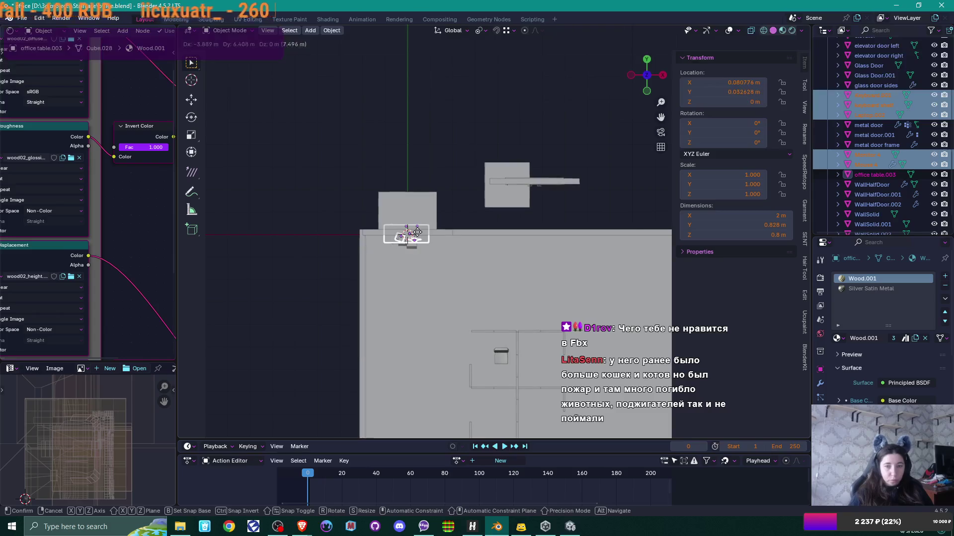
click(415, 232)
scroll(413, 243, up, 3)
key(KP_Decimal)
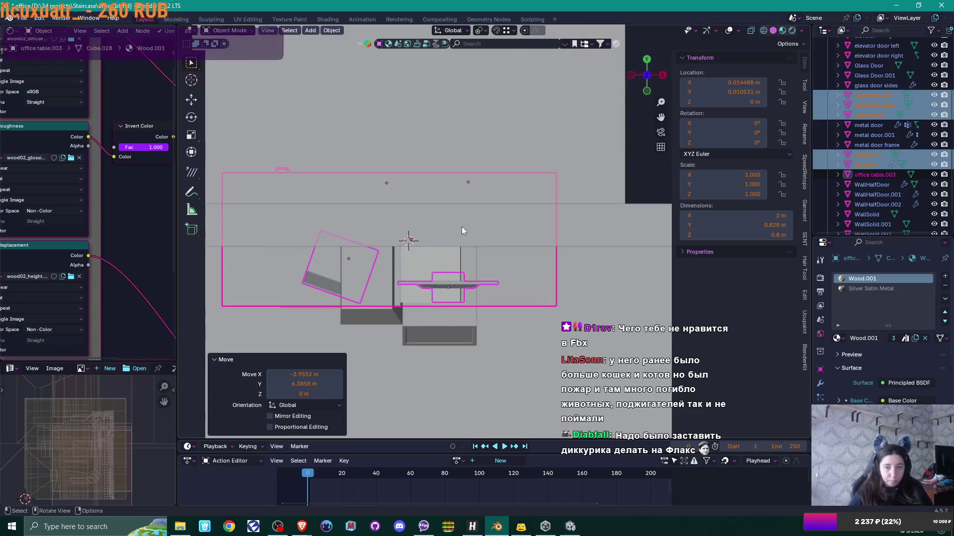
key(g)
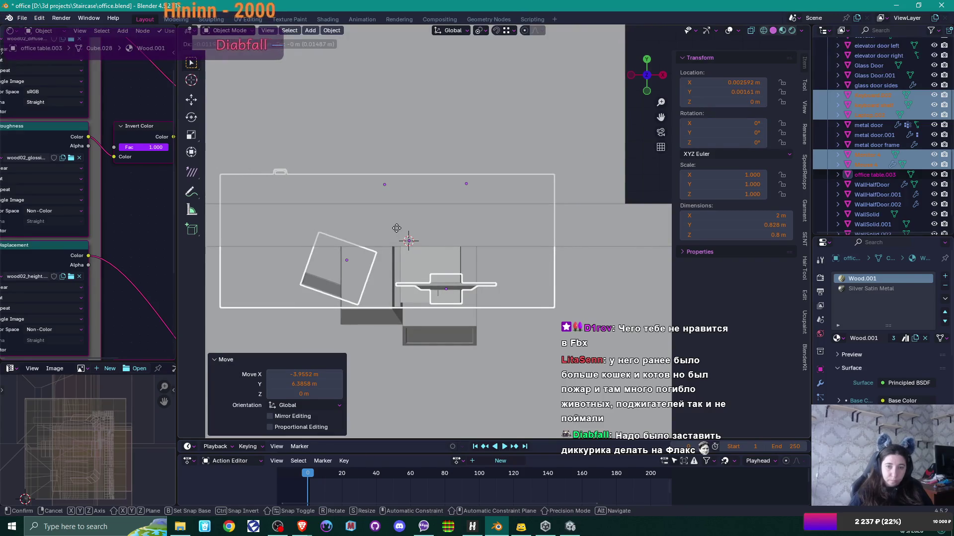
click(397, 232)
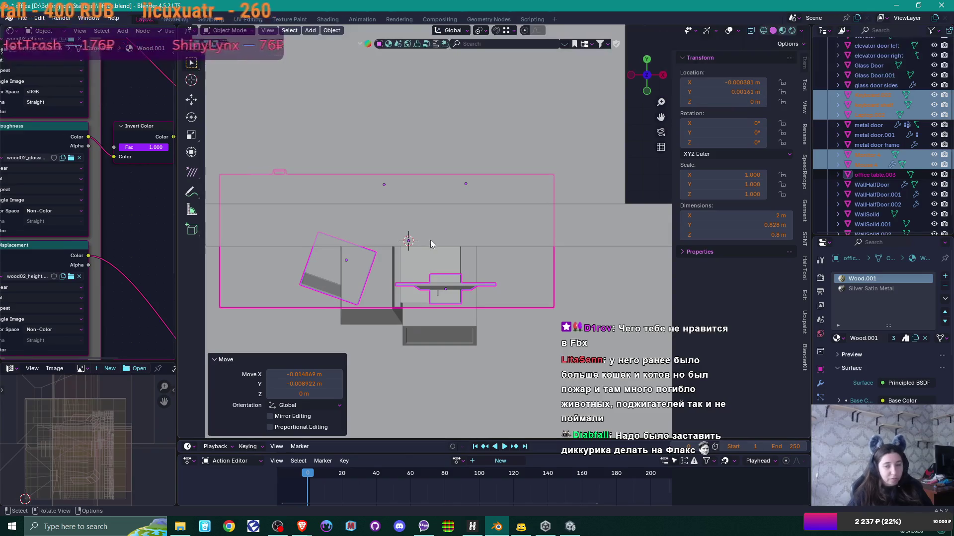
Set the desk group's Location X and Y to 0 in the Transform panel
scroll(426, 240, down, 2)
mouse_move(424, 240)
mouse_down()
mouse_move(444, 194)
mouse_move(424, 175)
mouse_move(437, 196)
mouse_move(423, 200)
mouse_move(444, 181)
mouse_move(438, 186)
mouse_up()
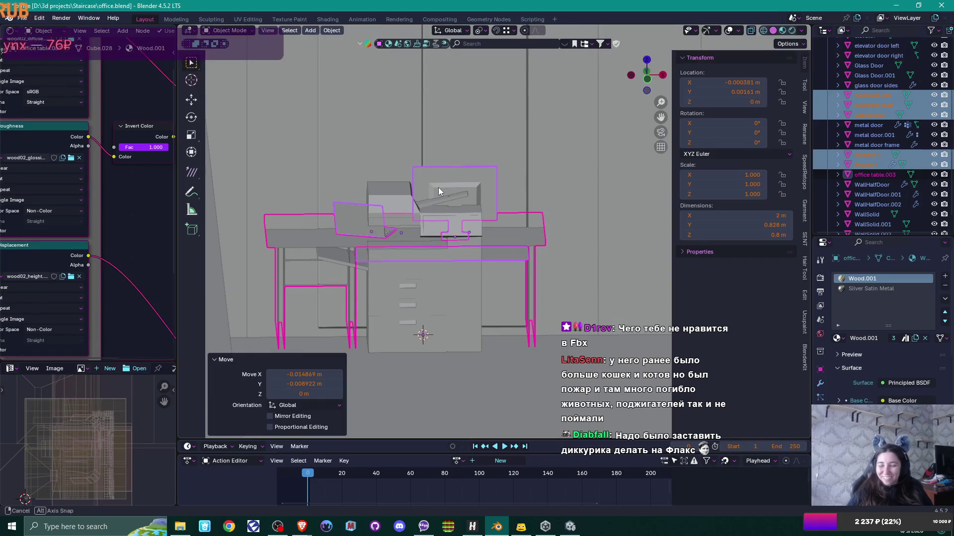
mouse_move(438, 187)
mouse_down()
mouse_move(431, 180)
mouse_move(685, 87)
mouse_up()
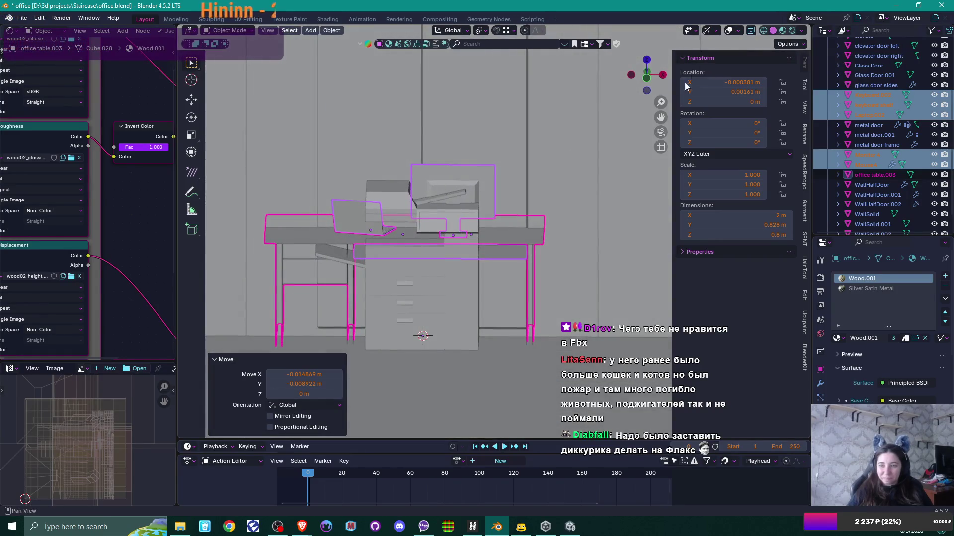
click(733, 92)
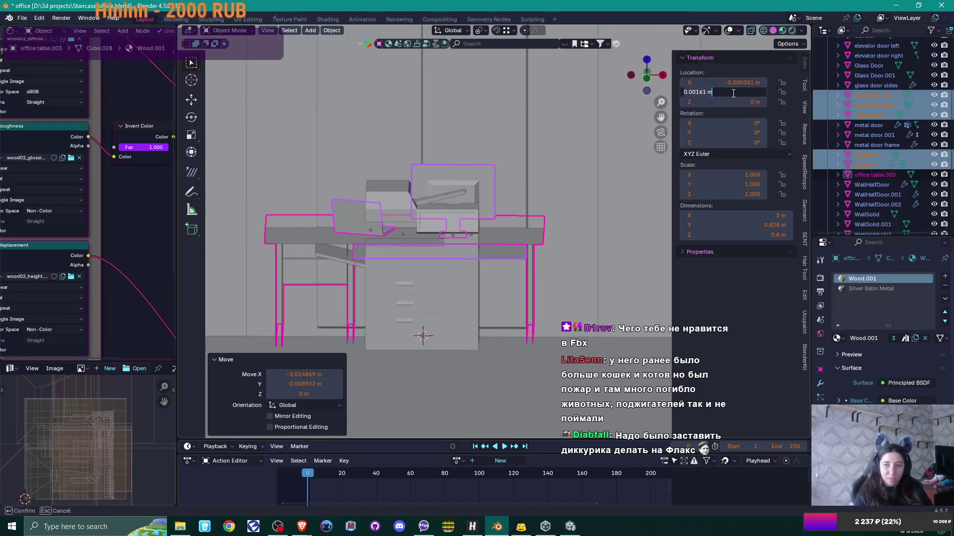
text(0)
key(Return)
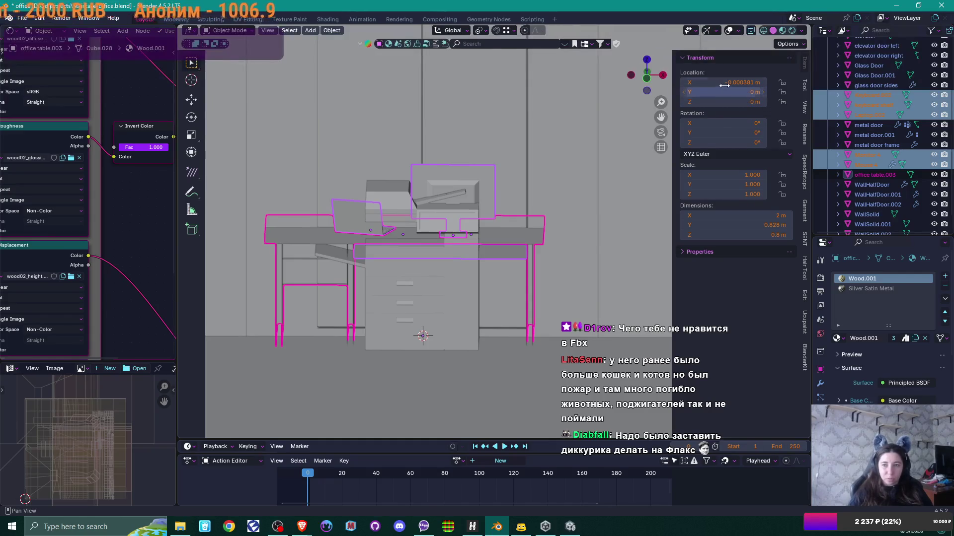
click(725, 83)
text(0)
key(Return)
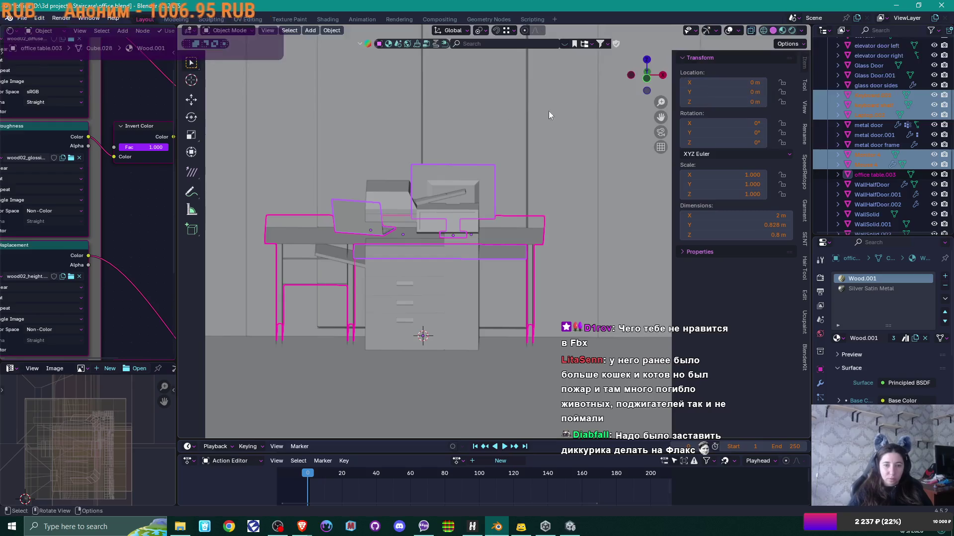
mouse_move(516, 183)
mouse_down()
mouse_move(463, 209)
mouse_move(460, 227)
mouse_up()
Re-export the origin-centred desk group as office table with work setup.fbx and switch to Unity
click(22, 18)
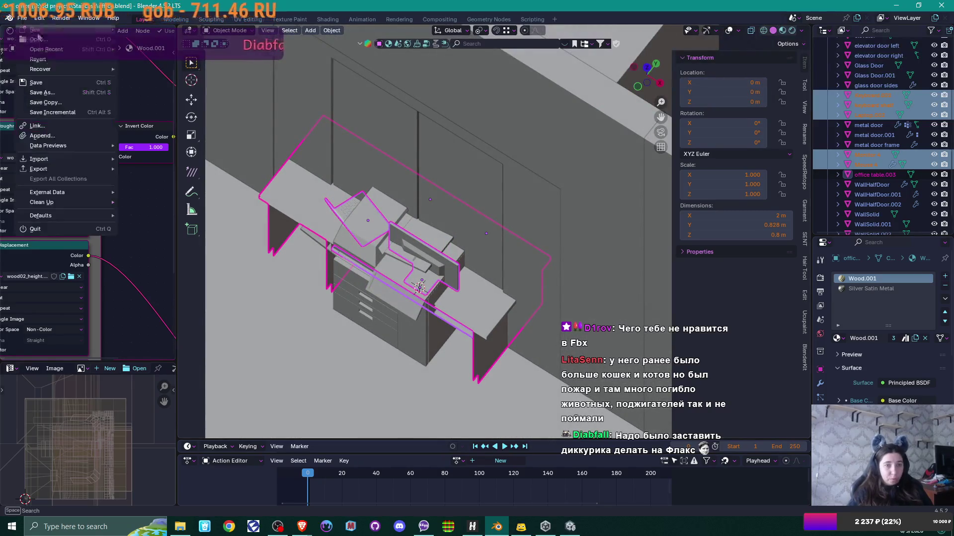
mouse_move(57, 170)
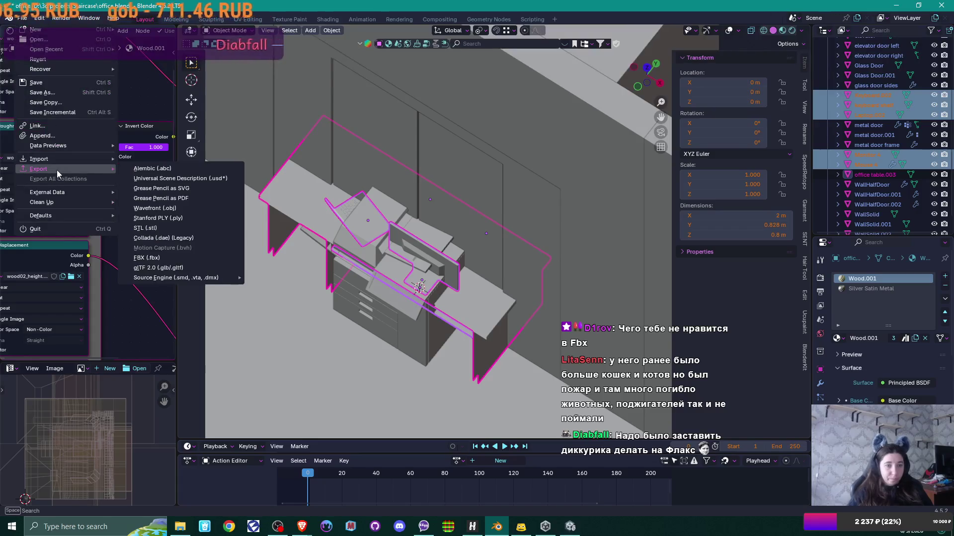
click(149, 258)
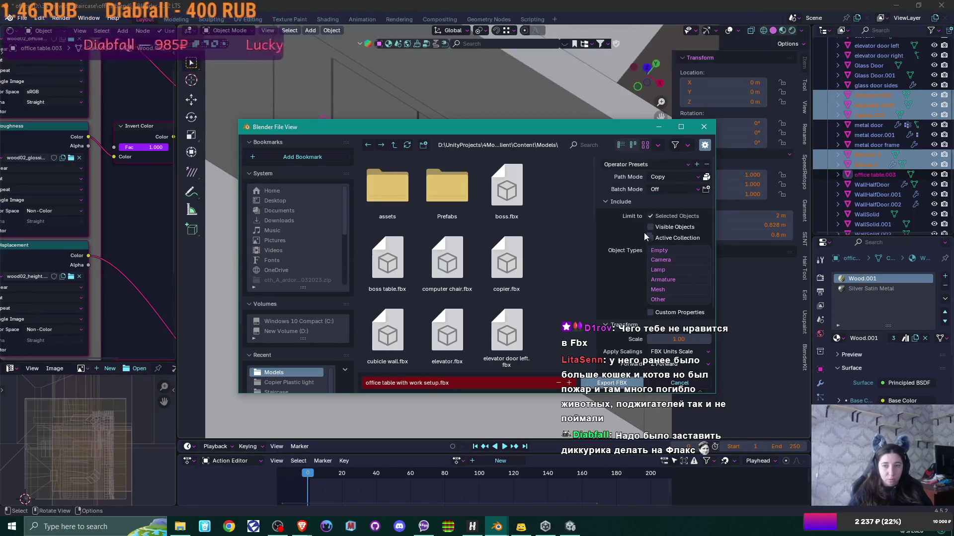
scroll(644, 234, down, 4)
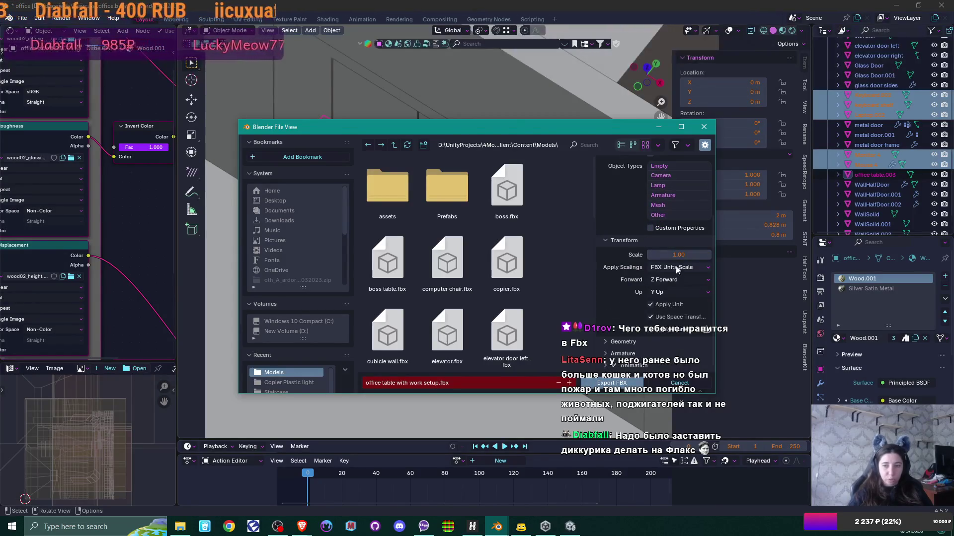
click(616, 385)
key(alt+Tab)
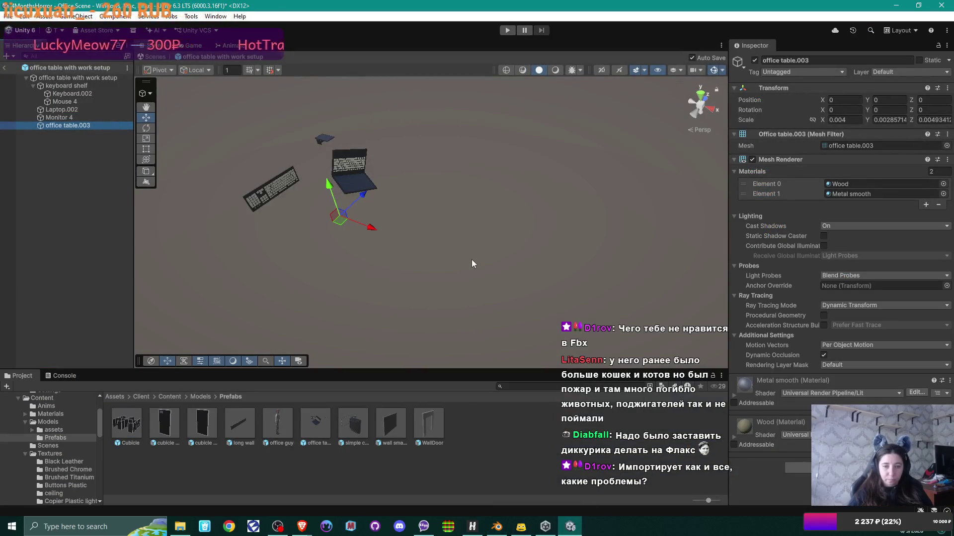
Preview the exported office table with work setup model in the Models folder, then leave prefab editing
click(200, 397)
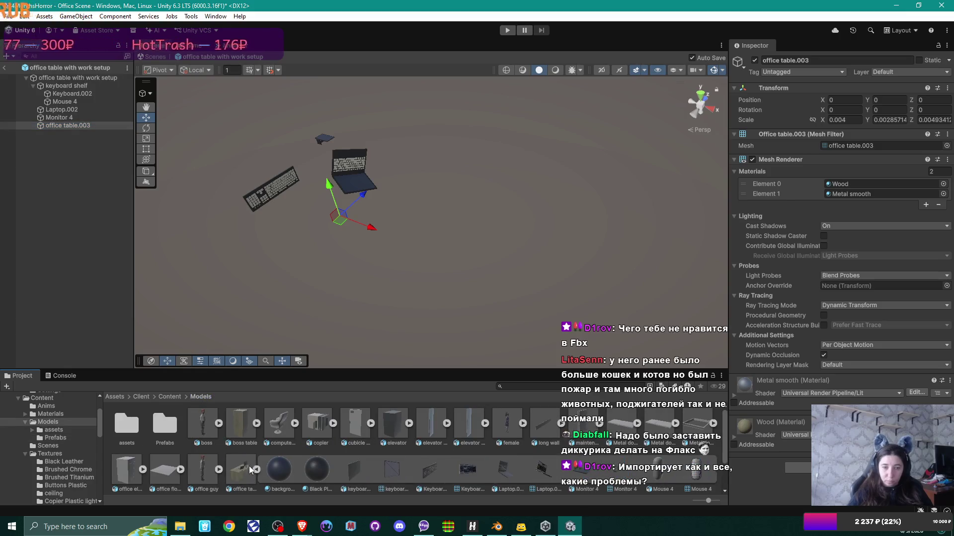
click(253, 469)
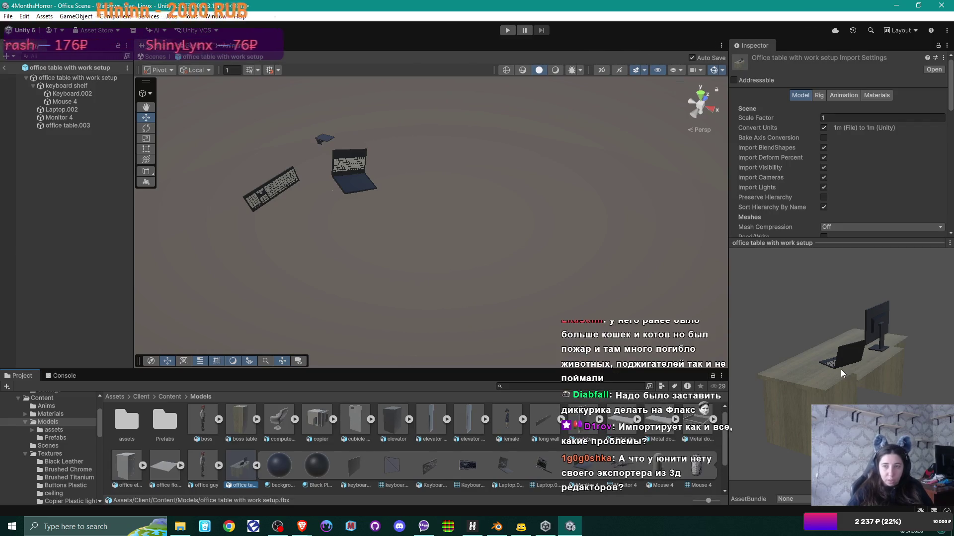
mouse_move(860, 378)
mouse_down()
mouse_move(949, 366)
mouse_move(881, 387)
mouse_up()
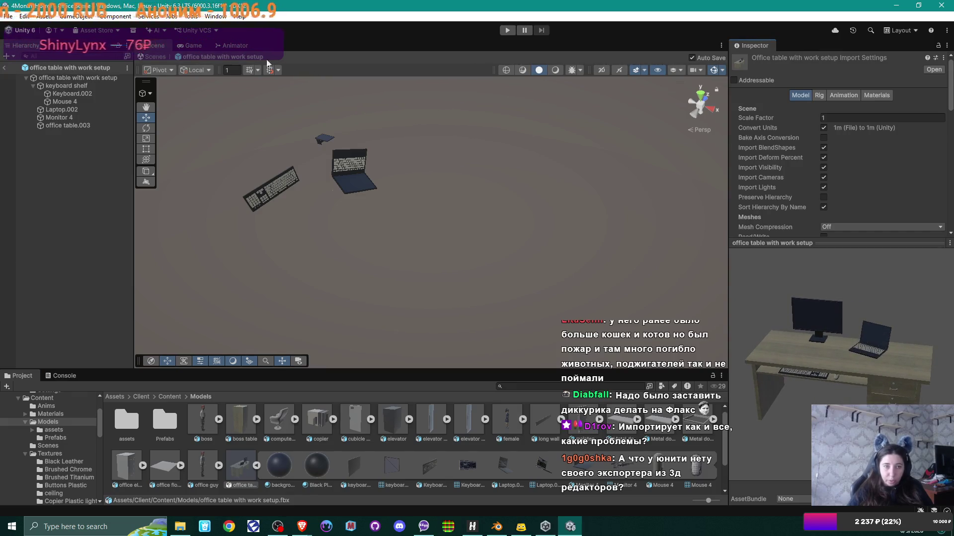
click(86, 78)
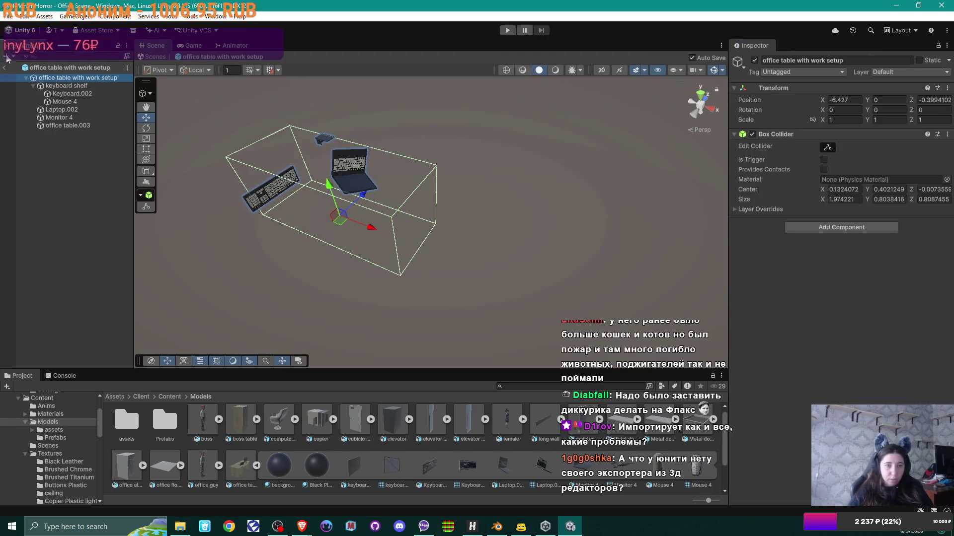
click(151, 56)
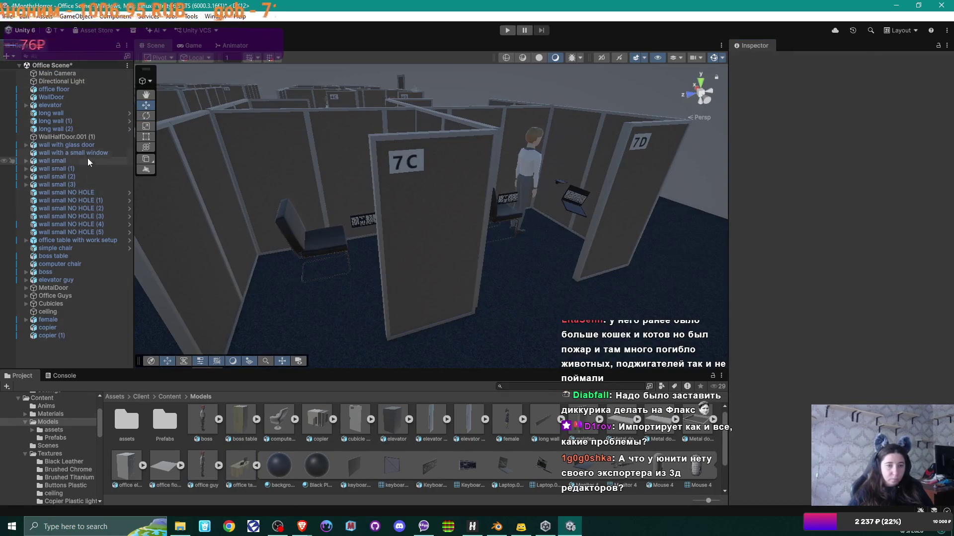
Open the office table with work setup prefab from Prefabs and inspect the keyboard shelf, root and office table.003
double_click(165, 422)
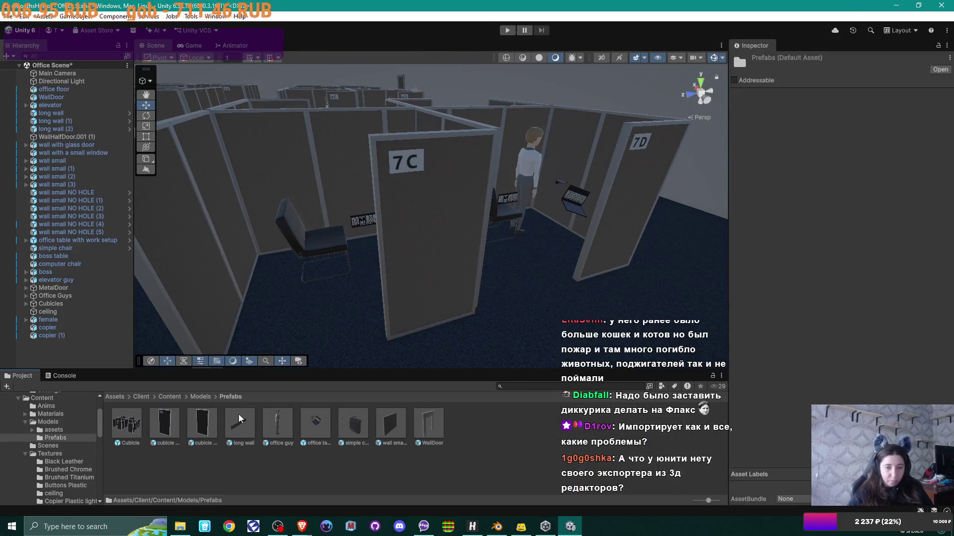
double_click(312, 421)
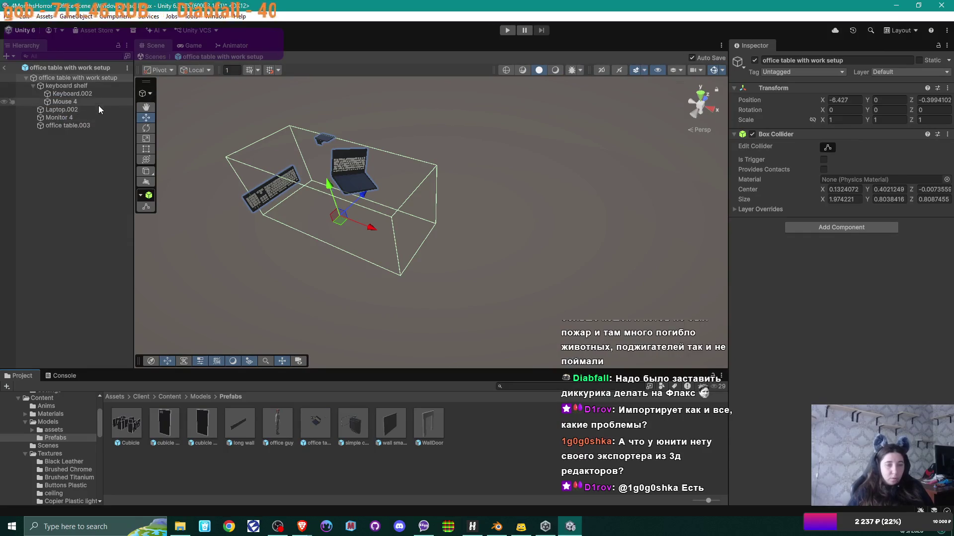
click(73, 87)
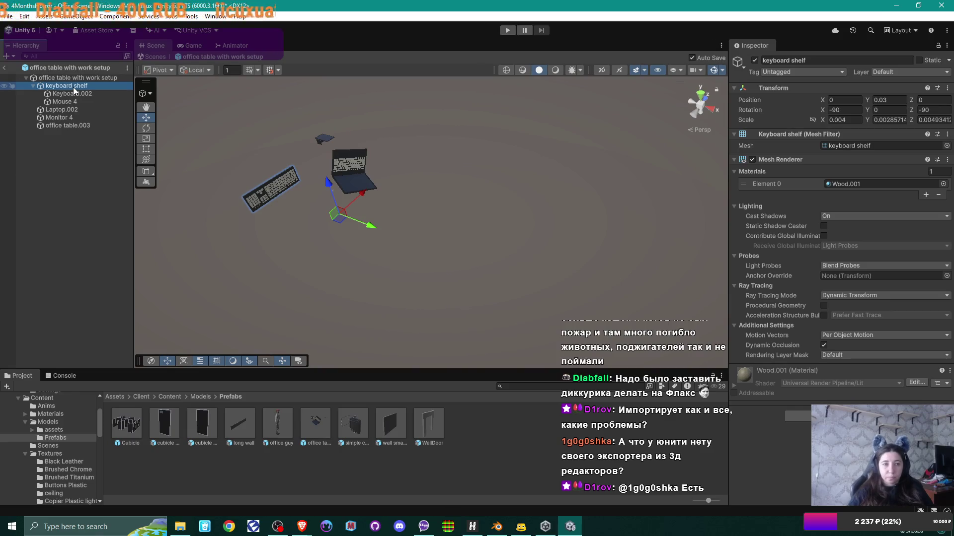
click(69, 77)
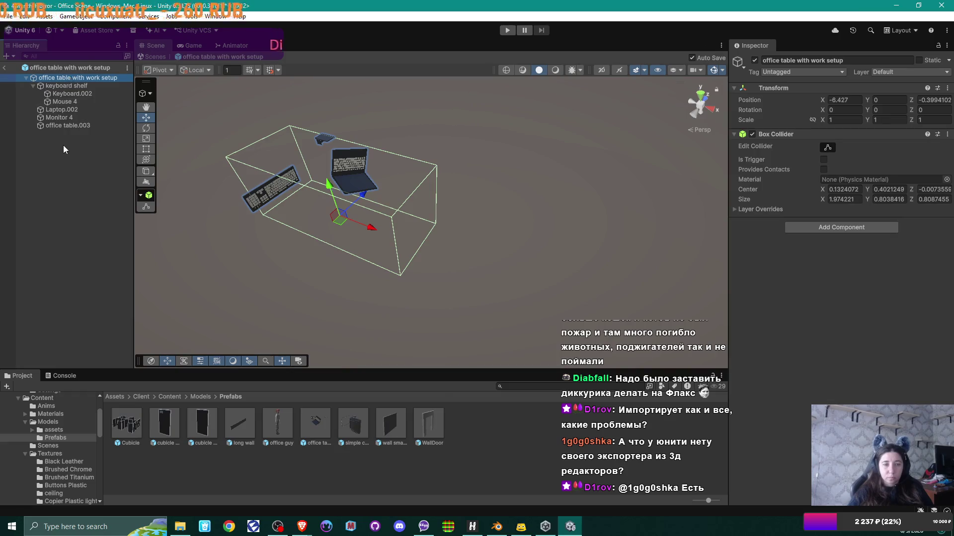
click(64, 126)
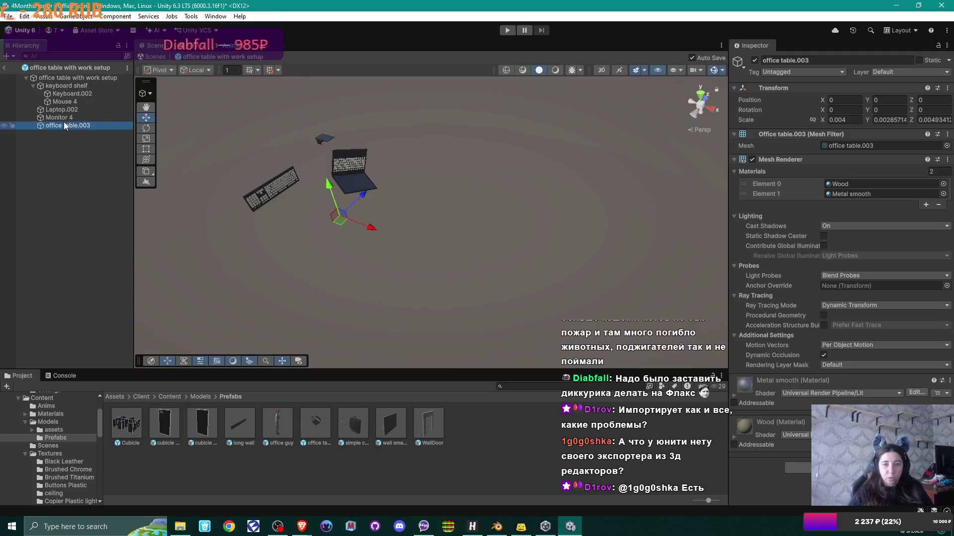
Set office table.003's scale to 1, 1, 1
click(843, 121)
text(1)
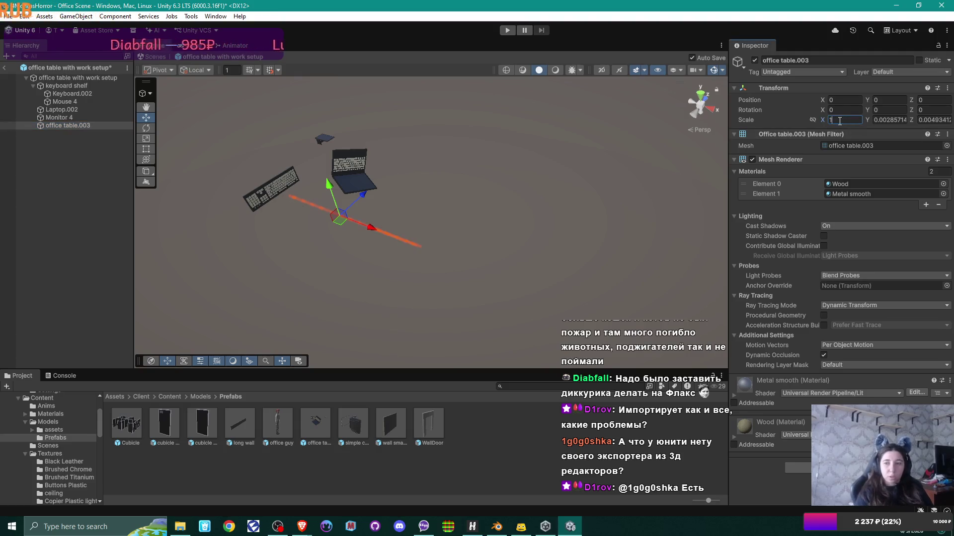
key(Tab)
text(1)
key(Tab)
text(1)
key(Return)
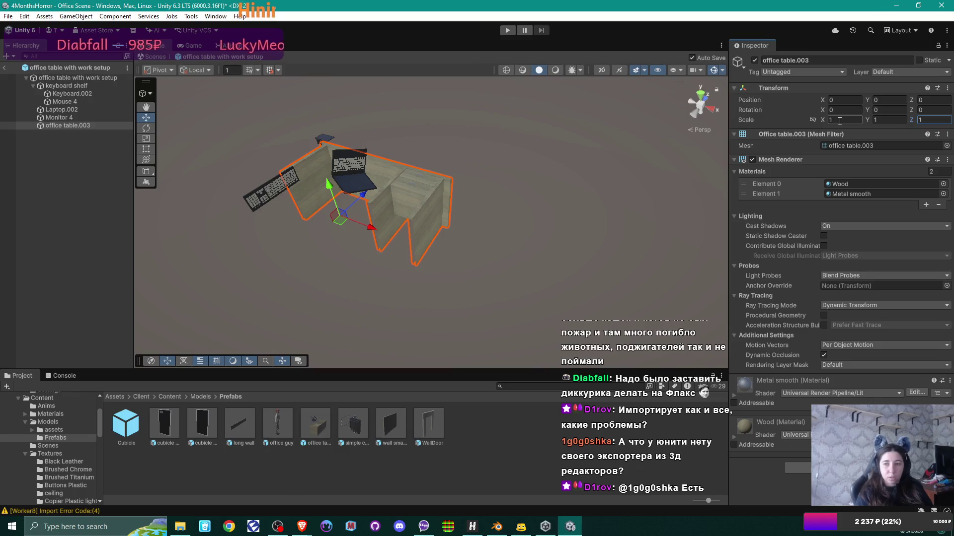
Set the scale of Monitor 4 and Laptop.002 to 1, 1, 1
click(85, 118)
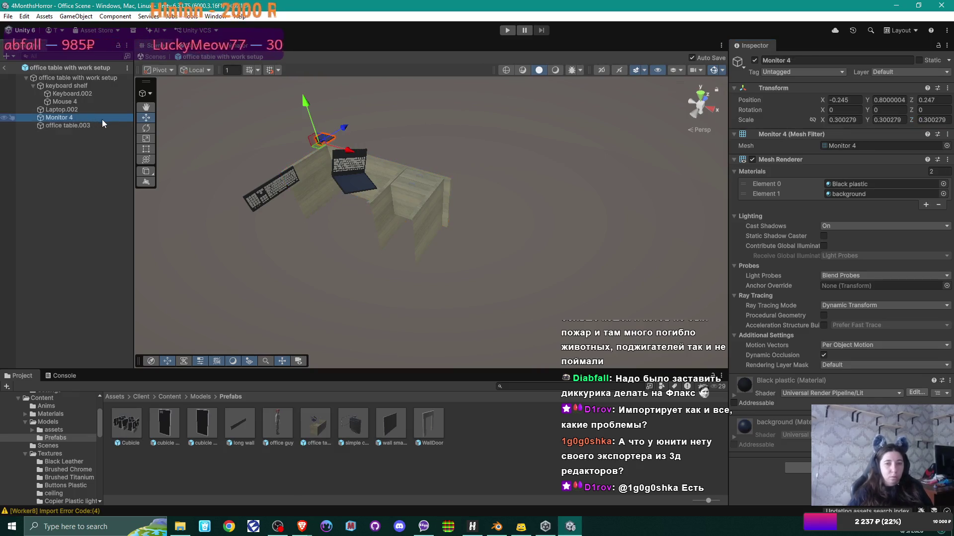
click(855, 120)
text(1)
key(Tab)
text(1)
key(Tab)
text(1)
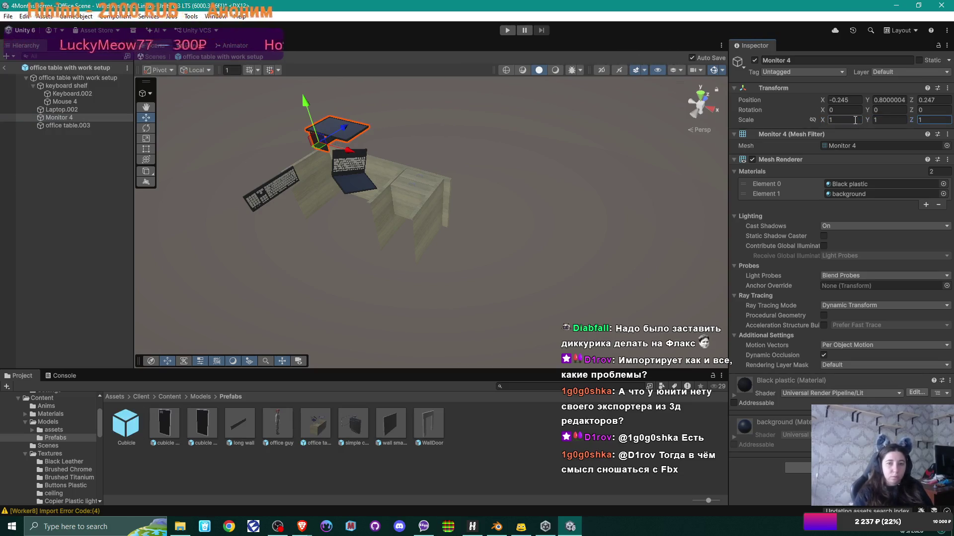
click(78, 110)
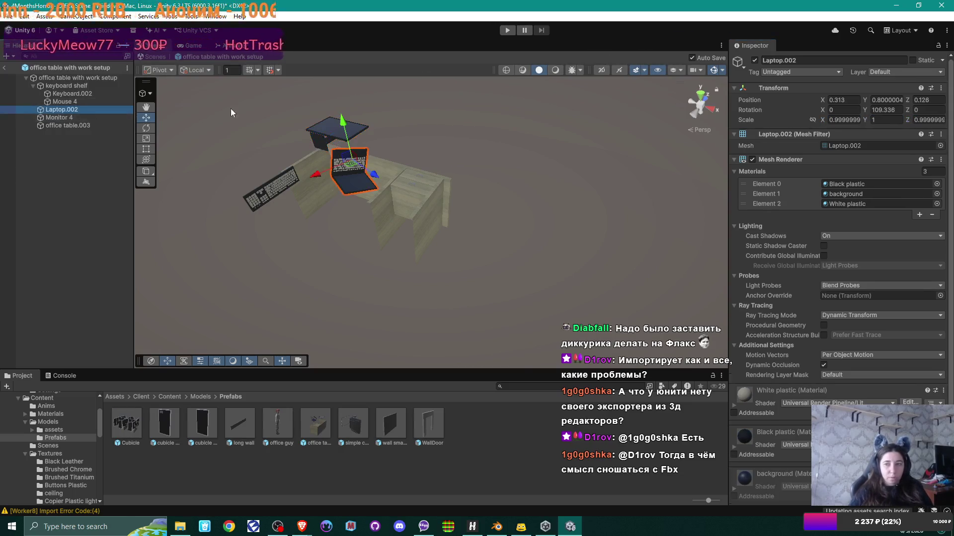
click(835, 119)
text(1)
key(Tab)
text(1)
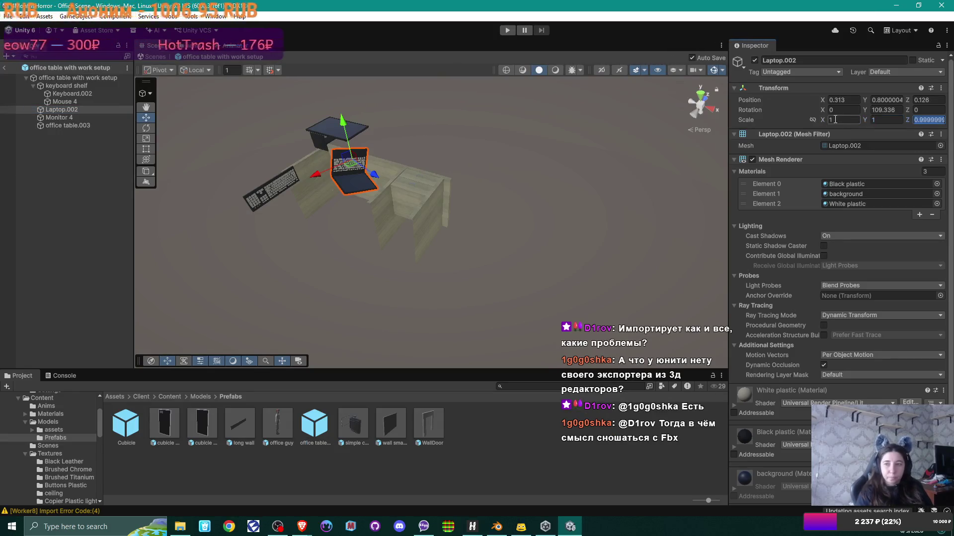
key(Tab)
text(1)
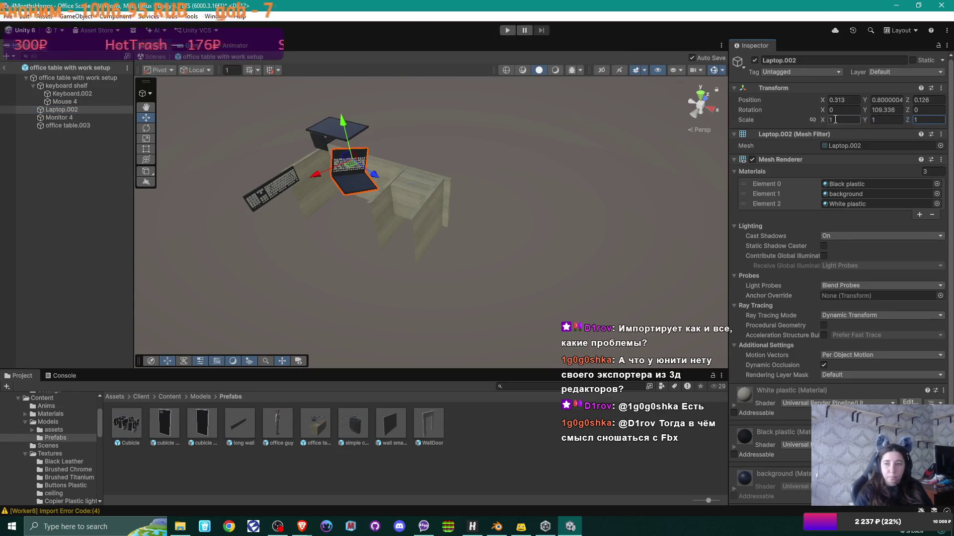
Change Mouse 4's scale from 17.5 and Keyboard.002's from 250 to 1, 1, 1
click(94, 103)
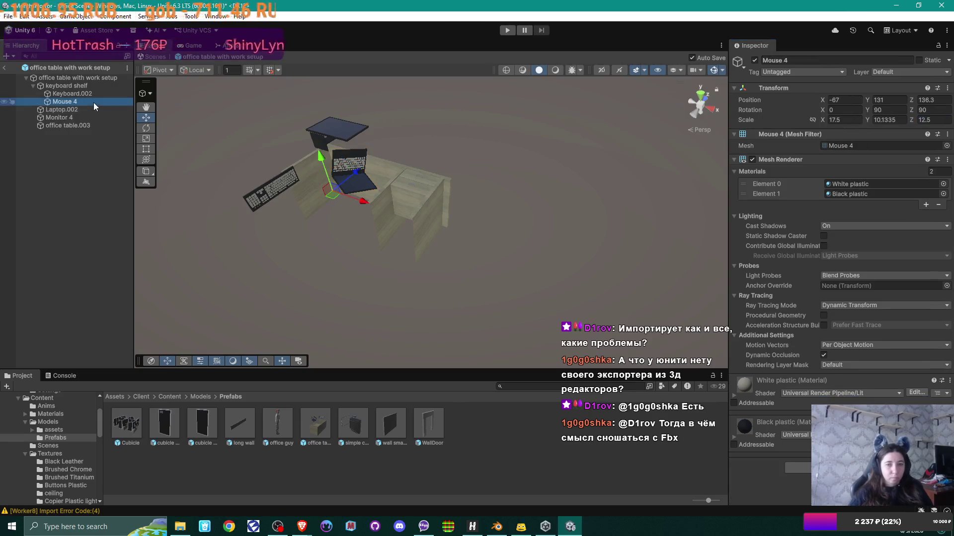
click(843, 120)
text(1)
key(Tab)
text(1)
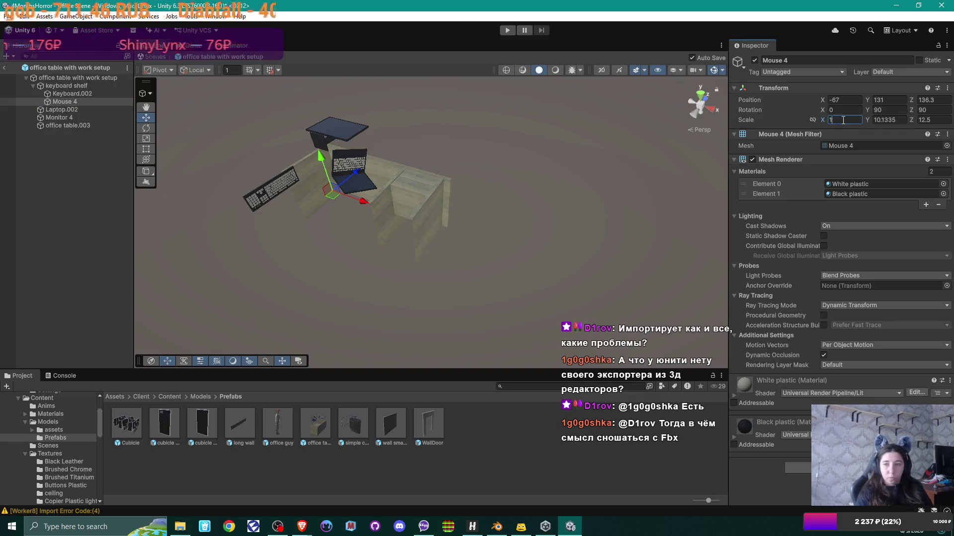
key(Tab)
text(1)
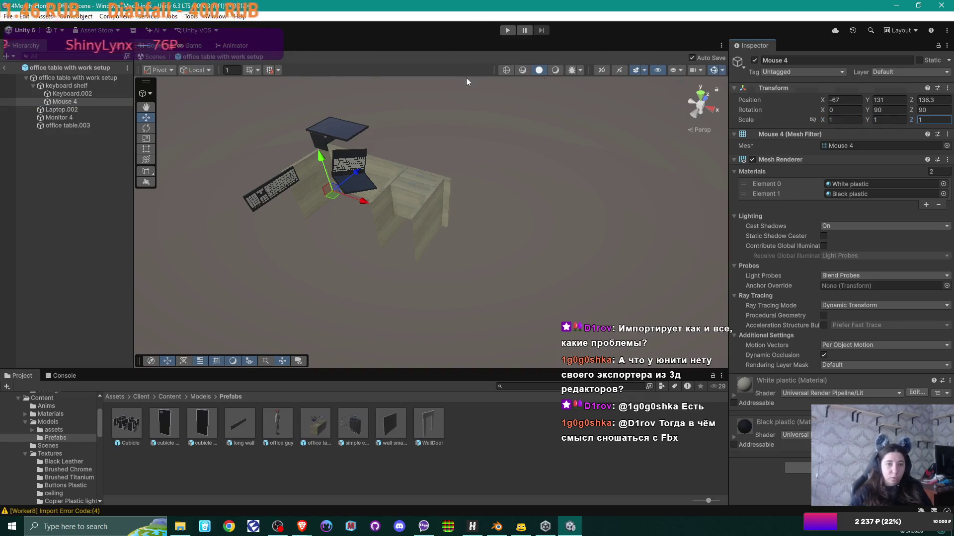
click(88, 94)
click(842, 120)
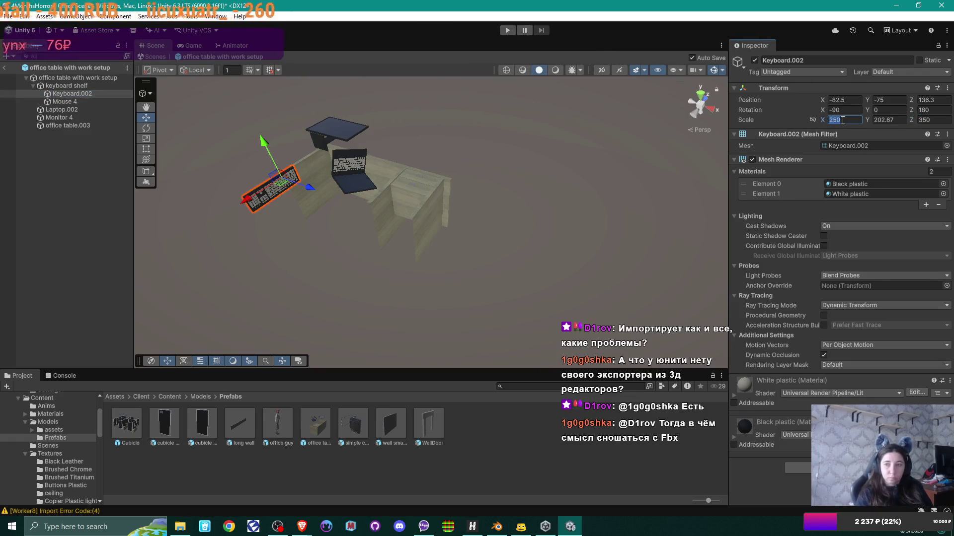
text(1)
key(Tab)
text(1)
key(Tab)
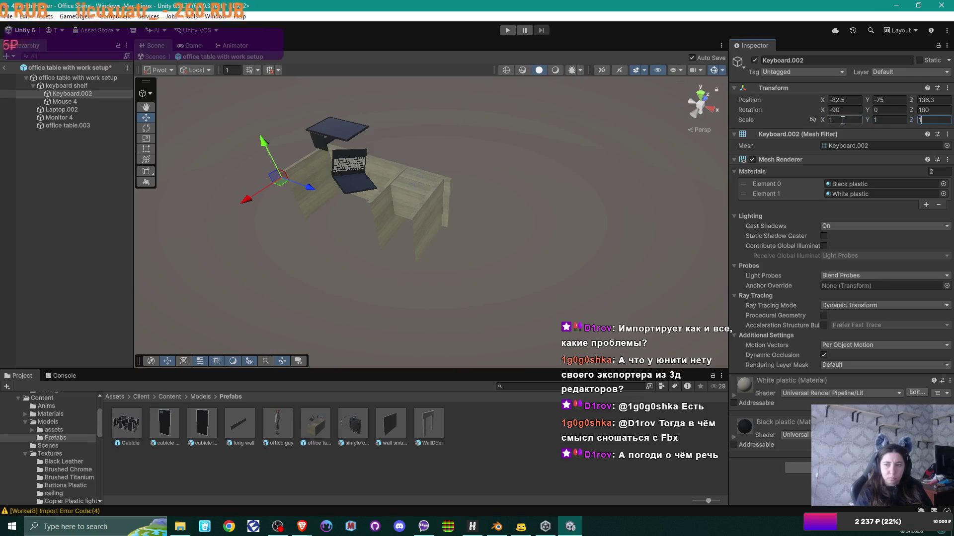
text(1)
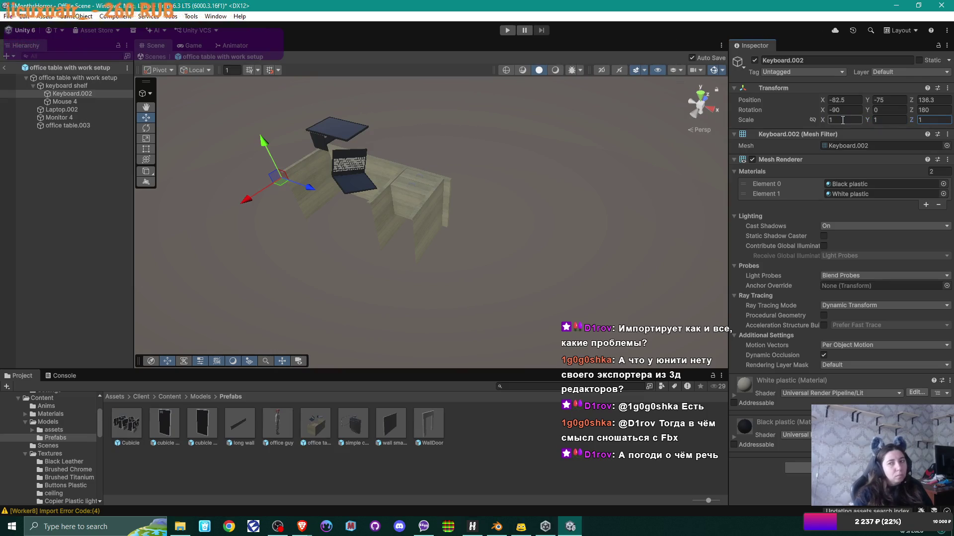
Set the keyboard shelf's scale to 1, 1, 1 and recheck Keyboard.002
click(63, 85)
click(839, 120)
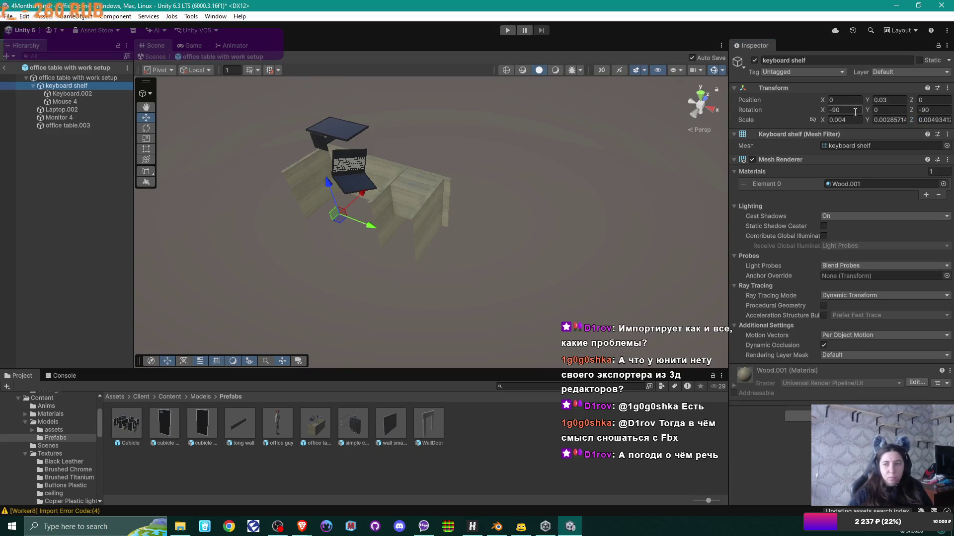
text(1)
key(Tab)
text(1)
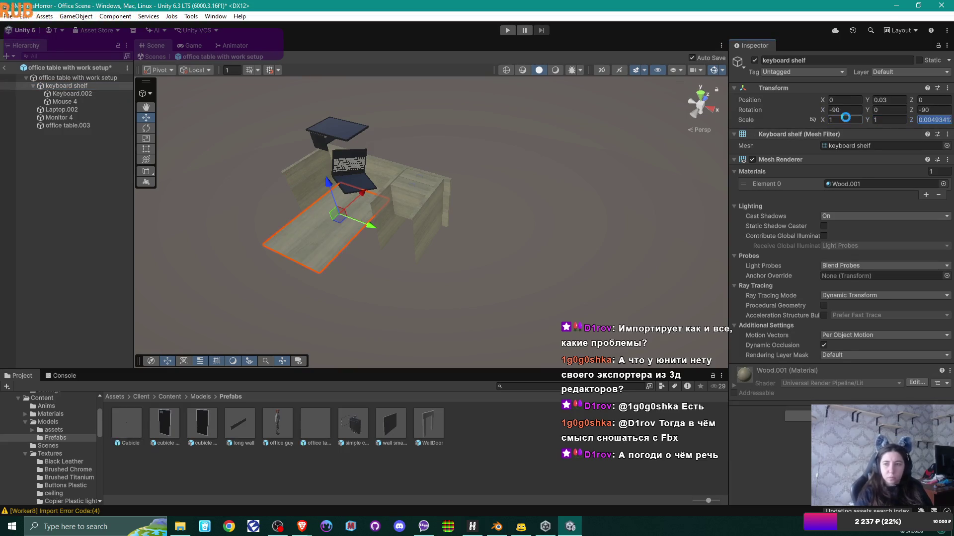
key(Tab)
text(1)
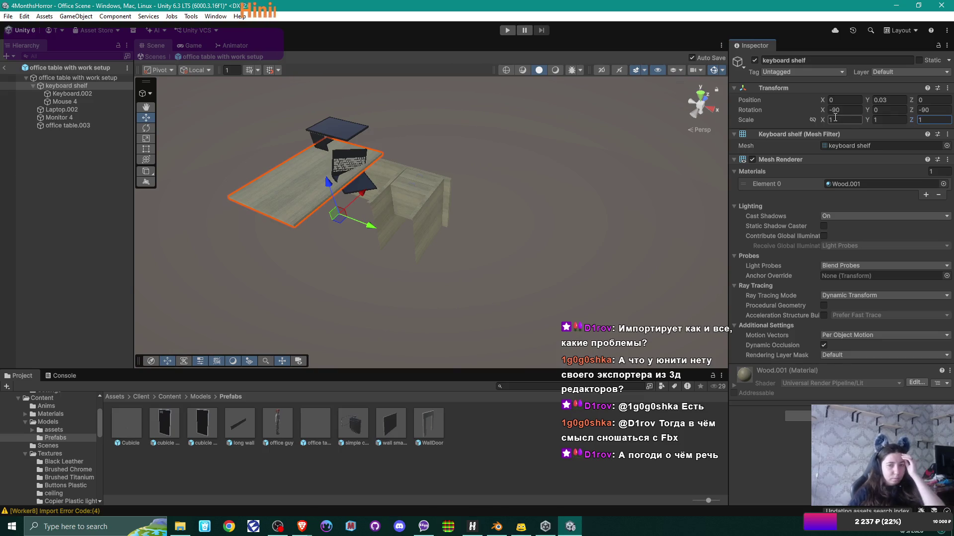
click(87, 94)
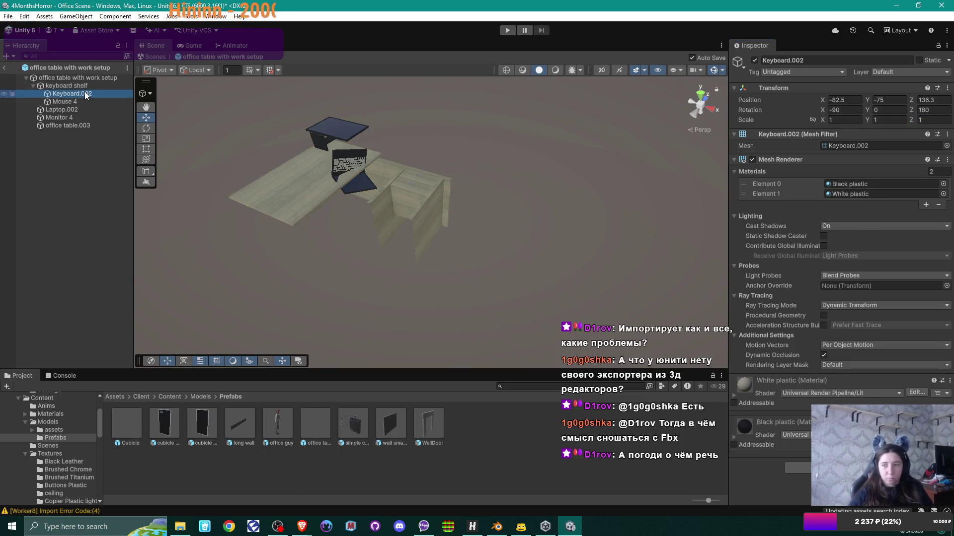
click(82, 100)
click(82, 93)
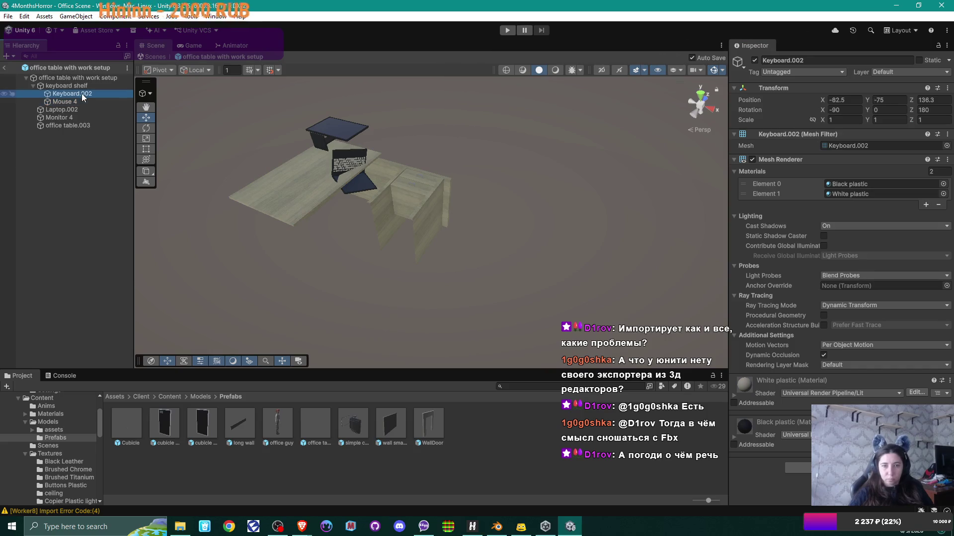
In Blender, isolate the desk and select its keyboard, mouse, monitor, laptop and table in turn
mouse_move(368, 158)
mouse_down()
mouse_move(379, 128)
mouse_move(388, 133)
mouse_move(550, 436)
mouse_up()
click(496, 527)
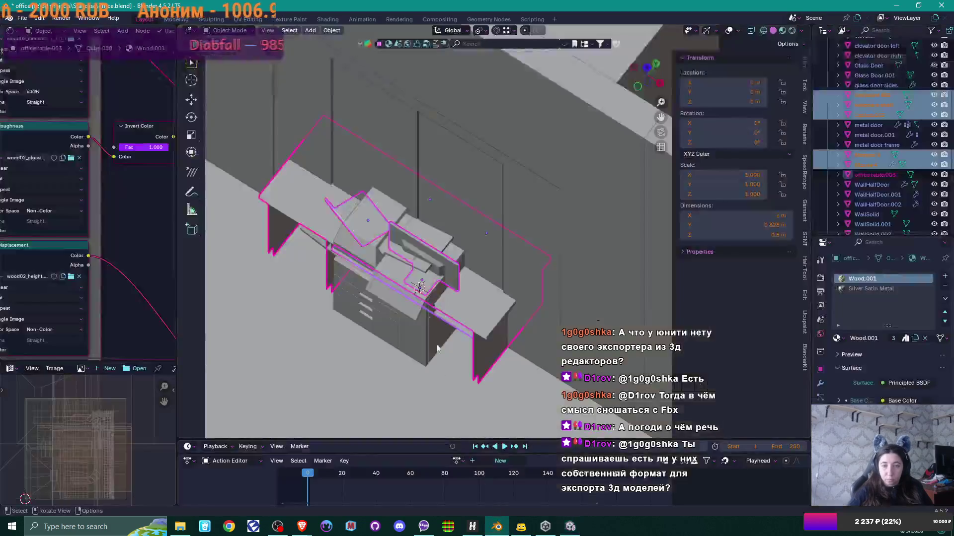
mouse_move(432, 254)
mouse_down()
mouse_move(398, 234)
mouse_move(532, 227)
mouse_move(389, 201)
mouse_up()
key(KP_Divide)
click(472, 258)
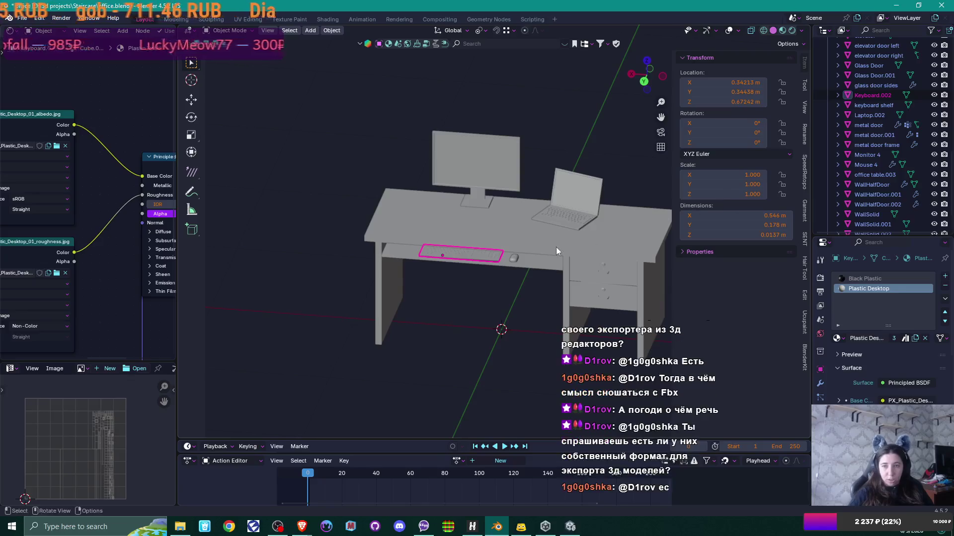
click(514, 259)
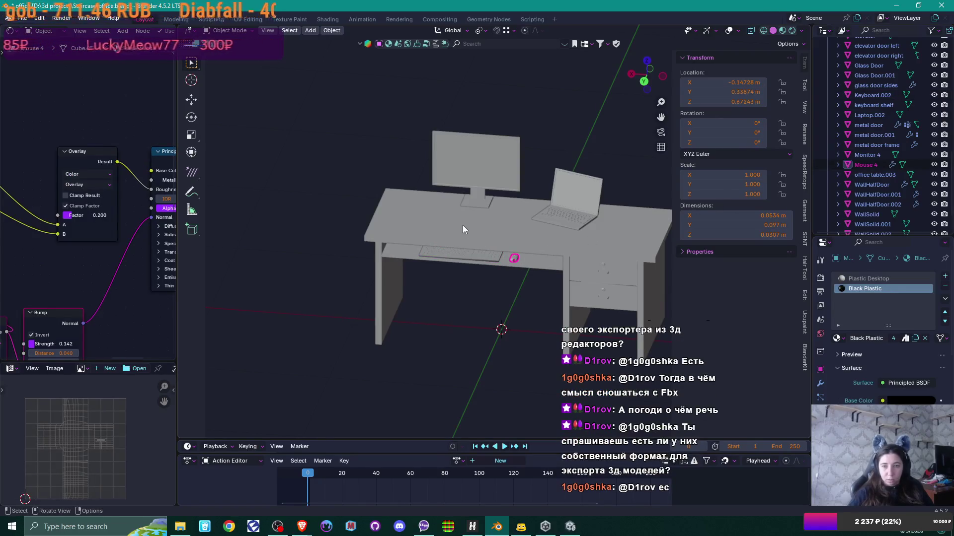
click(473, 182)
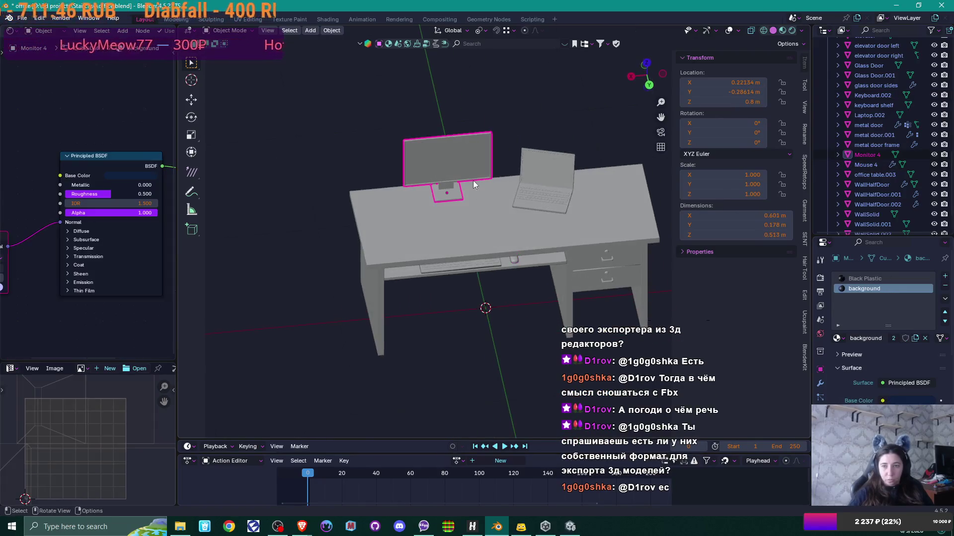
click(534, 199)
click(505, 225)
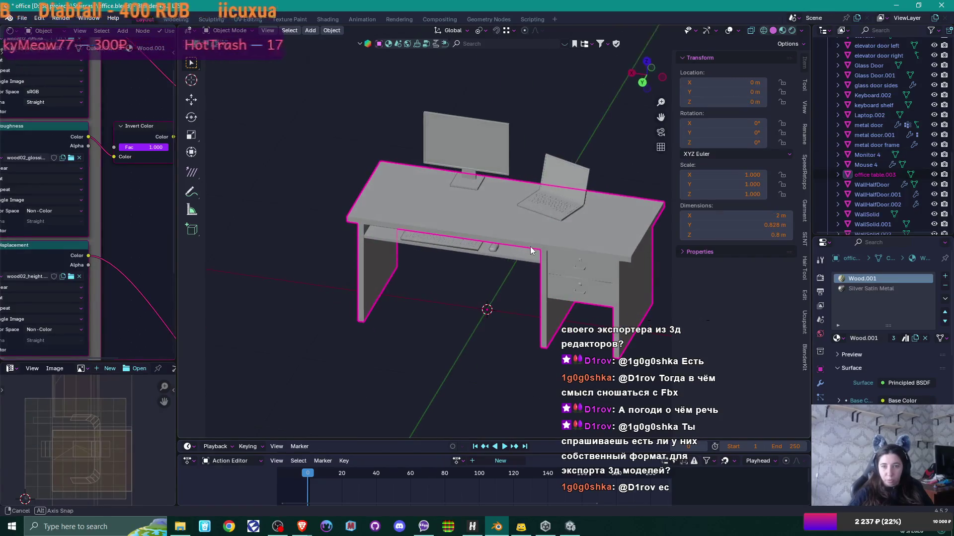
Turn viewport overlays back on, briefly checking face orientation, and view the desk from above
click(729, 31)
click(737, 32)
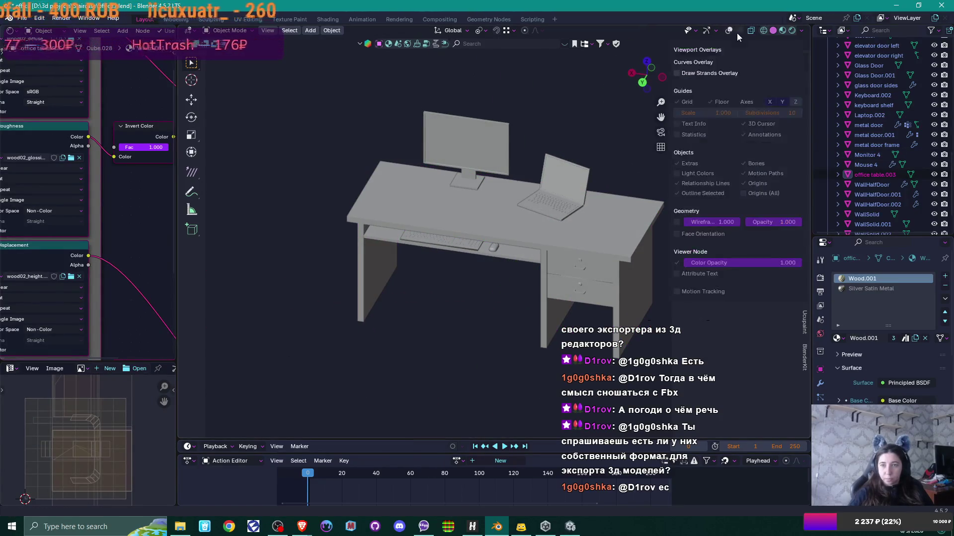
click(729, 31)
click(738, 31)
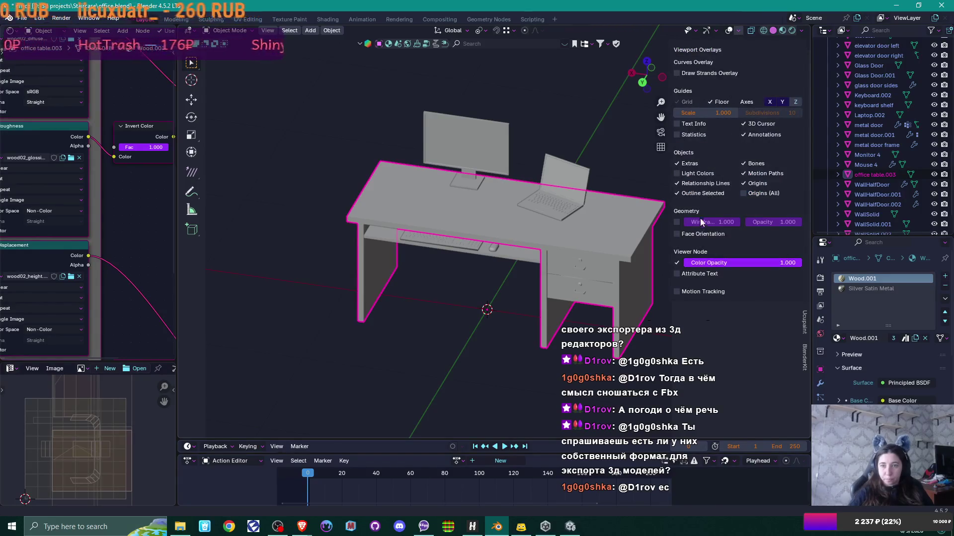
click(679, 234)
click(678, 234)
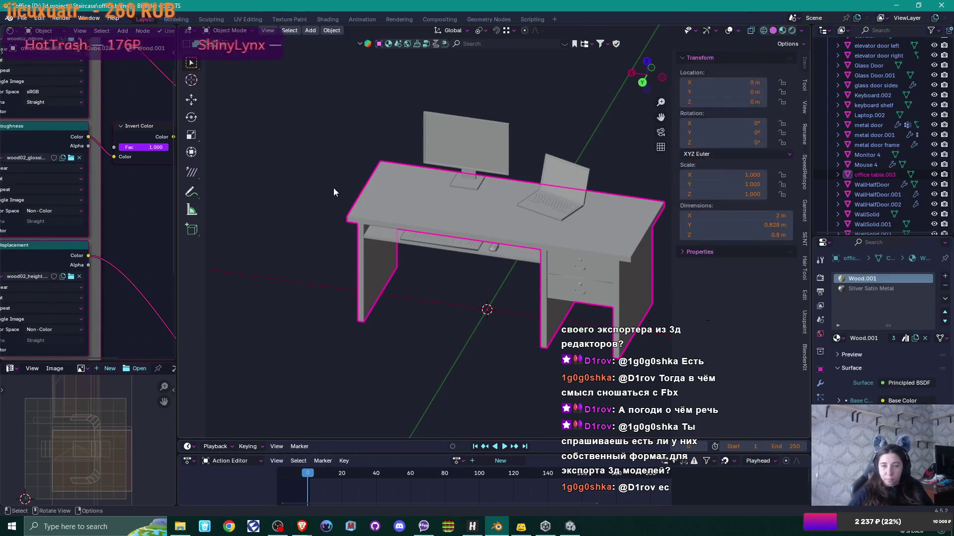
drag(334, 192, 535, 394)
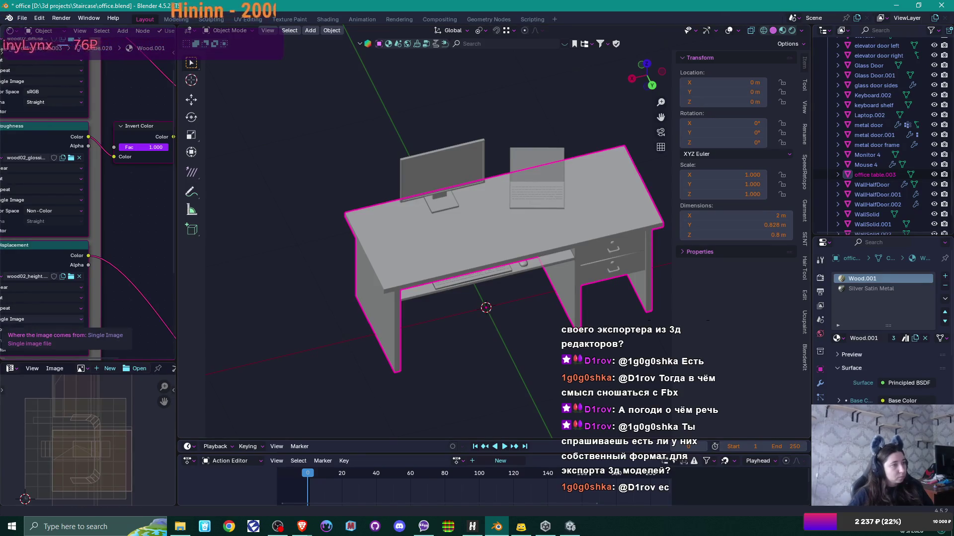
key(alt+Tab)
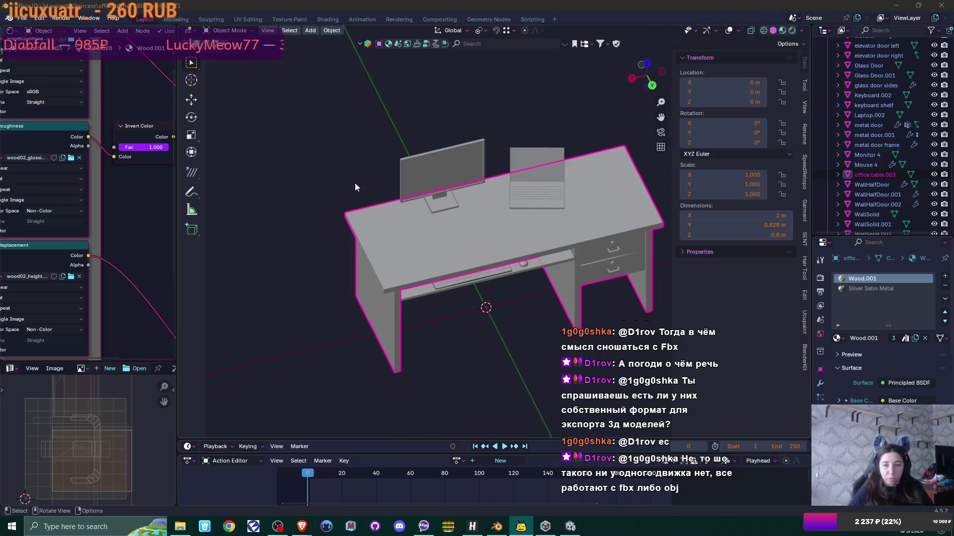
Back in Unity, set office table.003's X rotation to -90 to stand it upright
click(570, 526)
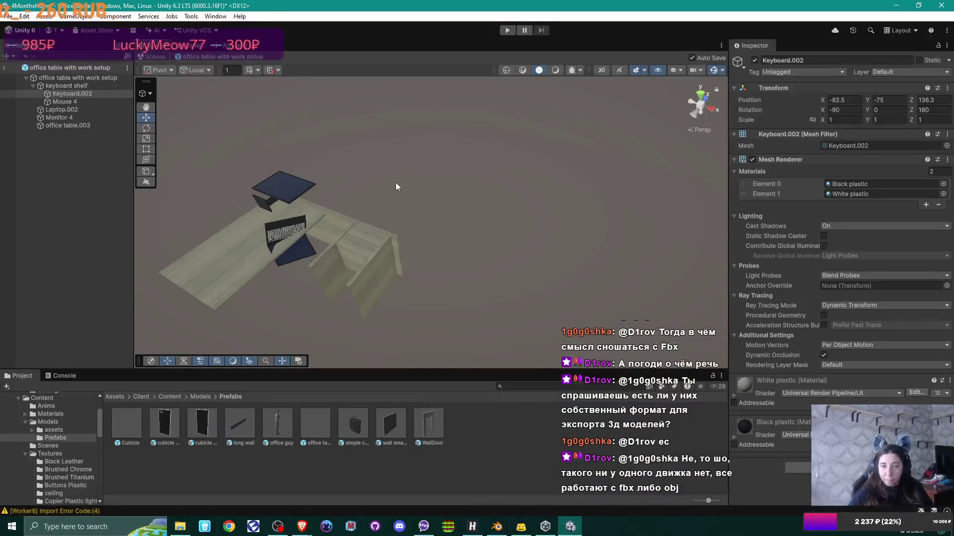
mouse_move(406, 187)
mouse_down()
mouse_move(430, 191)
mouse_move(432, 183)
mouse_up()
key(w)
click(413, 240)
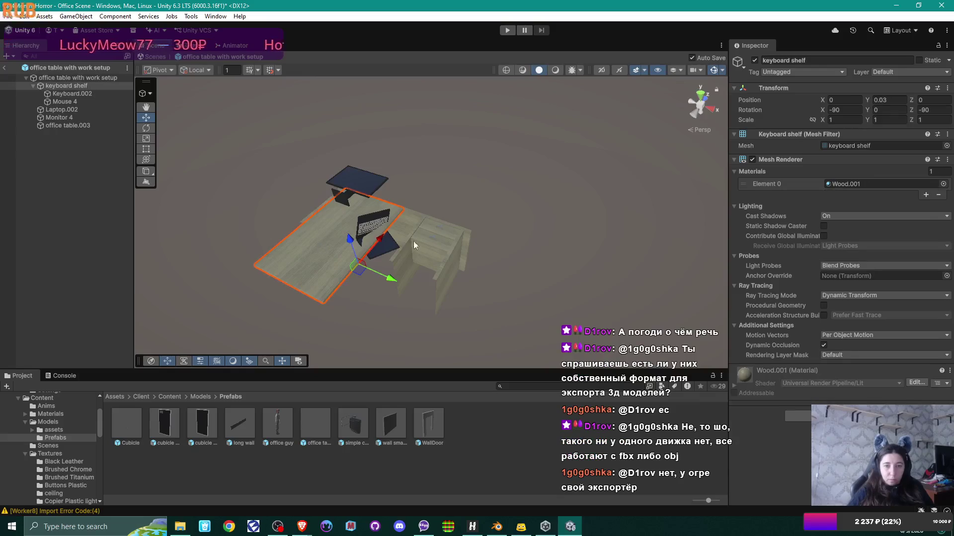
click(467, 231)
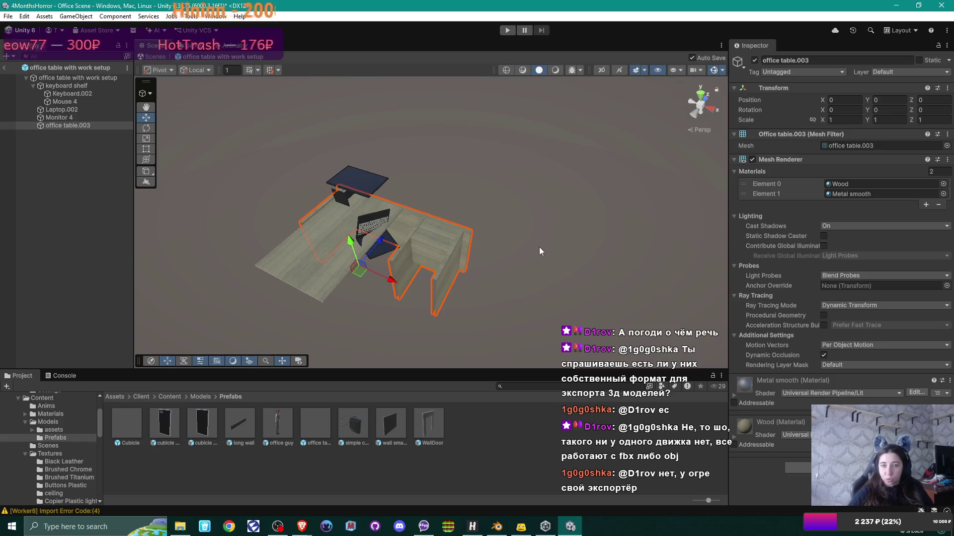
click(845, 110)
text(-90)
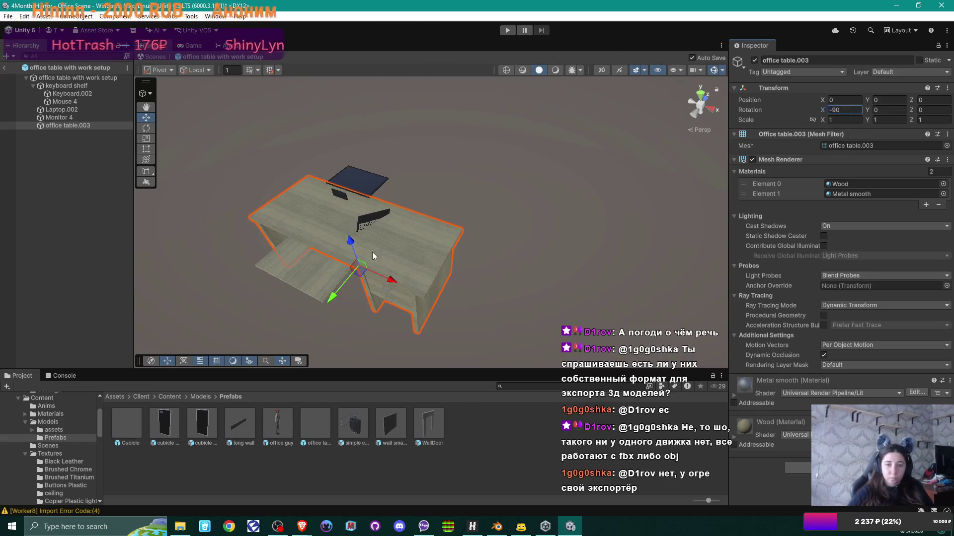
Zero the keyboard shelf's Z rotation and give Laptop.002 rotation Y 0 and X -90
click(397, 261)
click(925, 110)
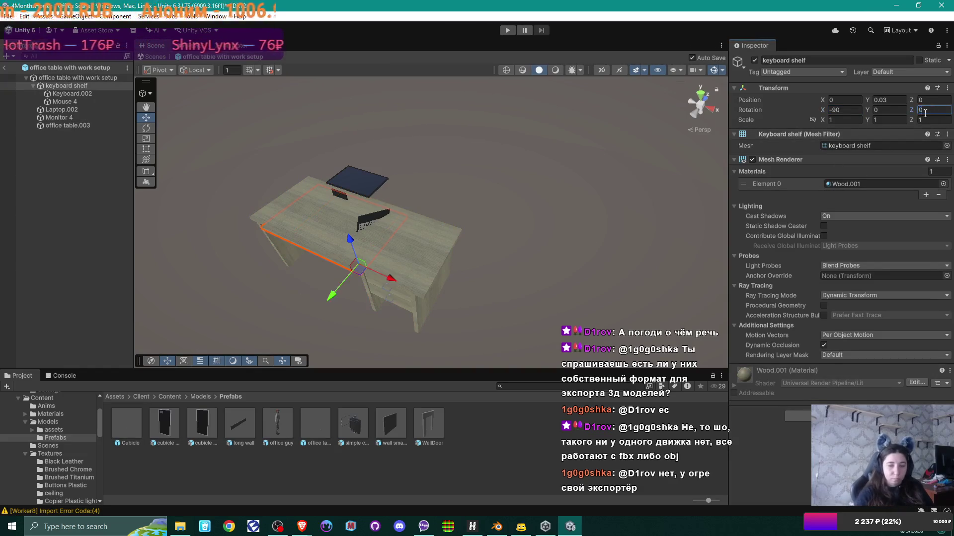
text(0)
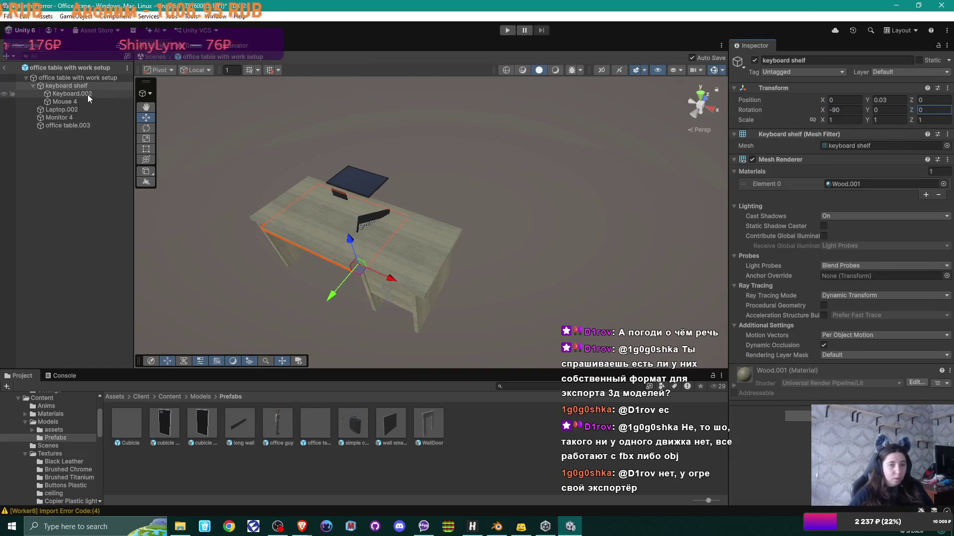
click(88, 96)
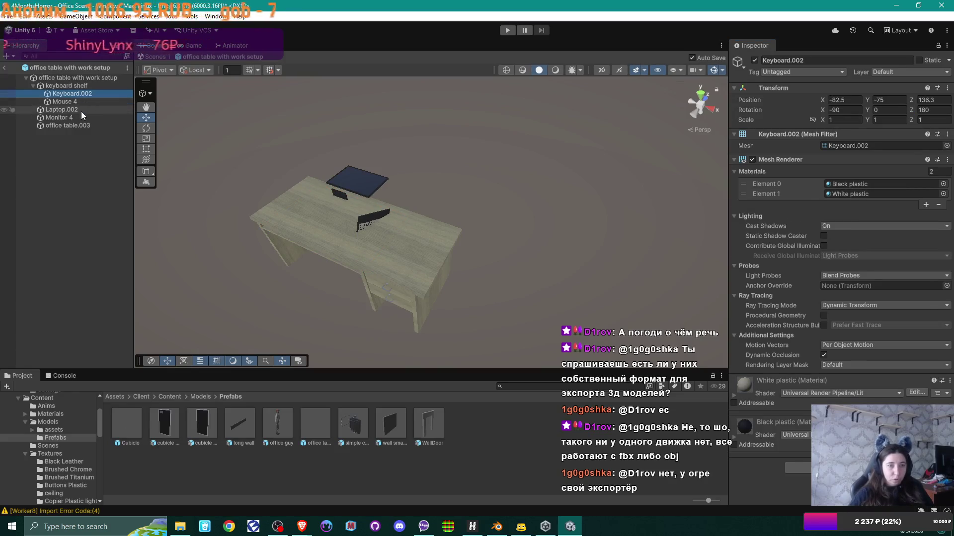
click(82, 111)
click(887, 110)
text(0)
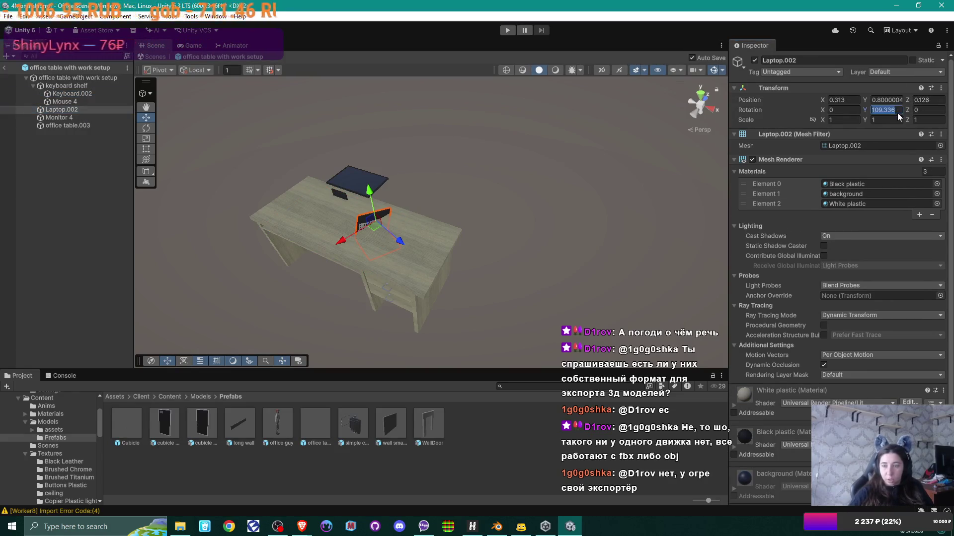
click(839, 108)
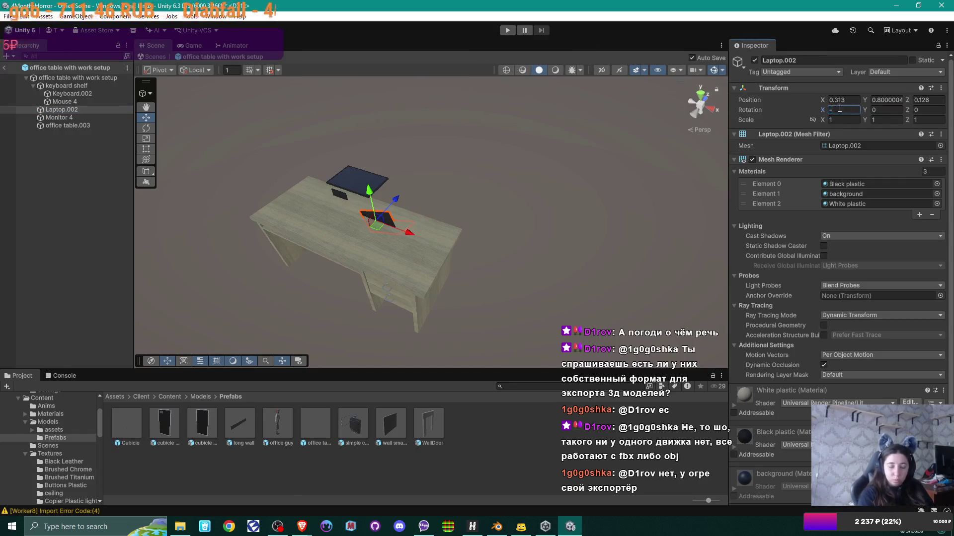
text(90)
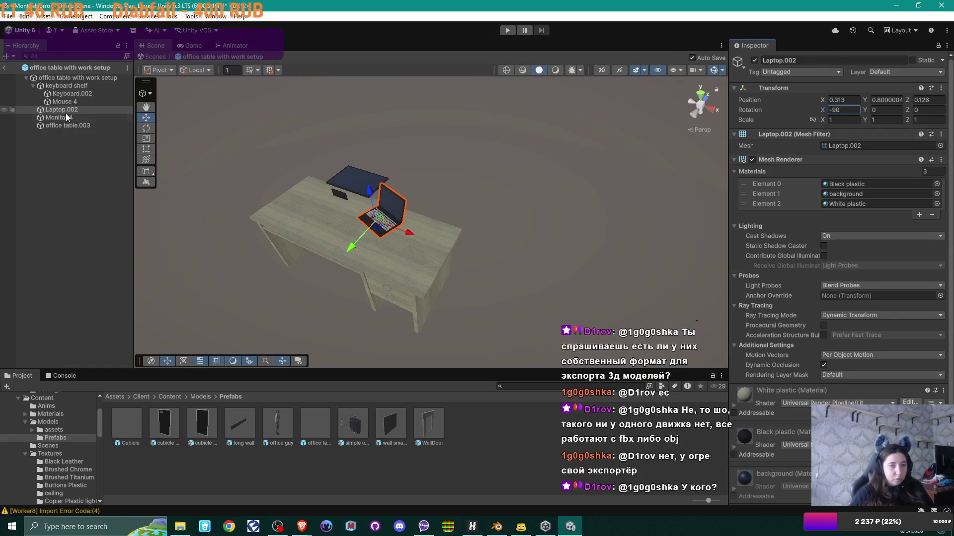
Set Monitor 4's X rotation to -90 so its screen stands upright
click(65, 116)
click(845, 110)
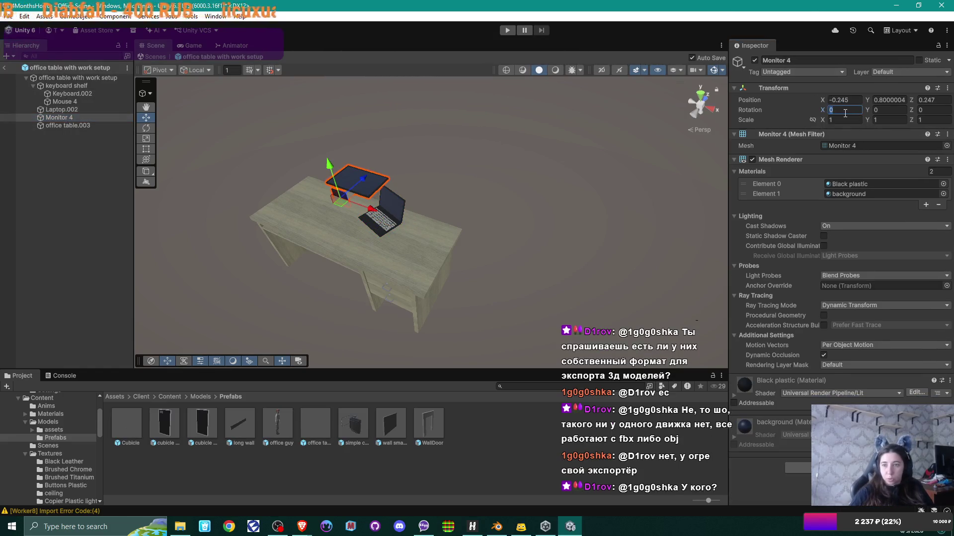
text(-90)
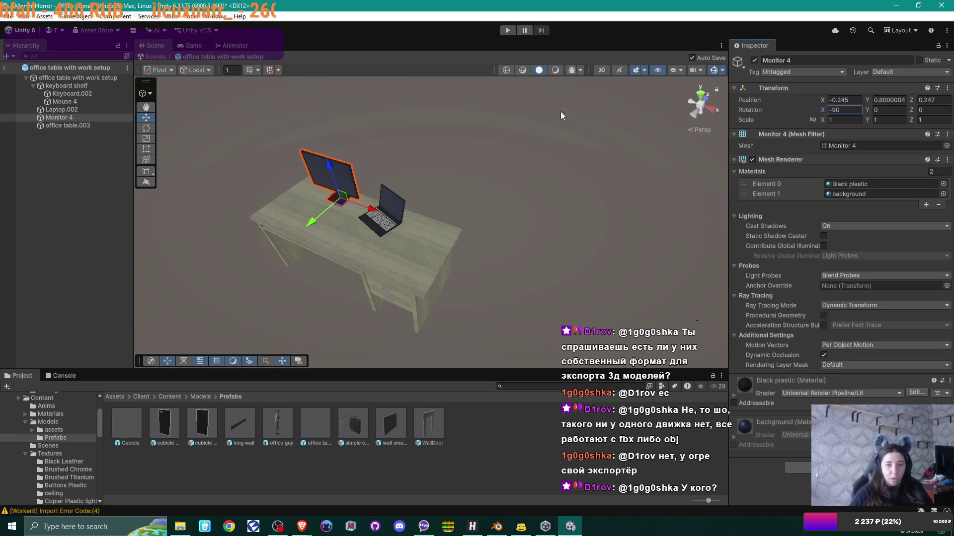
mouse_move(369, 192)
mouse_down()
mouse_move(319, 208)
mouse_move(379, 196)
mouse_move(464, 207)
mouse_move(489, 177)
mouse_move(422, 204)
mouse_up()
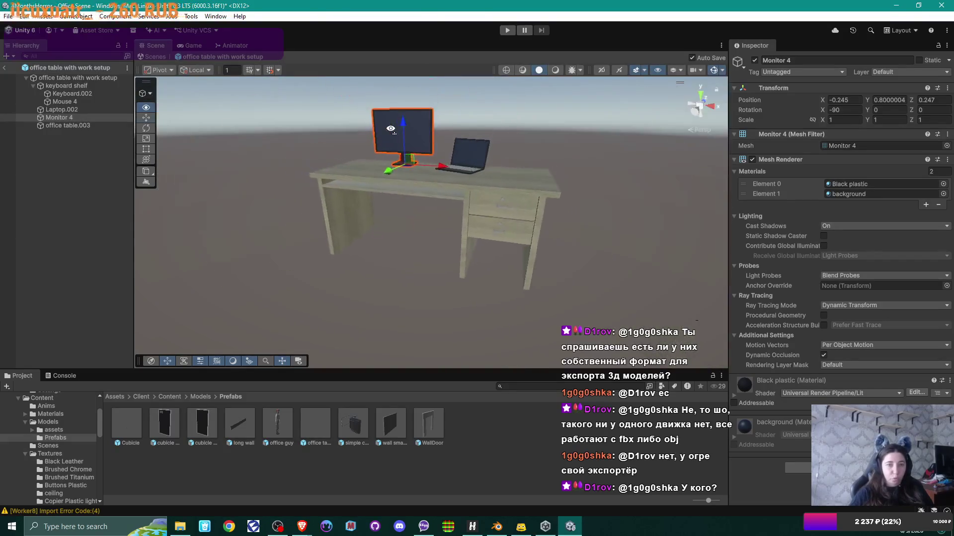
click(66, 94)
click(63, 85)
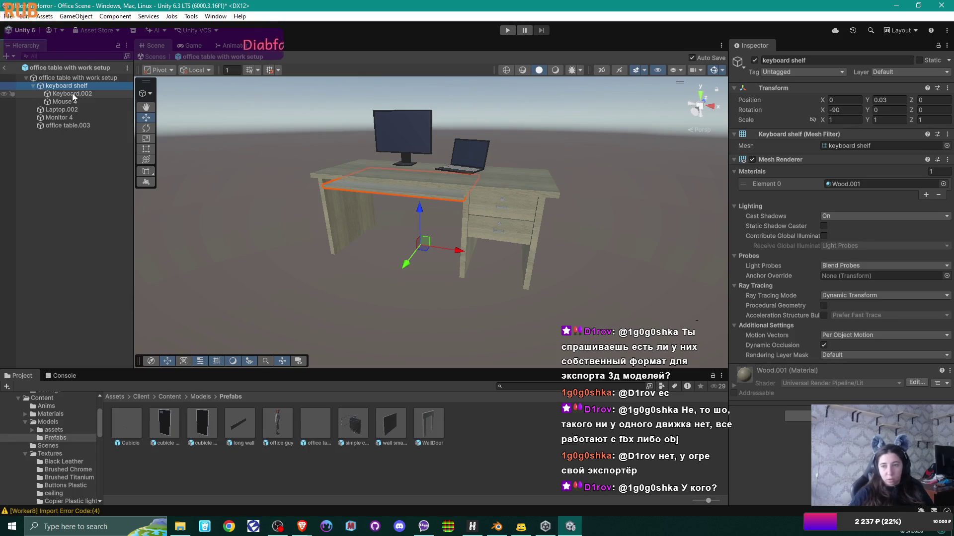
Move Keyboard.002 and Mouse 4 out of keyboard shelf onto the prefab root
click(72, 94)
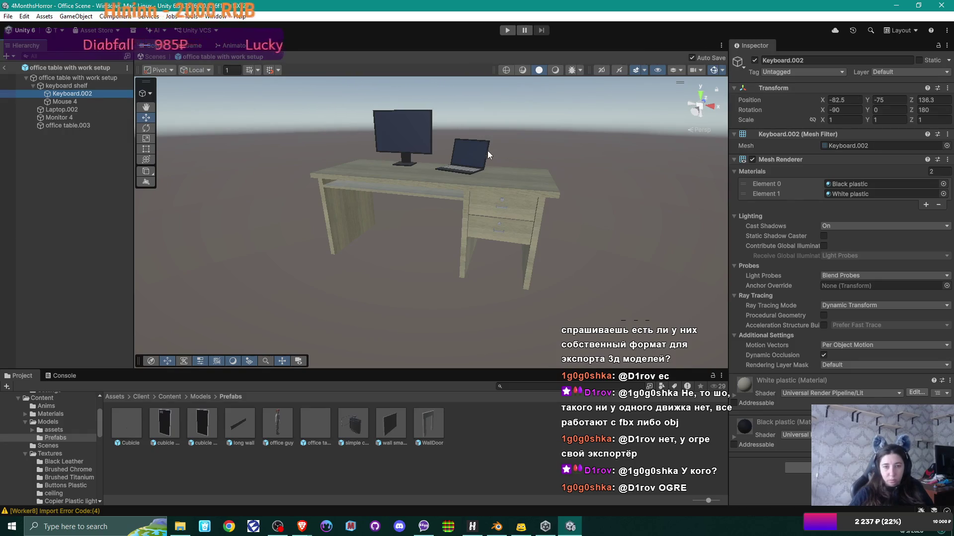
mouse_move(451, 149)
mouse_down()
mouse_move(639, 145)
mouse_move(90, 161)
mouse_move(415, 155)
mouse_move(341, 181)
mouse_move(425, 171)
mouse_move(424, 255)
mouse_move(432, 143)
mouse_move(399, 194)
mouse_move(523, 173)
mouse_move(208, 169)
mouse_move(402, 179)
mouse_move(247, 194)
mouse_move(456, 176)
mouse_move(485, 223)
mouse_move(477, 207)
mouse_move(546, 118)
mouse_move(512, 89)
mouse_move(447, 129)
mouse_move(149, 109)
mouse_up()
shift+click(75, 101)
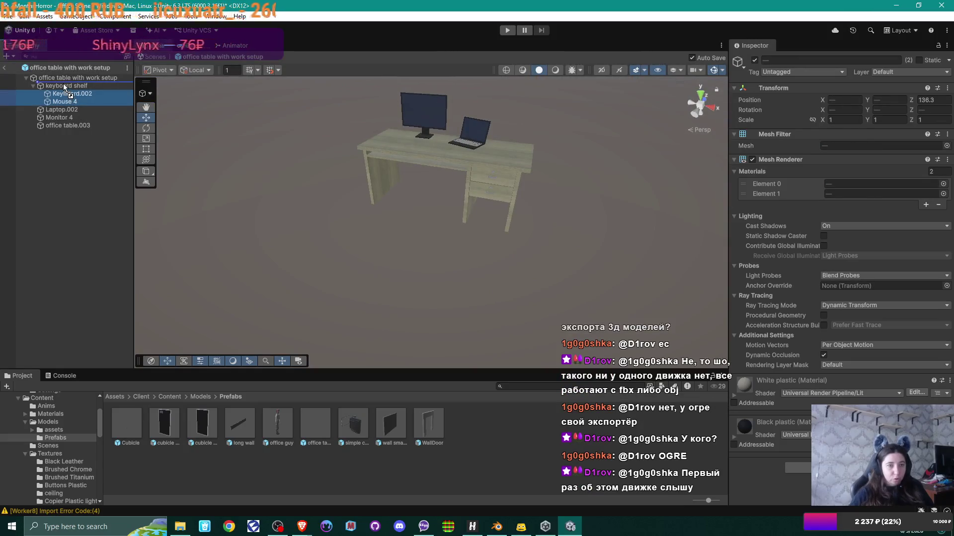
drag(65, 87, 65, 81)
Assign the Keyboard.002 mesh to the keyboard and zoom in to inspect the desk
click(65, 86)
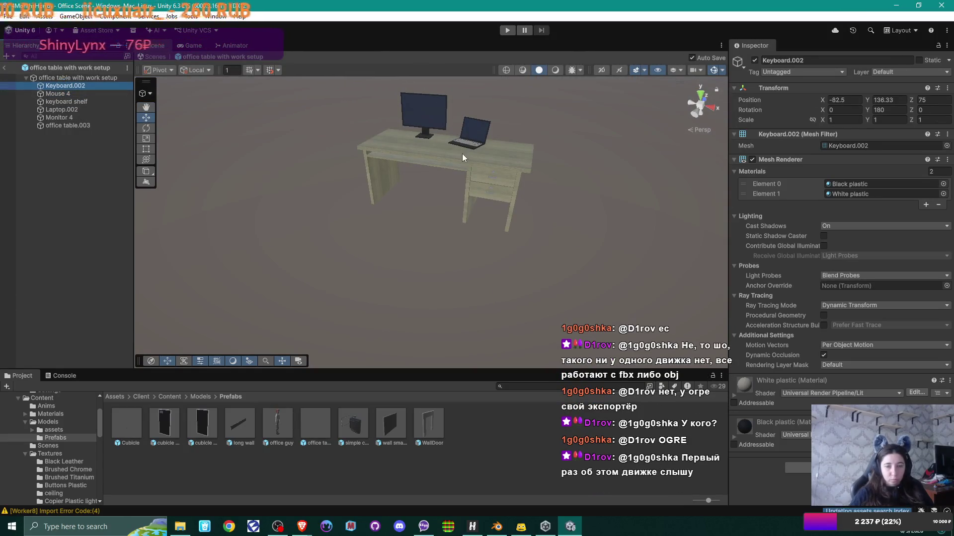
drag(462, 158, 500, 229)
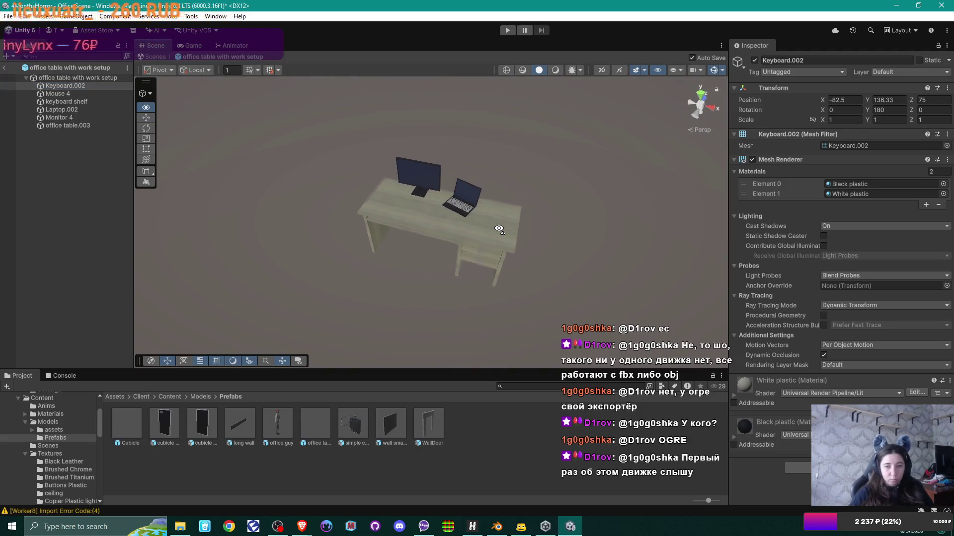
scroll(499, 229, down, 1)
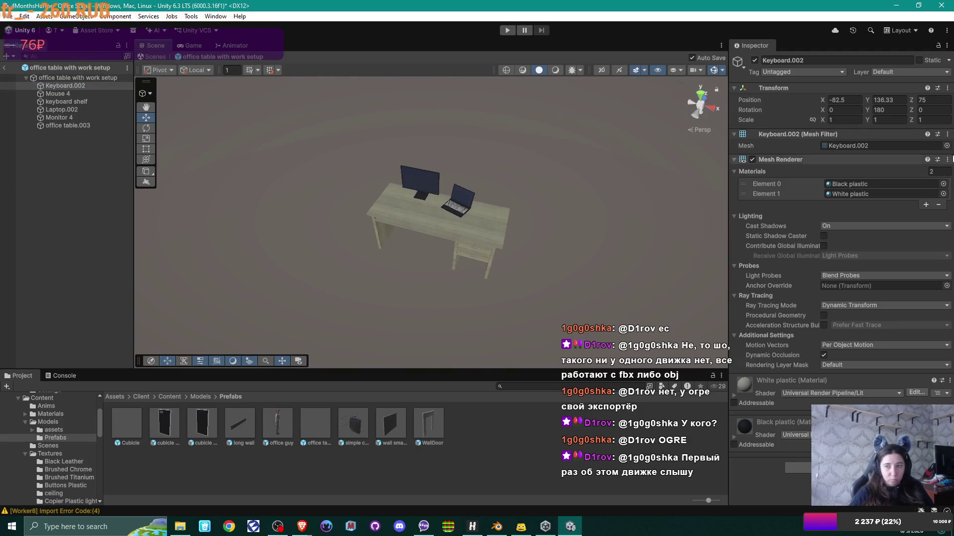
click(947, 146)
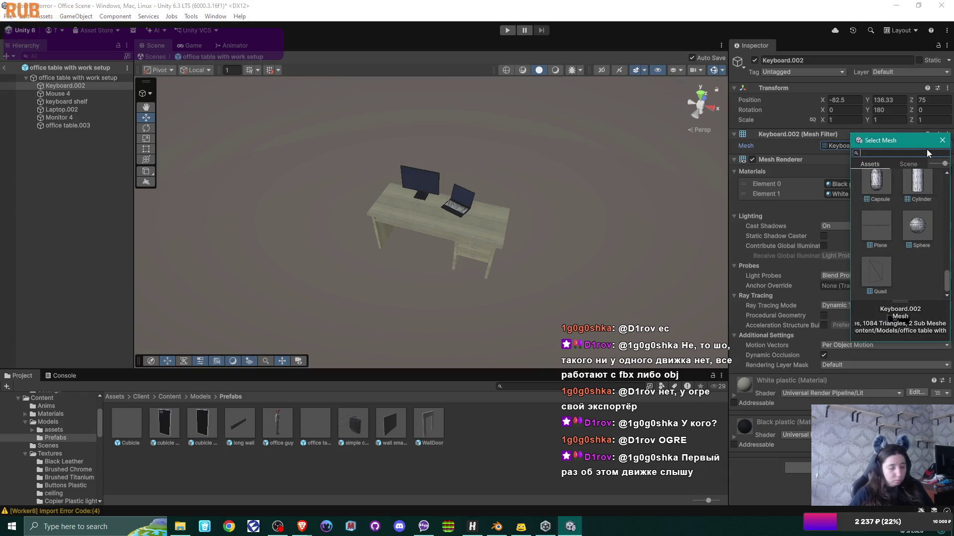
text(key)
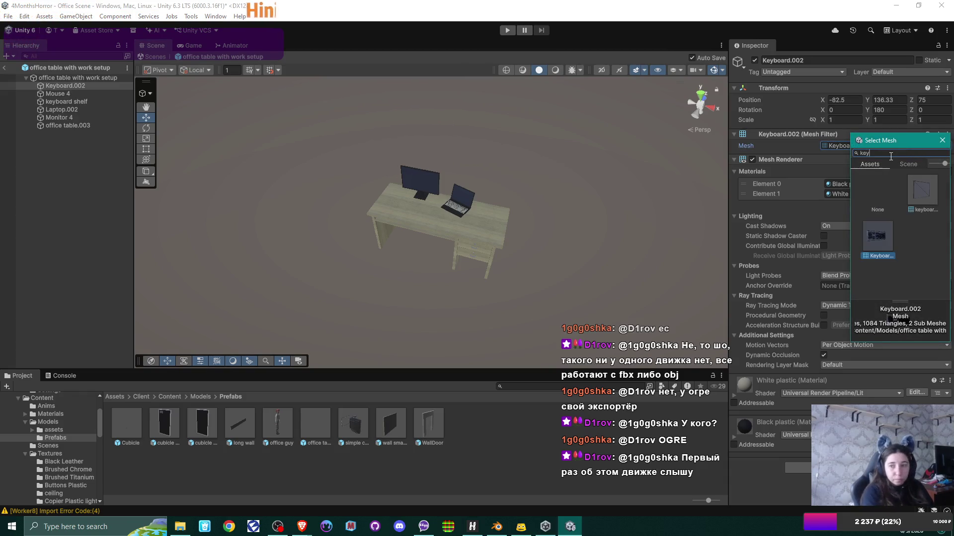
double_click(879, 237)
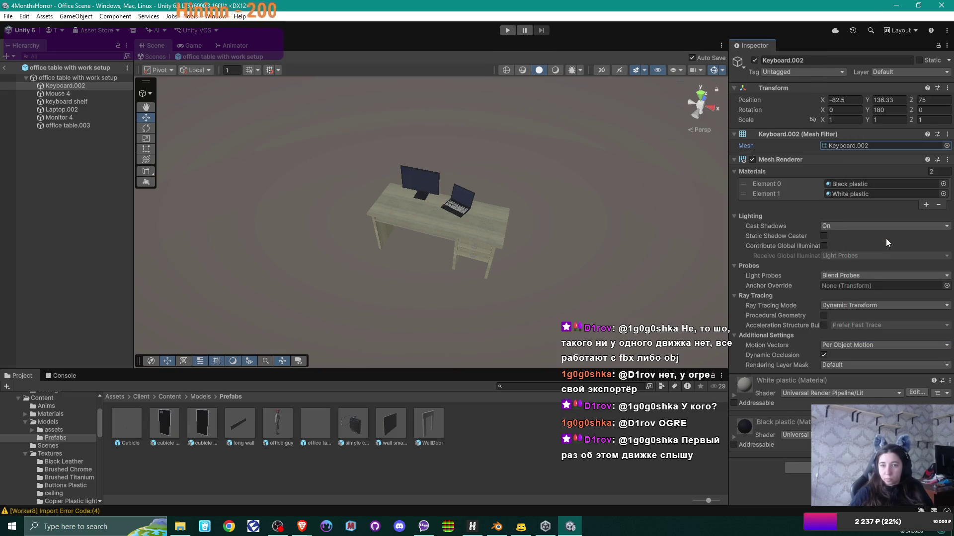
mouse_move(579, 184)
mouse_down()
mouse_move(521, 238)
mouse_move(546, 208)
mouse_move(550, 164)
mouse_move(580, 118)
mouse_up()
scroll(579, 118, down, 10)
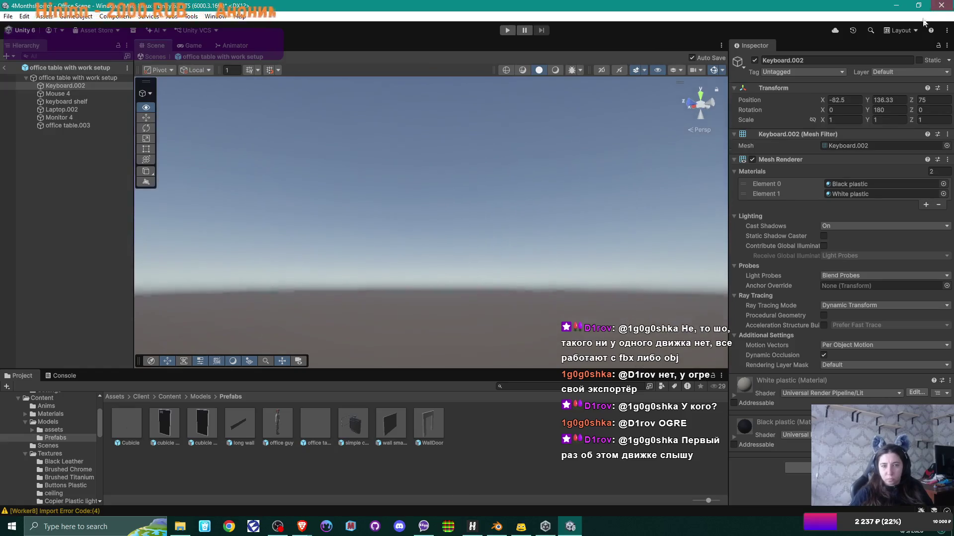
mouse_move(690, 124)
mouse_down()
mouse_move(473, 313)
mouse_move(270, 210)
mouse_move(337, 126)
mouse_move(436, 106)
mouse_move(271, 219)
mouse_move(353, 216)
mouse_move(371, 256)
mouse_move(536, 222)
mouse_move(388, 204)
mouse_move(214, 205)
mouse_move(234, 188)
mouse_move(278, 215)
mouse_move(461, 184)
mouse_move(515, 194)
mouse_move(500, 216)
mouse_up()
scroll(353, 216, up, 5)
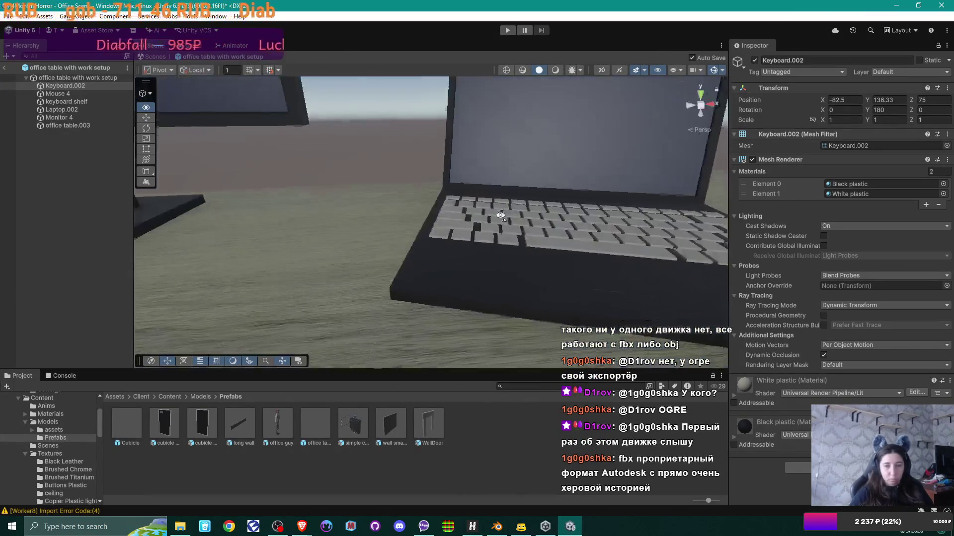
scroll(501, 216, down, 10)
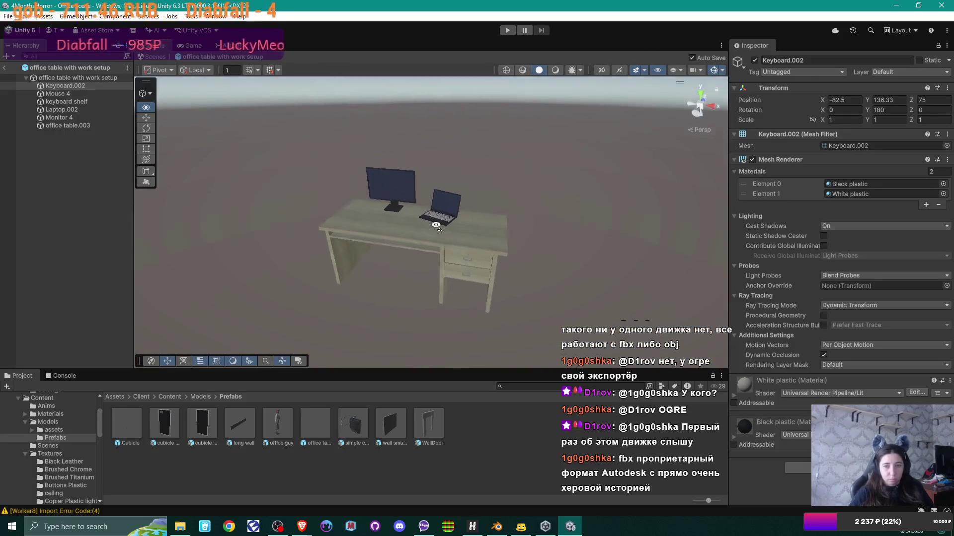
Frame Keyboard.002 and set its rotation to Y 0 and X -90 so it lies flat
double_click(70, 83)
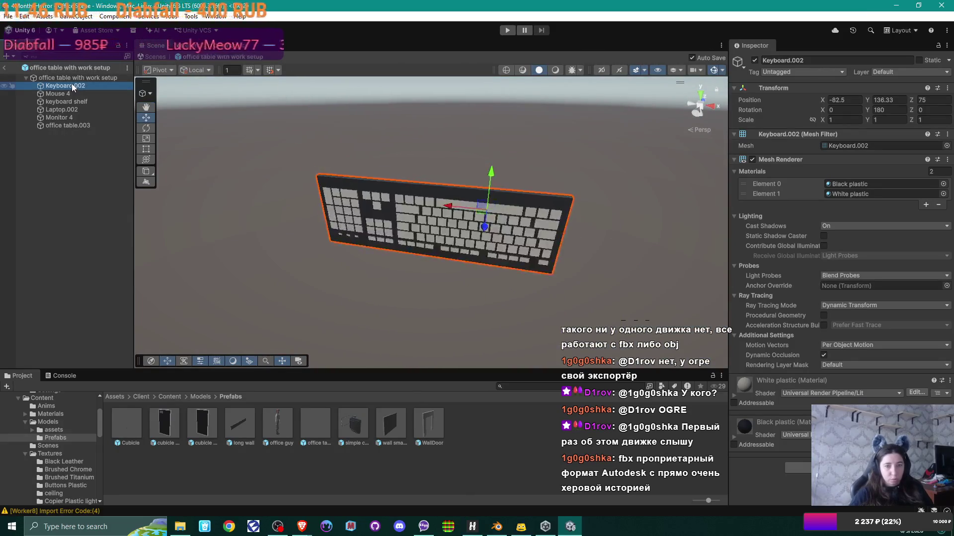
scroll(467, 165, down, 5)
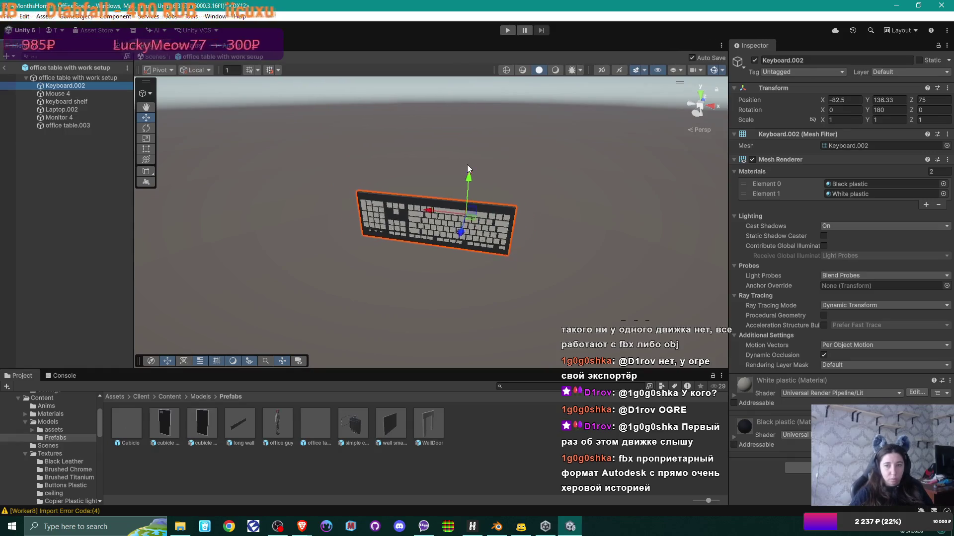
scroll(467, 165, down, 5)
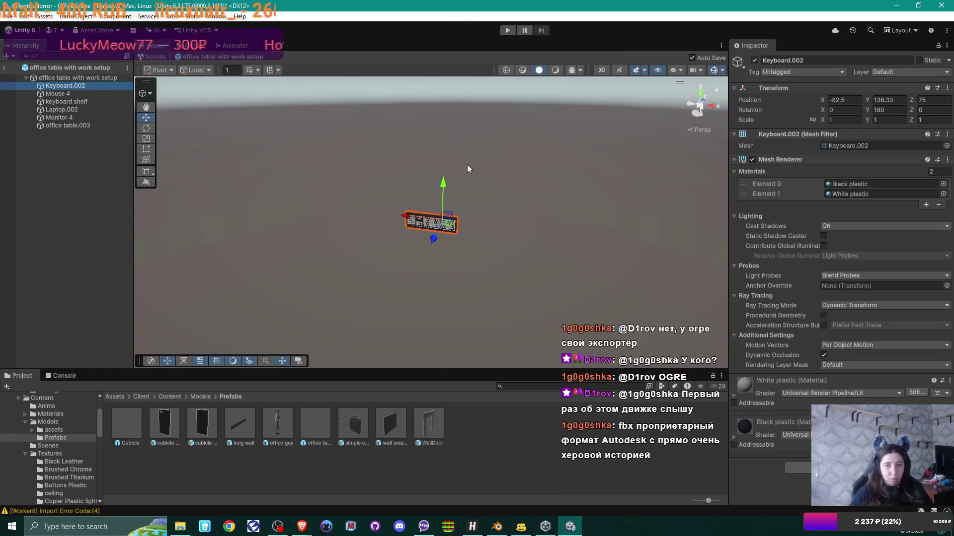
scroll(467, 165, down, 3)
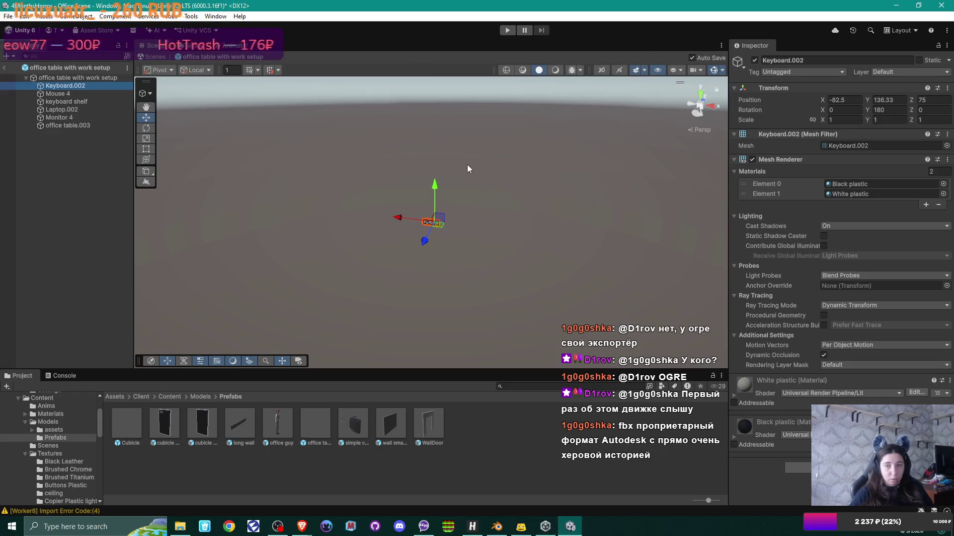
scroll(467, 169, up, 1)
scroll(467, 169, up, 3)
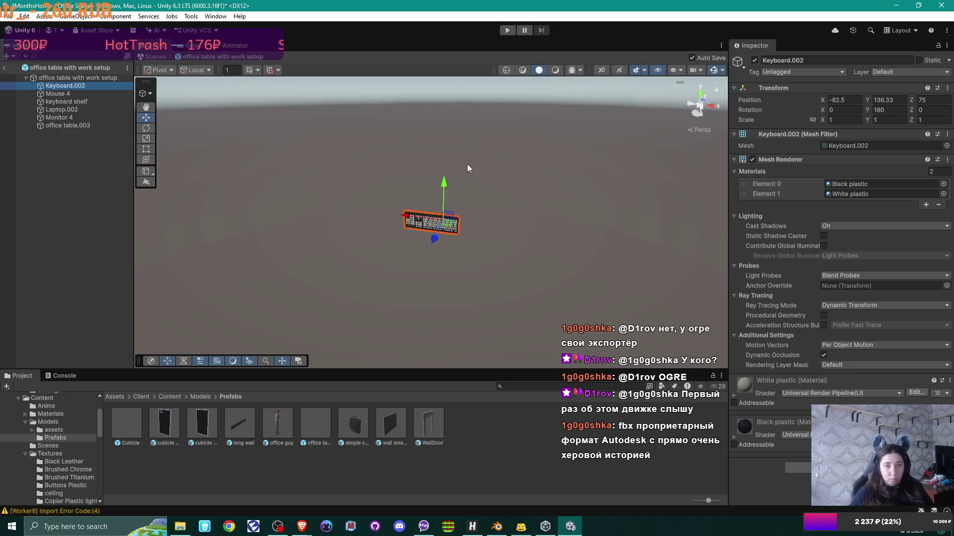
scroll(467, 168, up, 3)
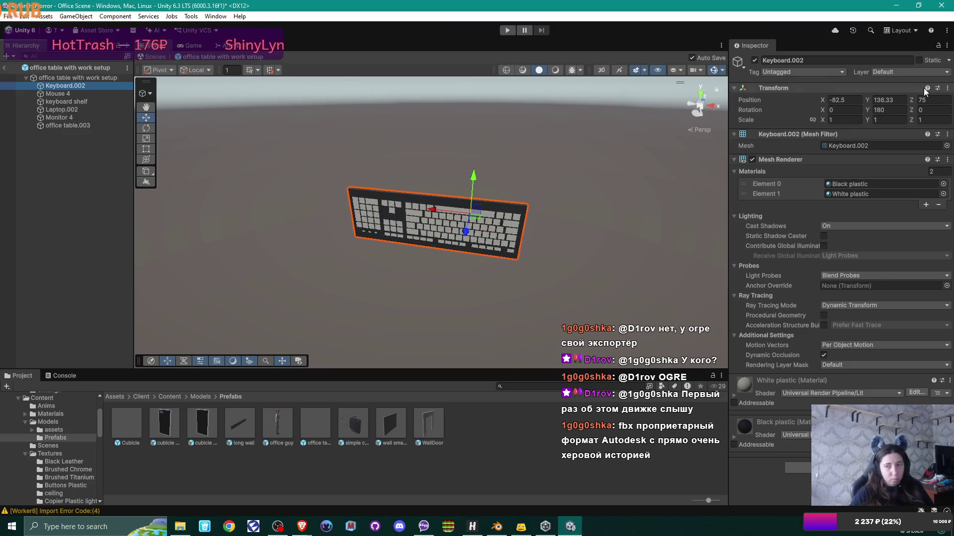
click(895, 108)
text(0)
key(Return)
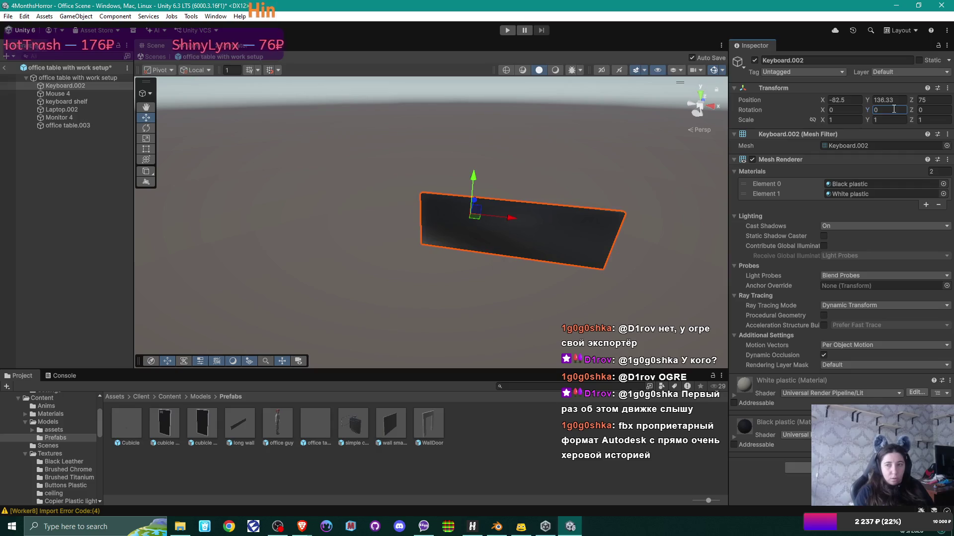
click(845, 110)
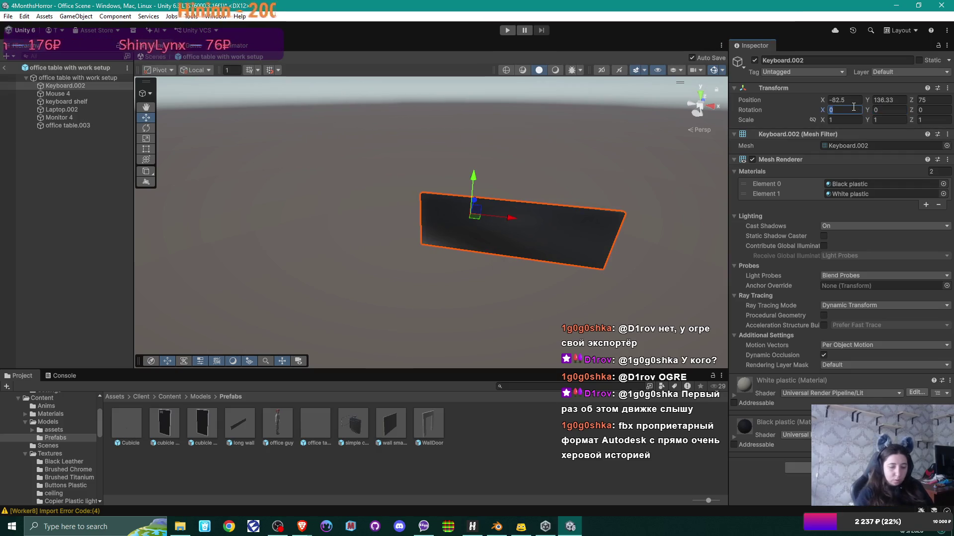
text(-90)
key(Return)
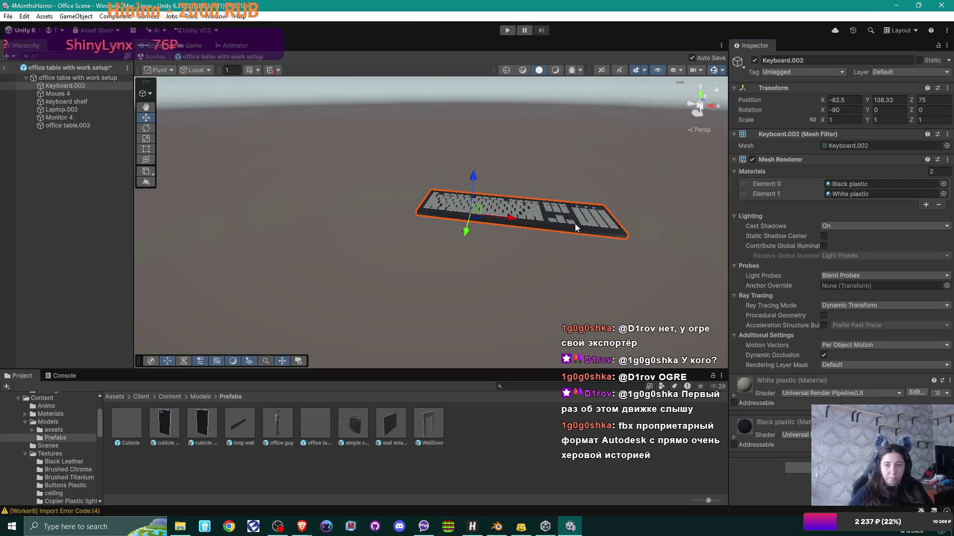
Select Mouse 4, then frame the office table in the scene view
scroll(580, 221, down, 3)
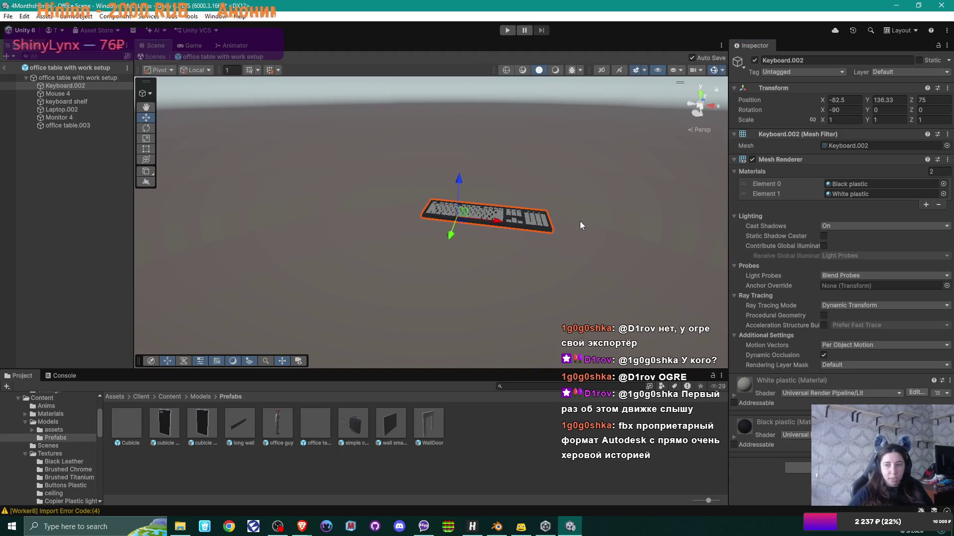
click(60, 91)
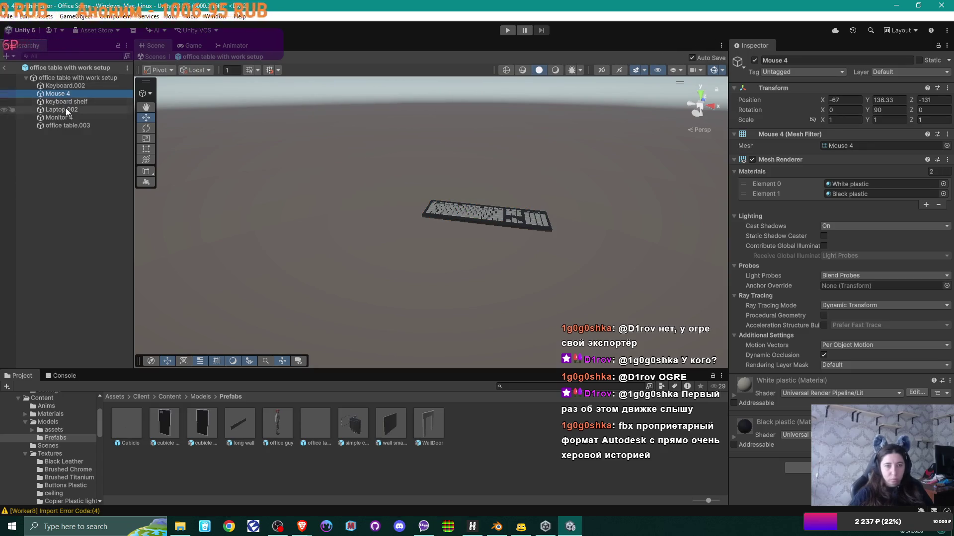
double_click(70, 125)
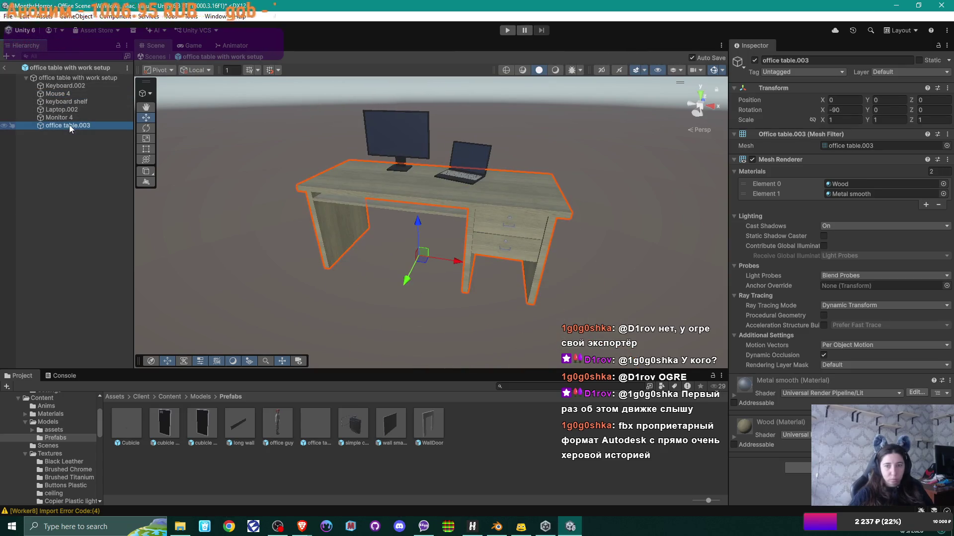
Reset Keyboard.002's position to 0, 0, 0
double_click(72, 88)
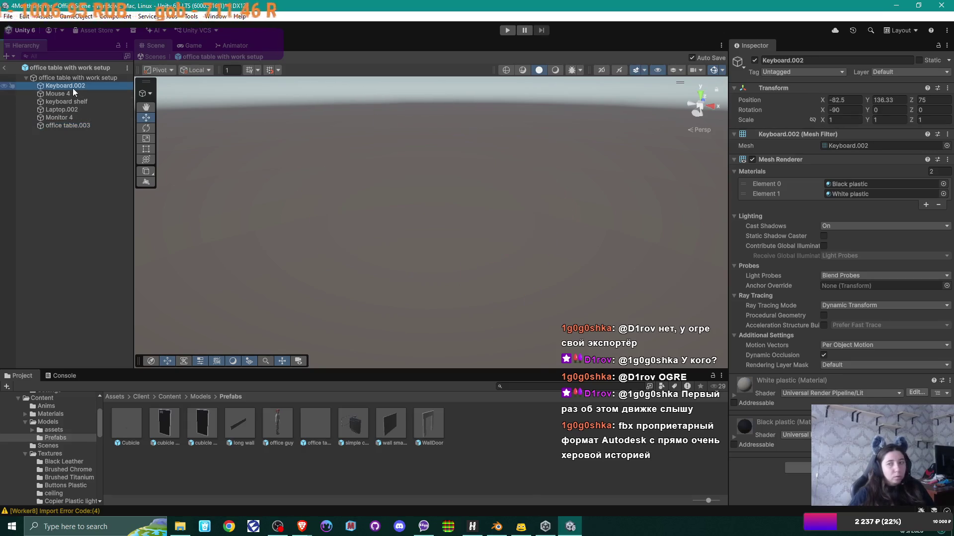
click(854, 98)
text(0)
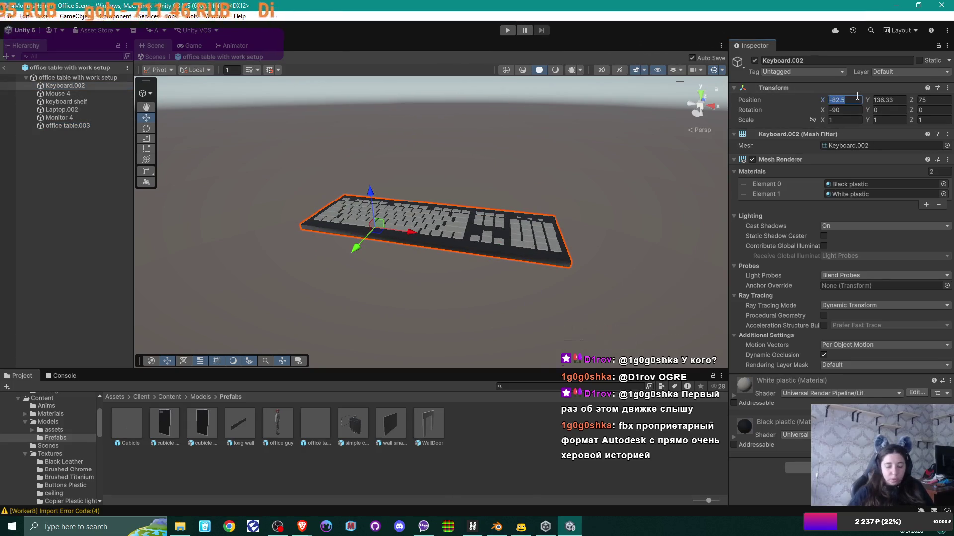
key(Tab)
text(0)
key(Tab)
text(0)
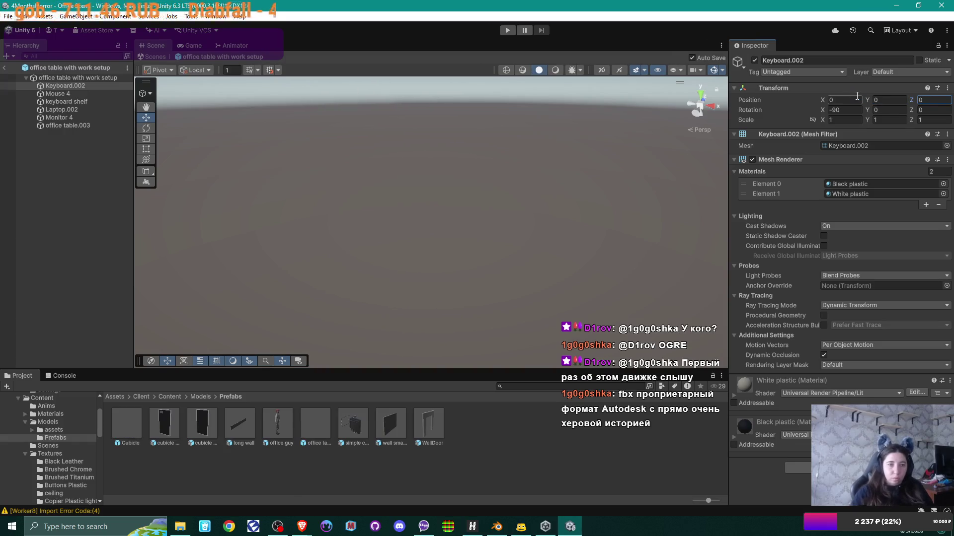
Reset Mouse 4's position to 0, 0, 0 as well
double_click(72, 124)
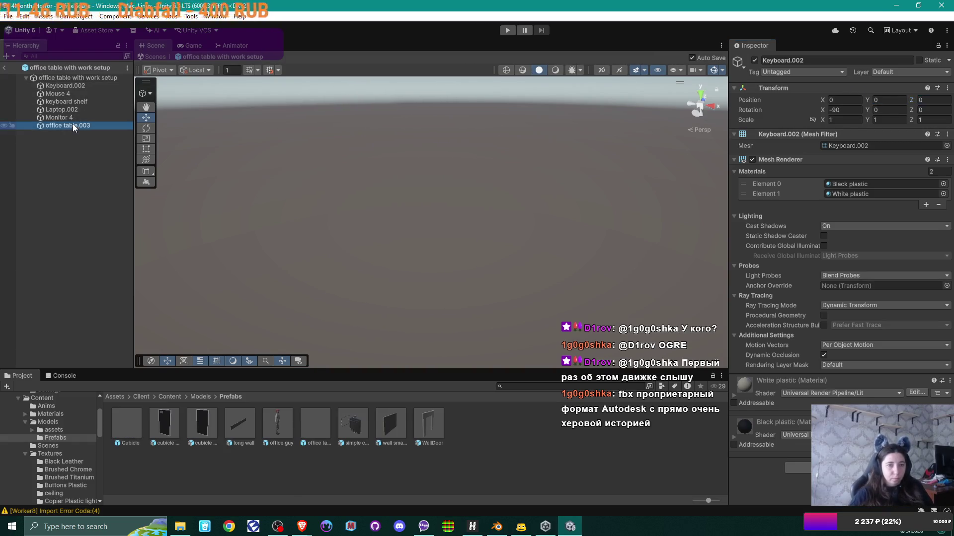
click(67, 94)
click(855, 100)
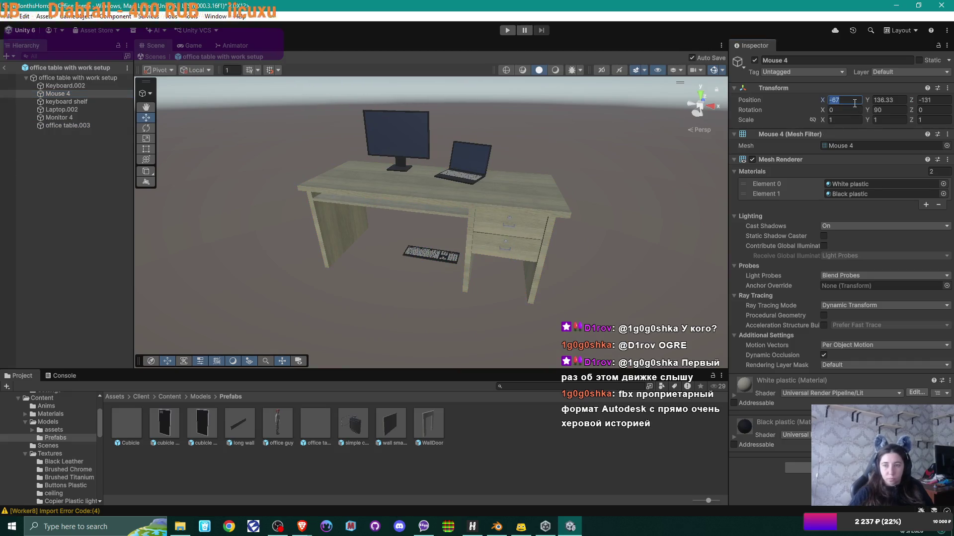
text(0)
key(Tab)
text(0)
key(Tab)
text(0)
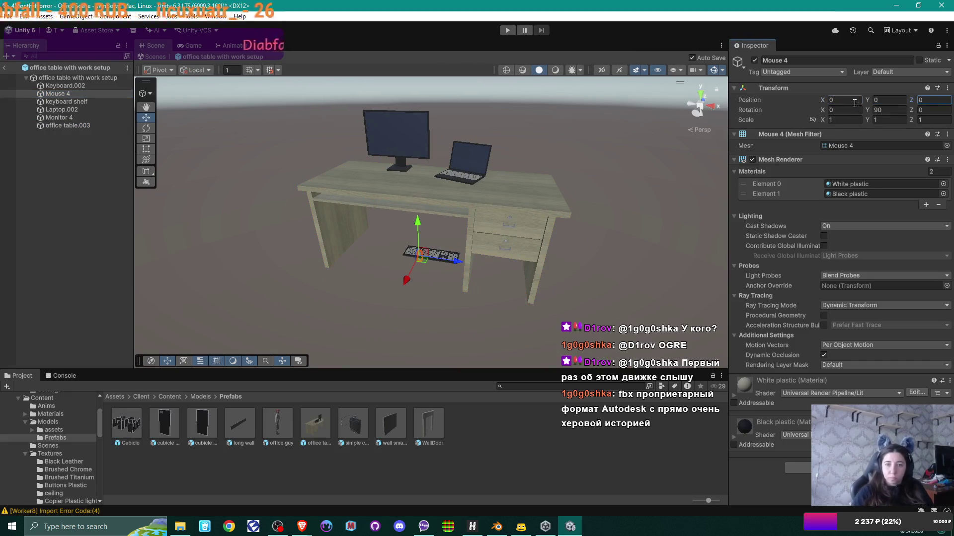
Drag Keyboard.002 up to shelf height, then along Z and X onto the keyboard shelf
click(64, 84)
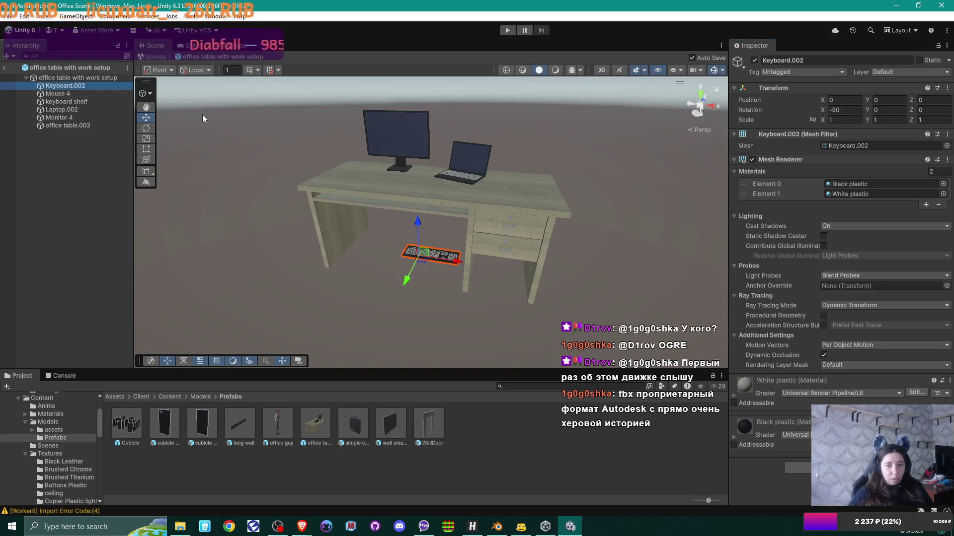
scroll(429, 189, down, 5)
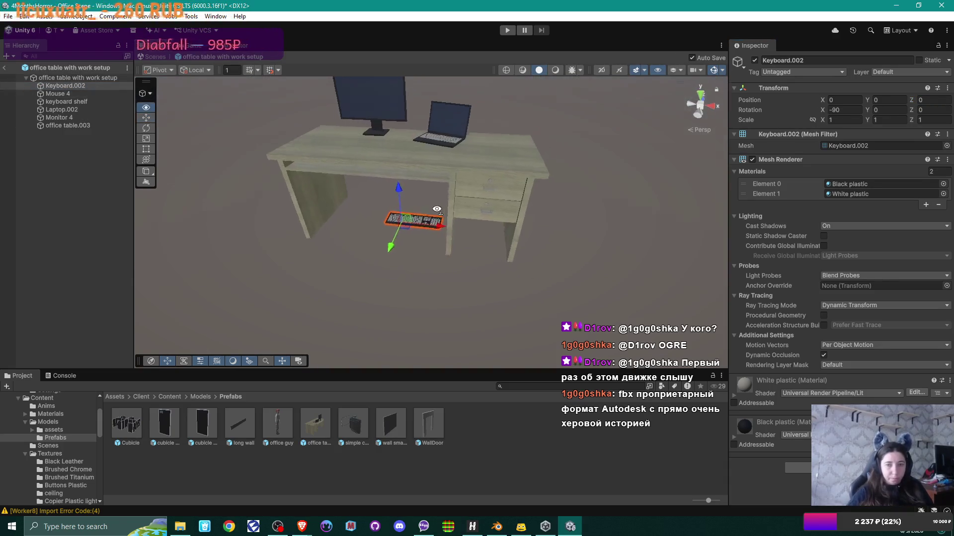
scroll(439, 164, down, 5)
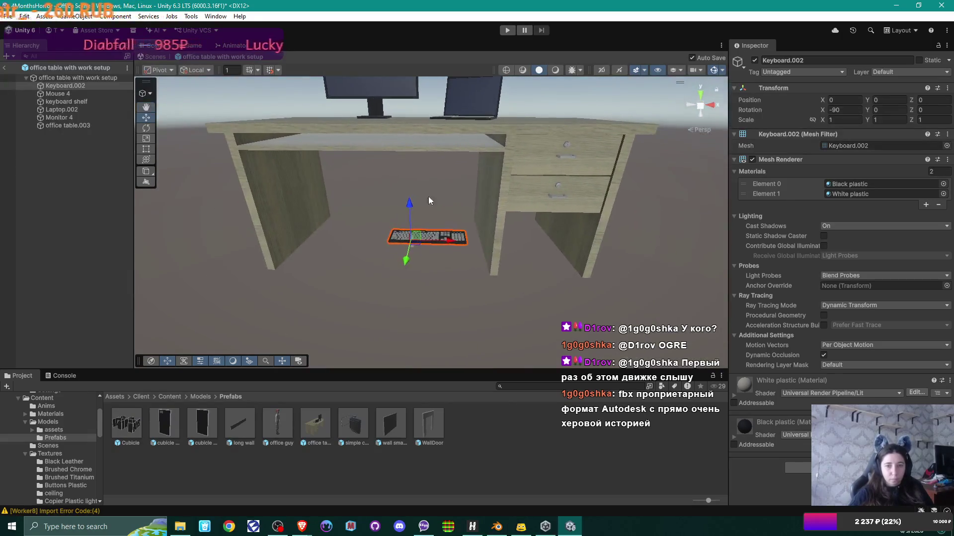
drag(408, 198, 406, 101)
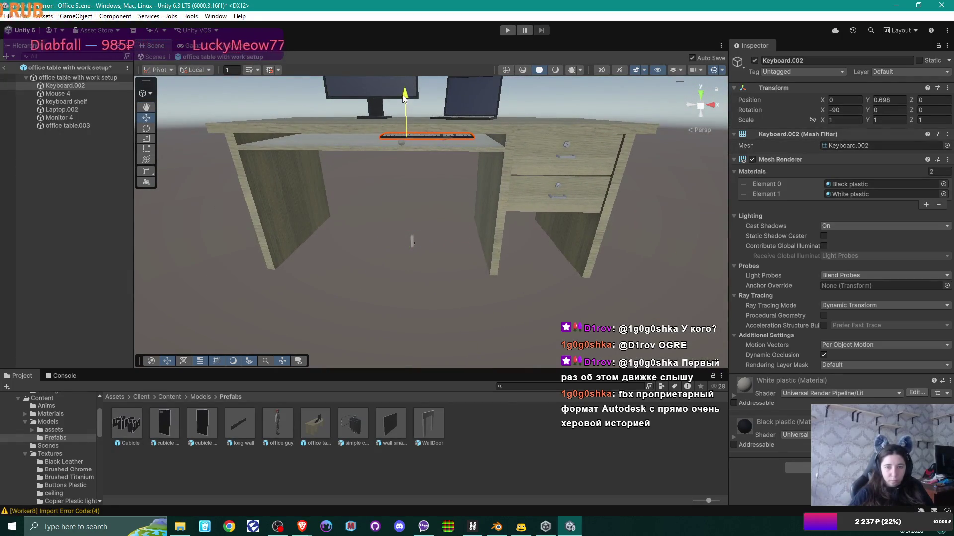
drag(401, 144, 395, 151)
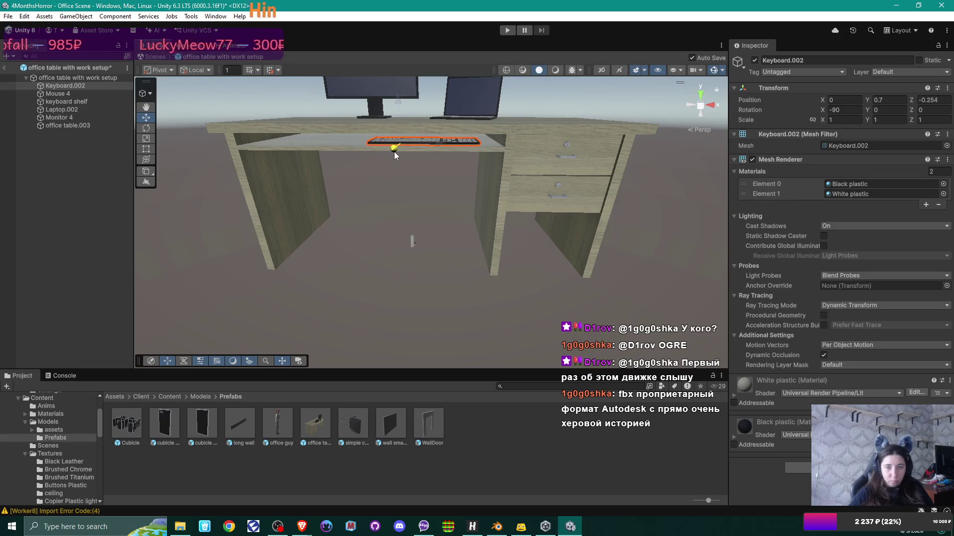
scroll(419, 172, up, 3)
mouse_move(429, 183)
mouse_down()
mouse_move(394, 152)
mouse_move(315, 150)
mouse_move(330, 171)
mouse_move(351, 175)
mouse_up()
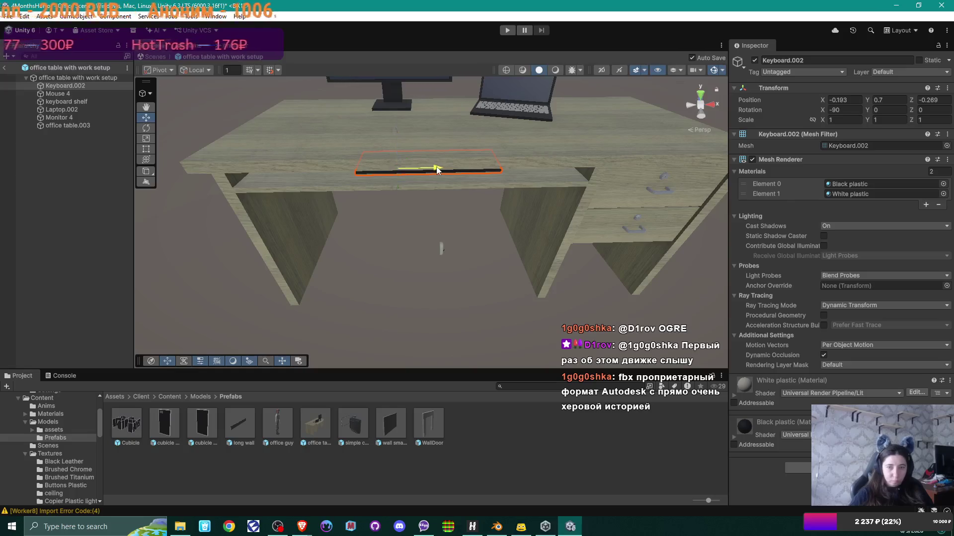
mouse_move(437, 170)
mouse_down()
mouse_move(391, 170)
mouse_move(424, 183)
mouse_move(433, 201)
mouse_move(387, 227)
mouse_up()
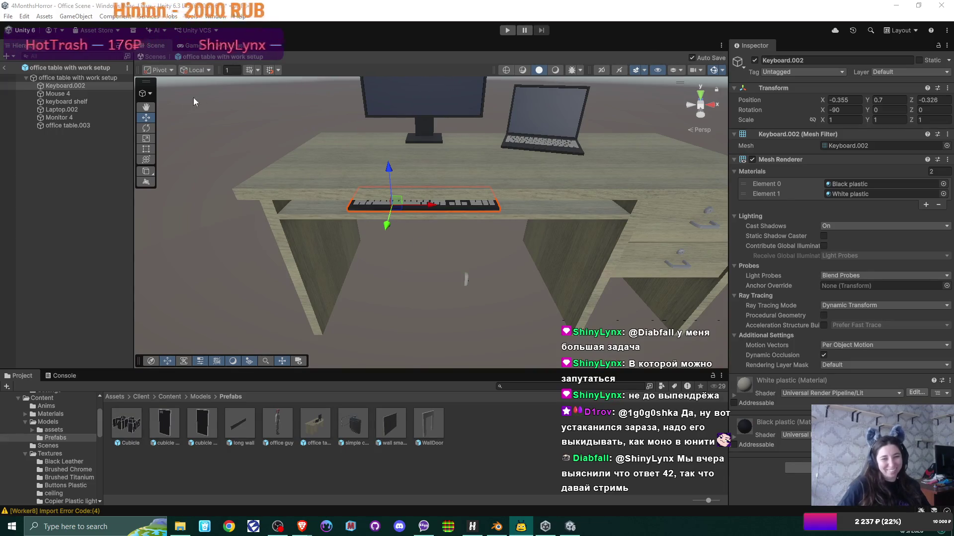
Give Mouse 4 rotation X -90 and Y 0
click(68, 94)
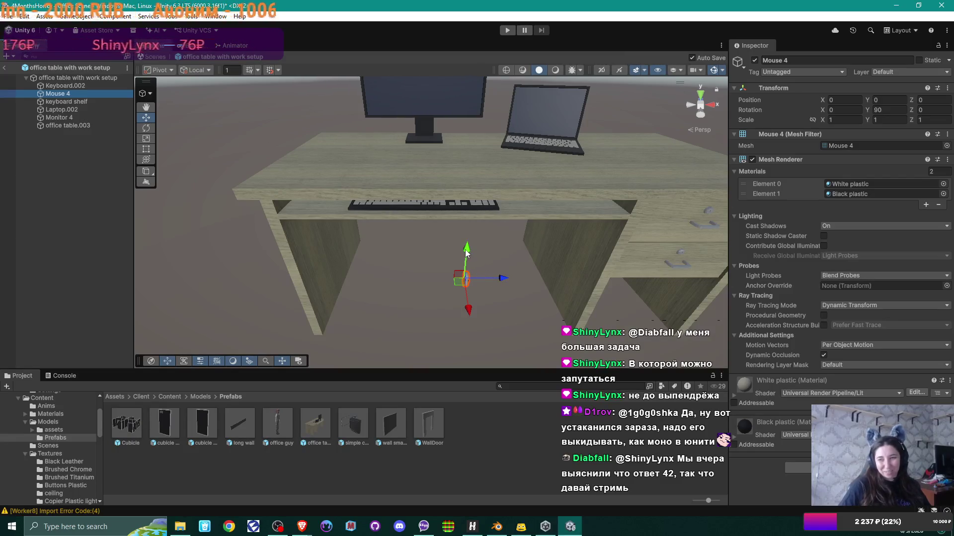
click(844, 110)
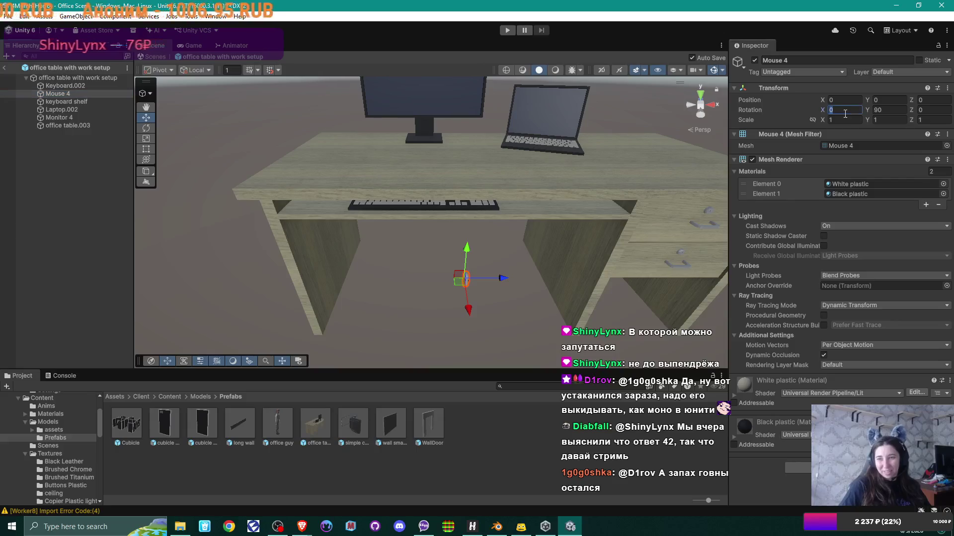
text(-90)
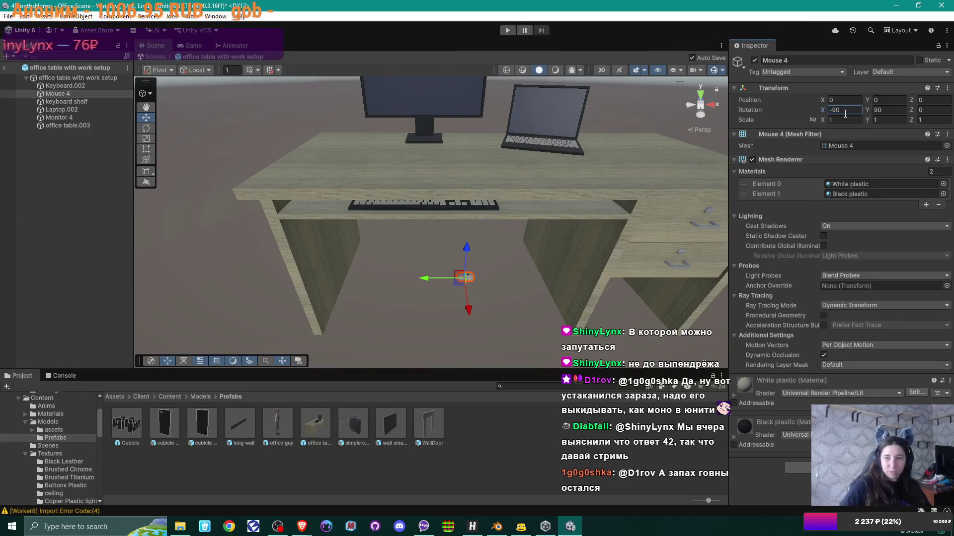
key(Tab)
text(0)
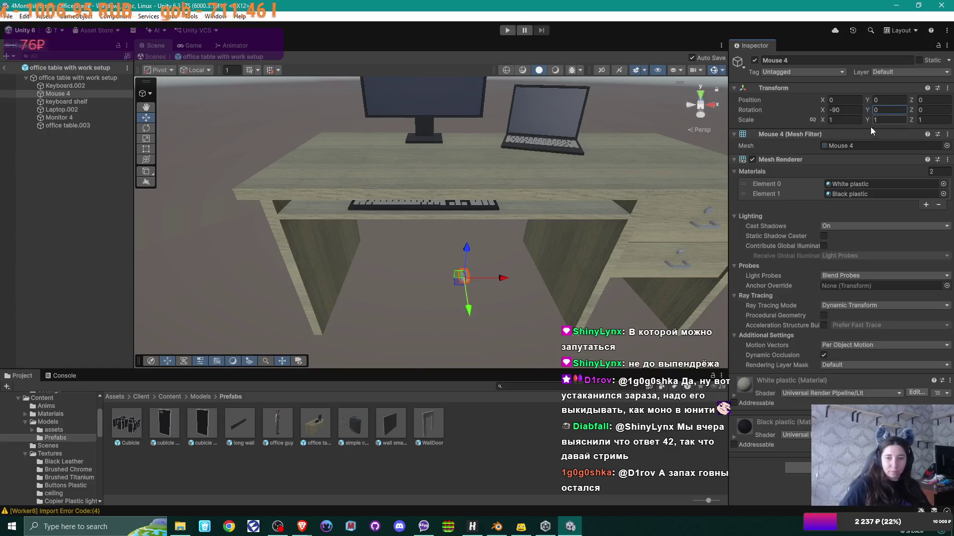
Drag Mouse 4 up to desk height and right, beside the keyboard
drag(467, 253, 458, 166)
mouse_move(477, 209)
mouse_down()
mouse_move(495, 261)
mouse_move(449, 241)
mouse_move(436, 211)
mouse_move(463, 190)
mouse_move(442, 160)
mouse_move(445, 132)
mouse_up()
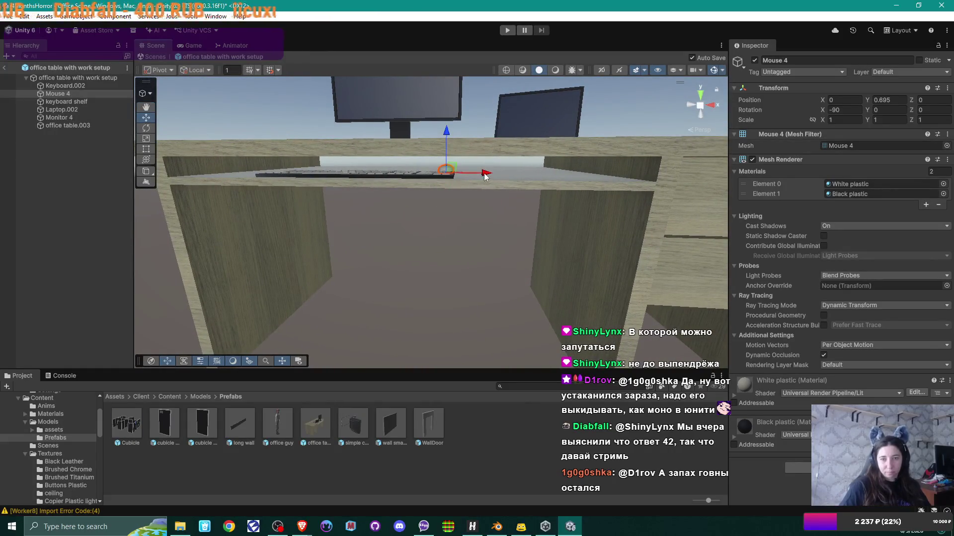
mouse_move(457, 170)
mouse_down()
mouse_move(539, 166)
mouse_move(500, 198)
mouse_move(471, 206)
mouse_move(482, 192)
mouse_move(469, 199)
mouse_move(508, 213)
mouse_move(508, 246)
mouse_up()
mouse_move(479, 163)
mouse_down()
mouse_move(497, 199)
mouse_move(579, 204)
mouse_move(535, 173)
mouse_move(517, 176)
mouse_move(514, 196)
mouse_up()
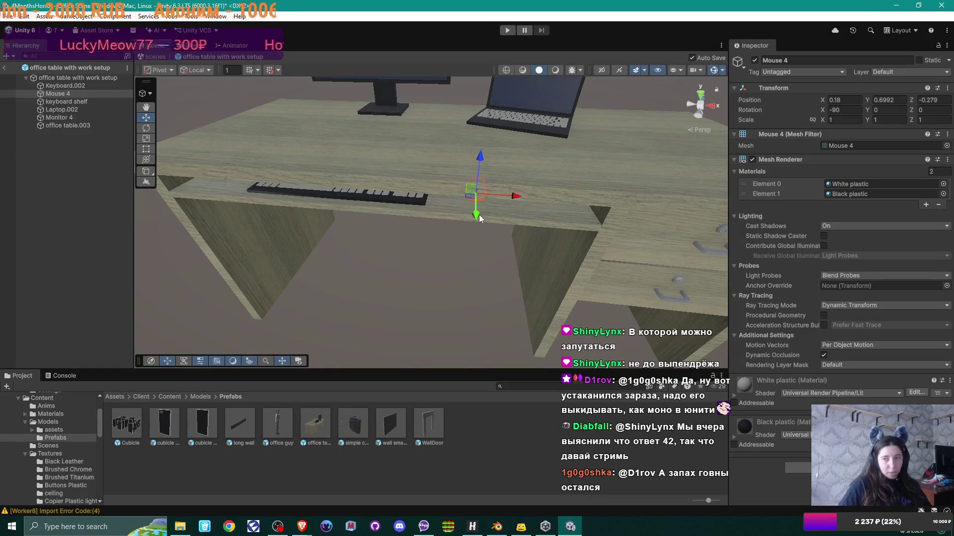
Parent Keyboard.002 and Mouse 4 under keyboard shelf, then exit prefab mode to the Office Scene
click(73, 85)
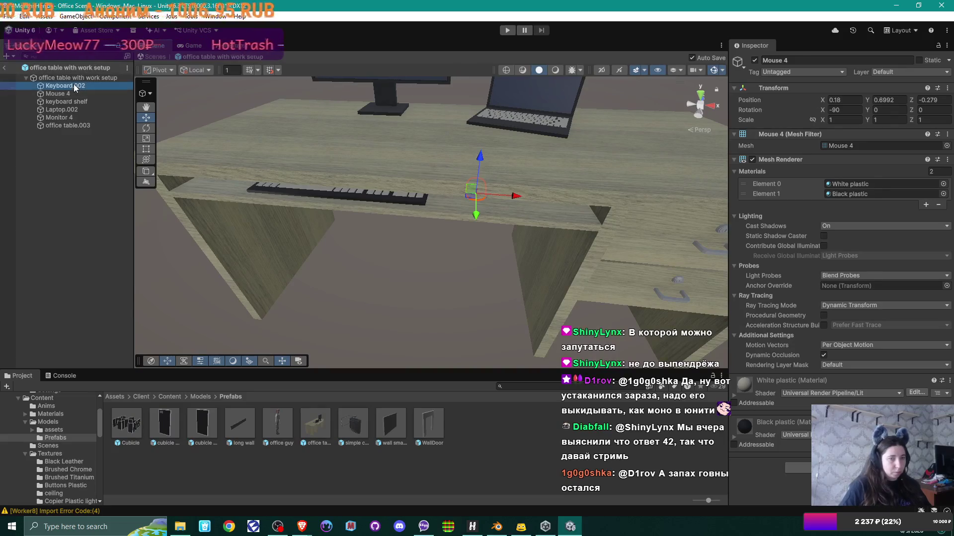
ctrl+click(69, 93)
drag(61, 85, 62, 102)
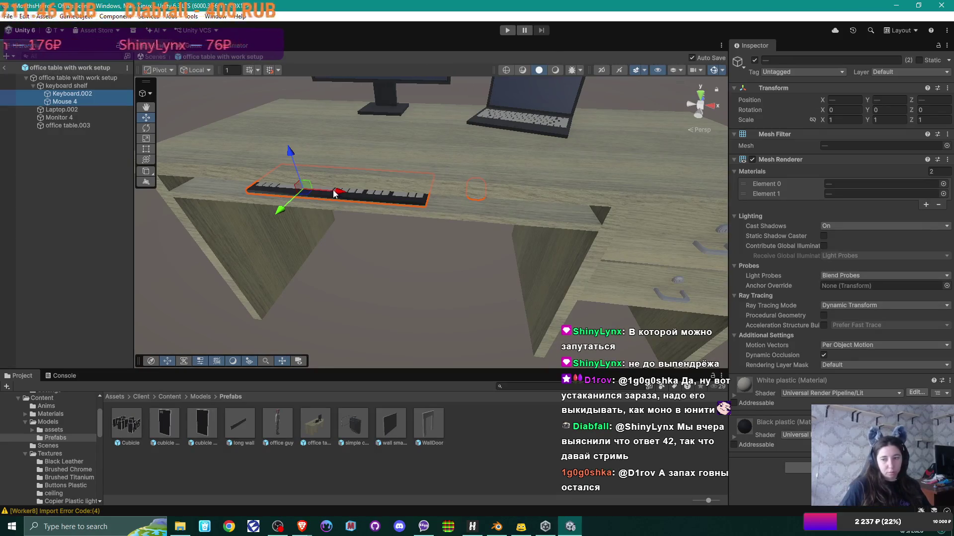
click(155, 57)
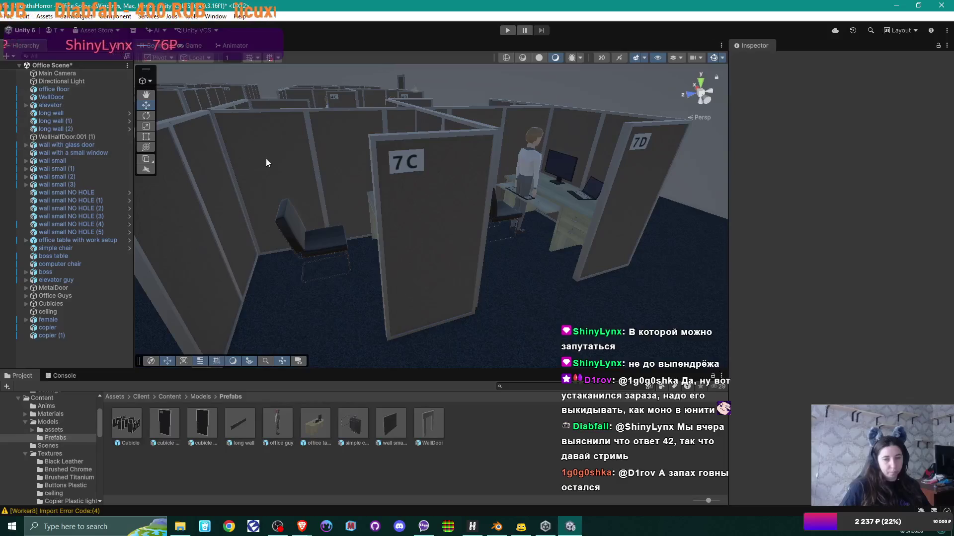
Browse the Models folder, peek at the office table asset's parts, and enlarge the Project panel
mouse_move(445, 163)
mouse_down()
mouse_move(473, 201)
mouse_move(346, 175)
mouse_move(522, 183)
mouse_move(502, 174)
mouse_up()
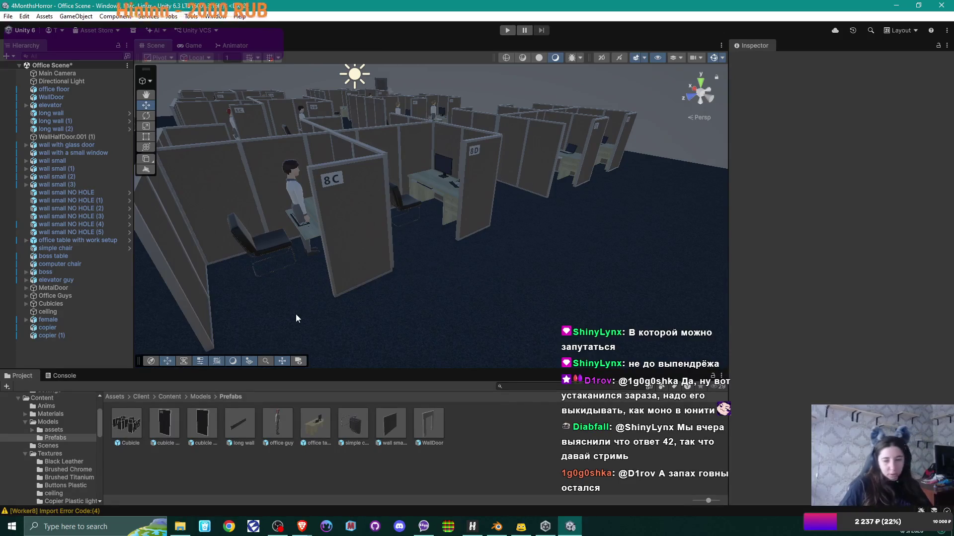
click(200, 396)
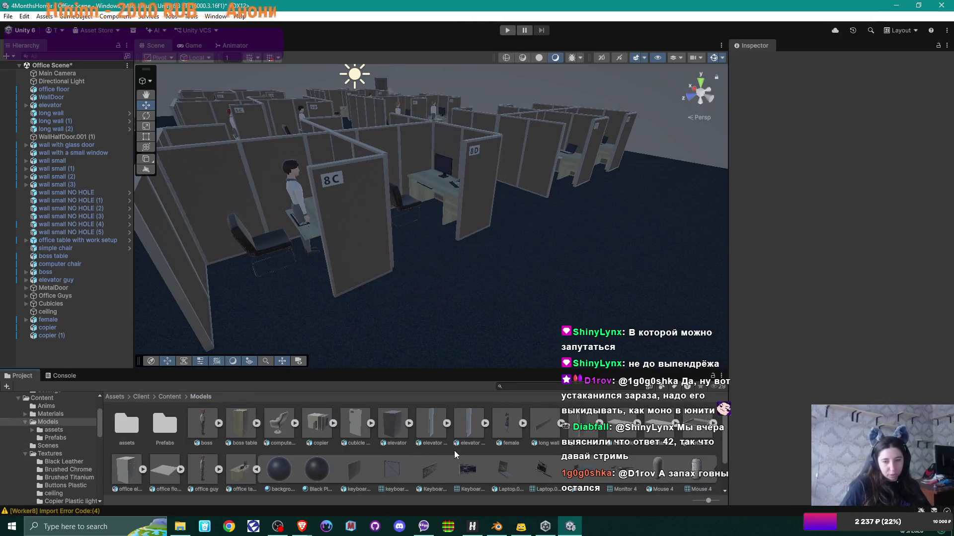
click(256, 469)
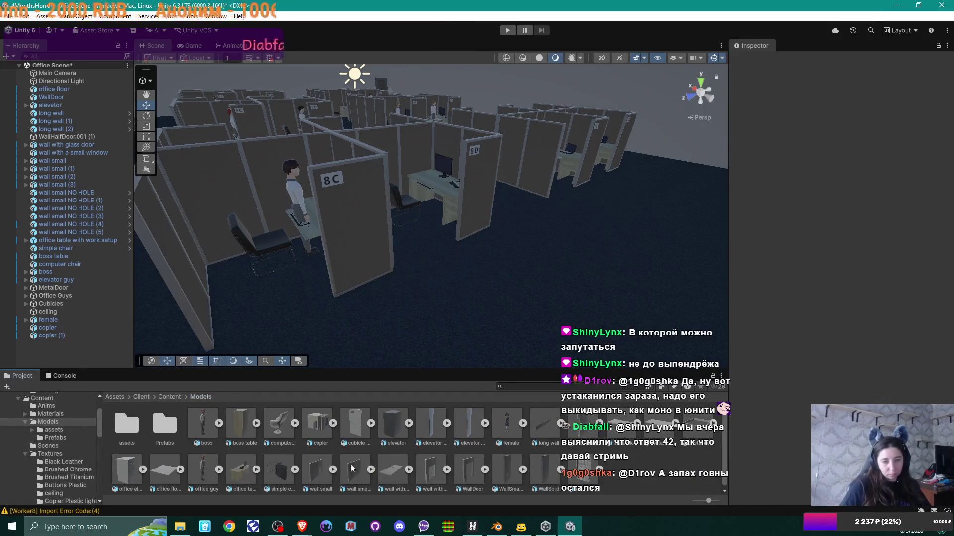
click(256, 469)
click(256, 470)
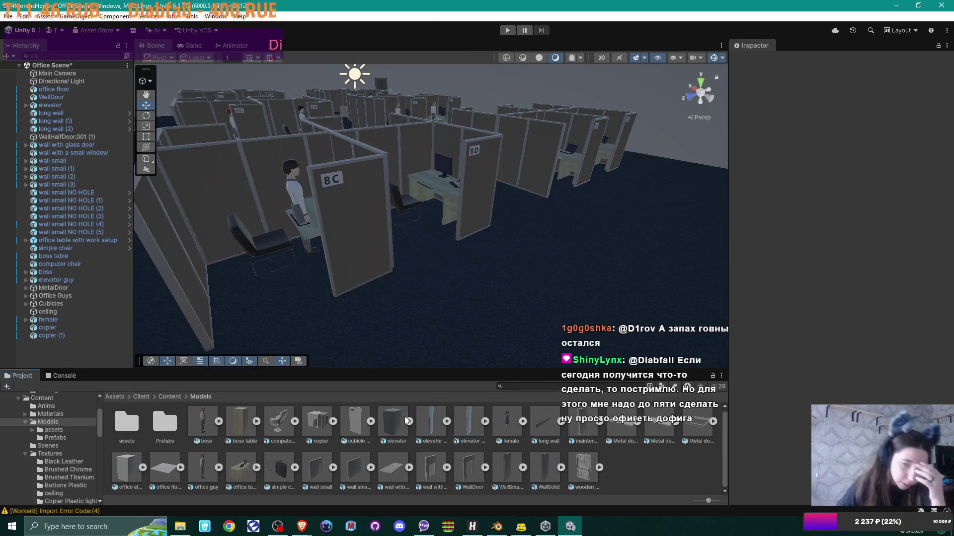
drag(381, 369, 381, 365)
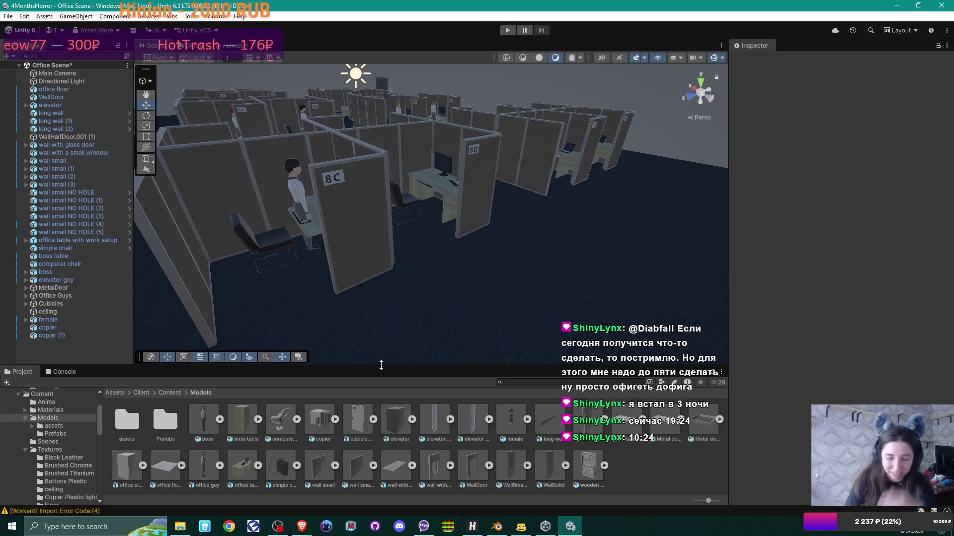
In Blender, export Monitor 4's UV layout from Edit Mode as Monitor 4.png
click(497, 527)
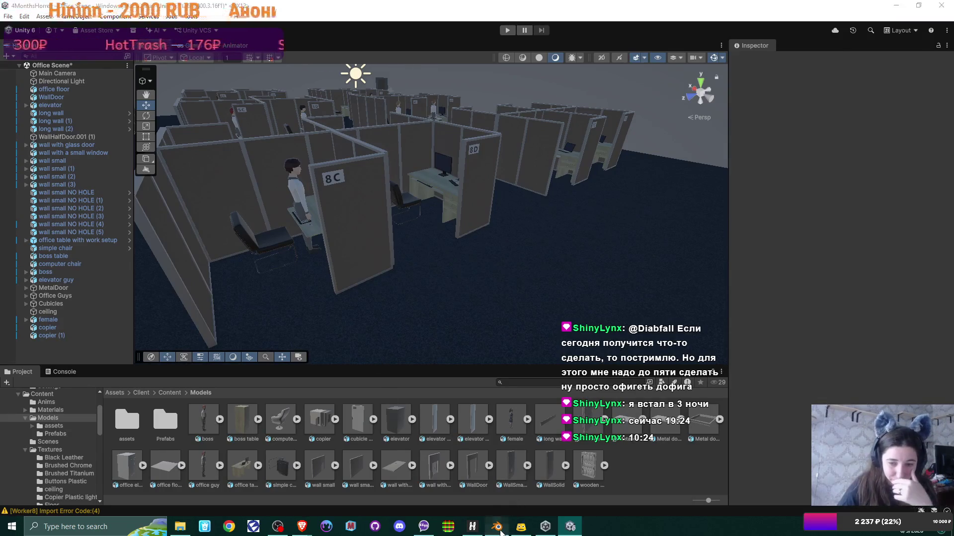
click(463, 166)
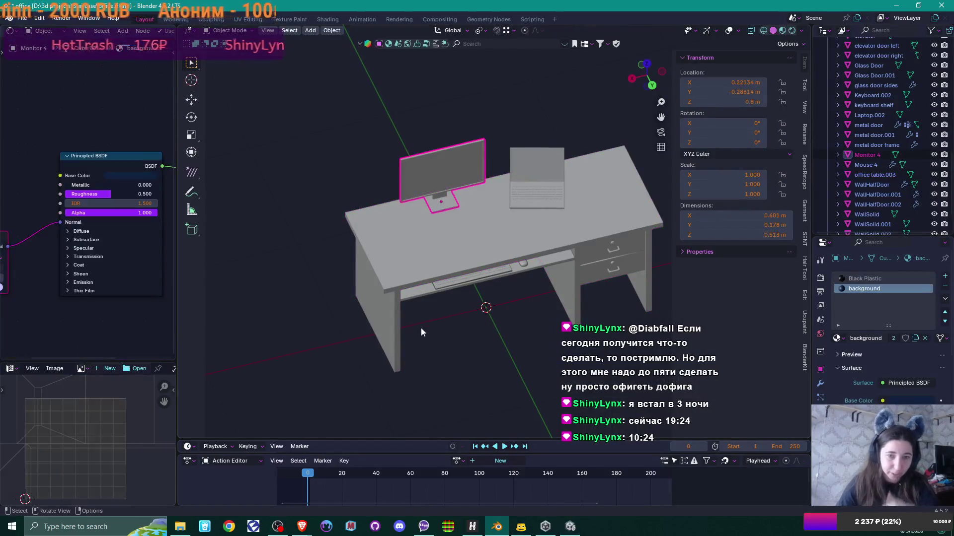
key(Tab)
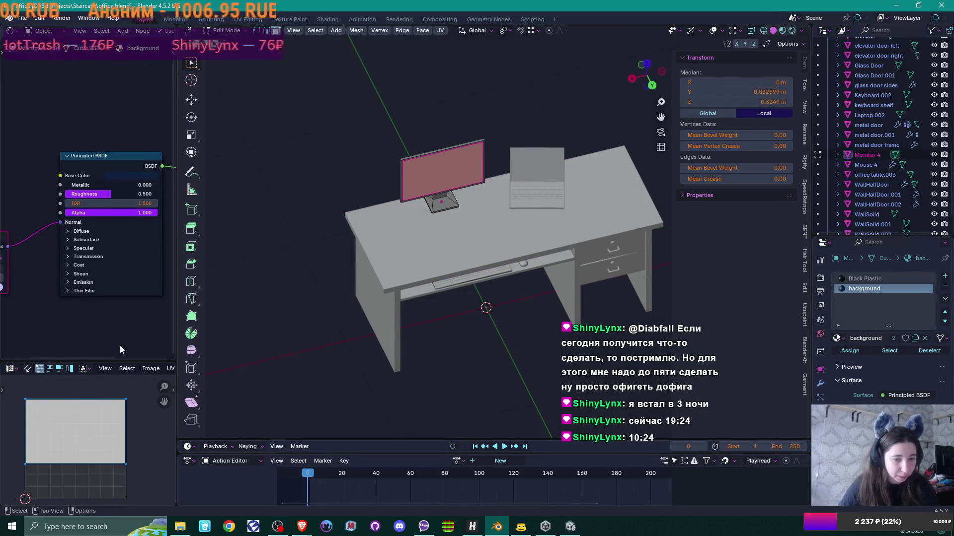
scroll(126, 446, down, 1)
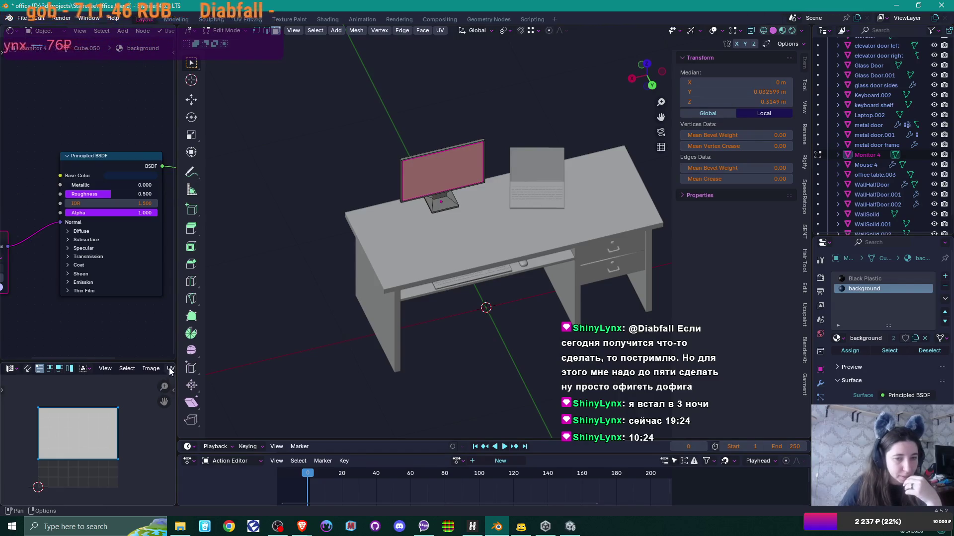
drag(176, 365, 190, 365)
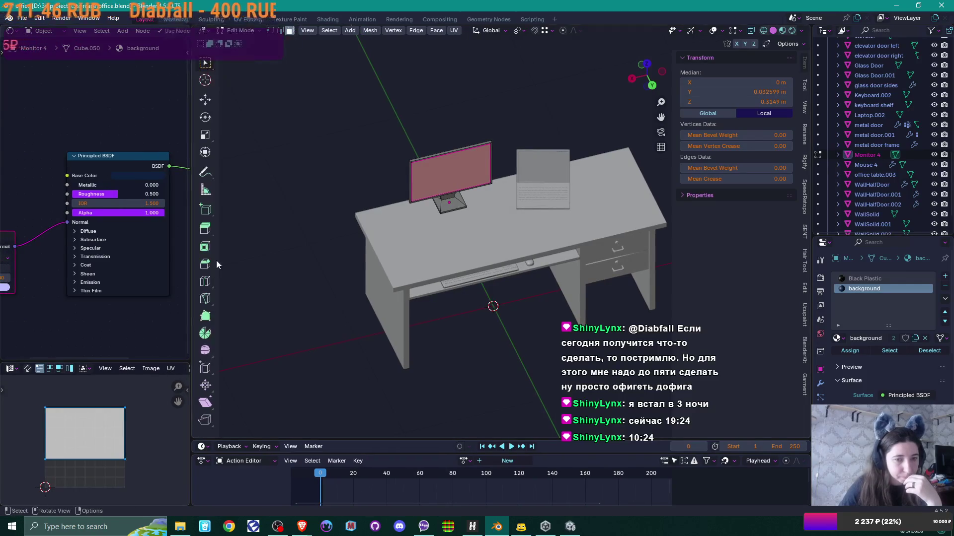
click(171, 370)
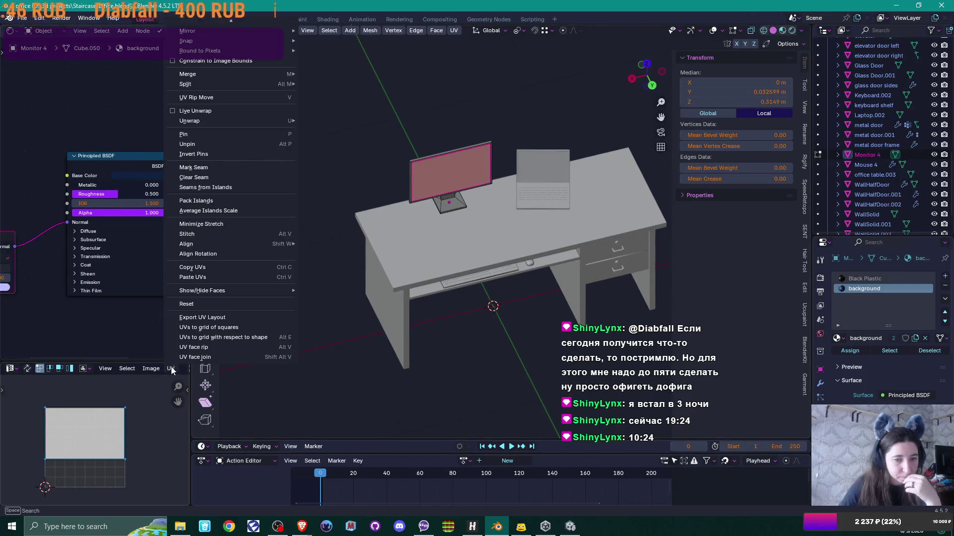
click(228, 316)
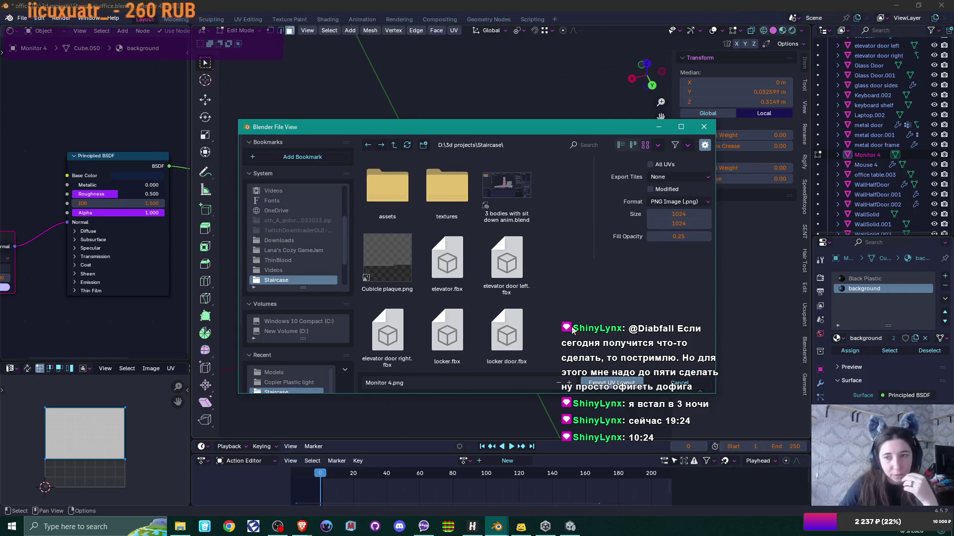
click(629, 389)
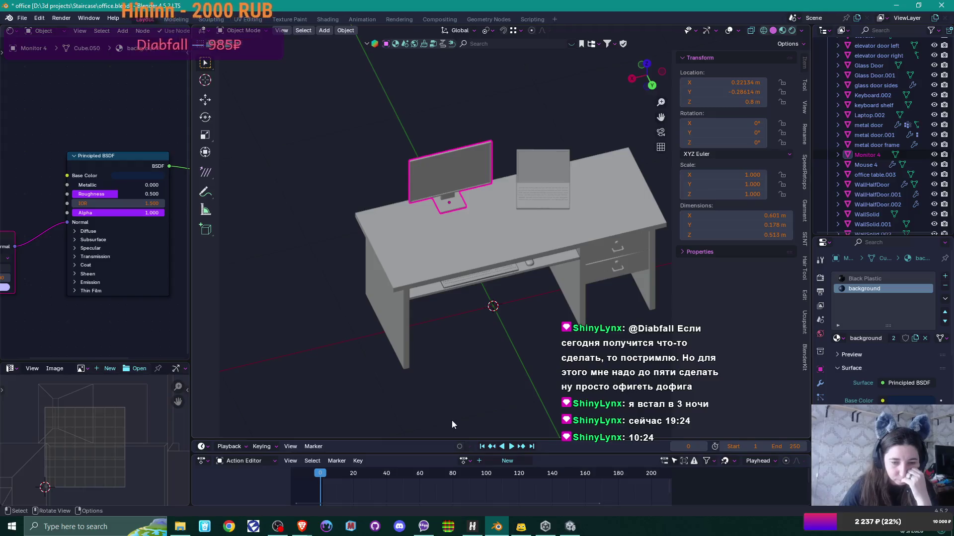
mouse_move(302, 526)
click(345, 474)
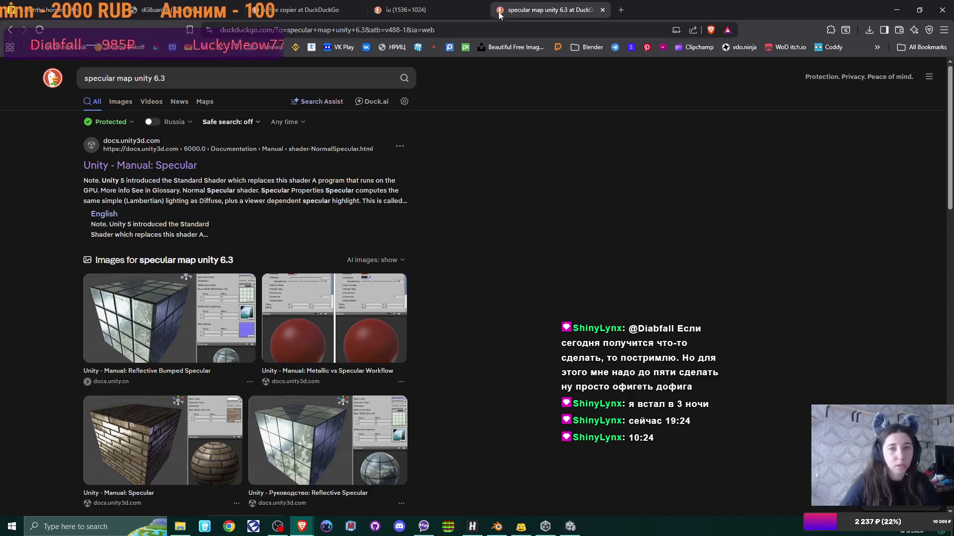
Close the copier image tabs and the office copier search tab, then begin typing the query 'office deskto'
click(484, 5)
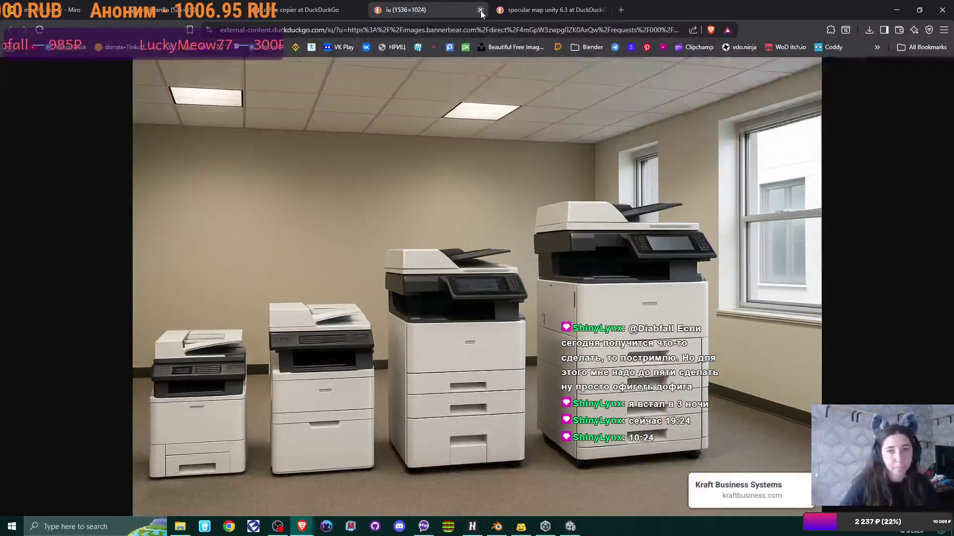
click(480, 9)
click(308, 13)
click(358, 10)
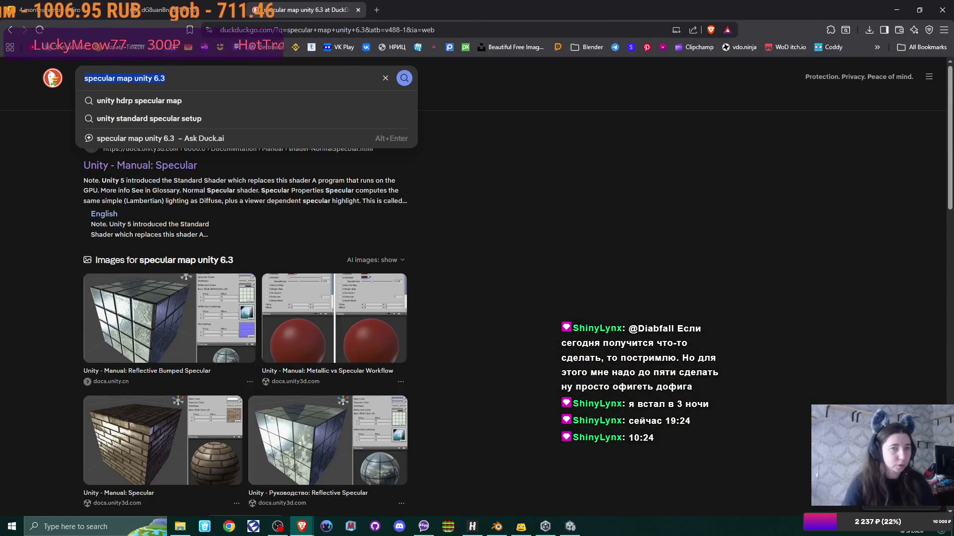
click(188, 16)
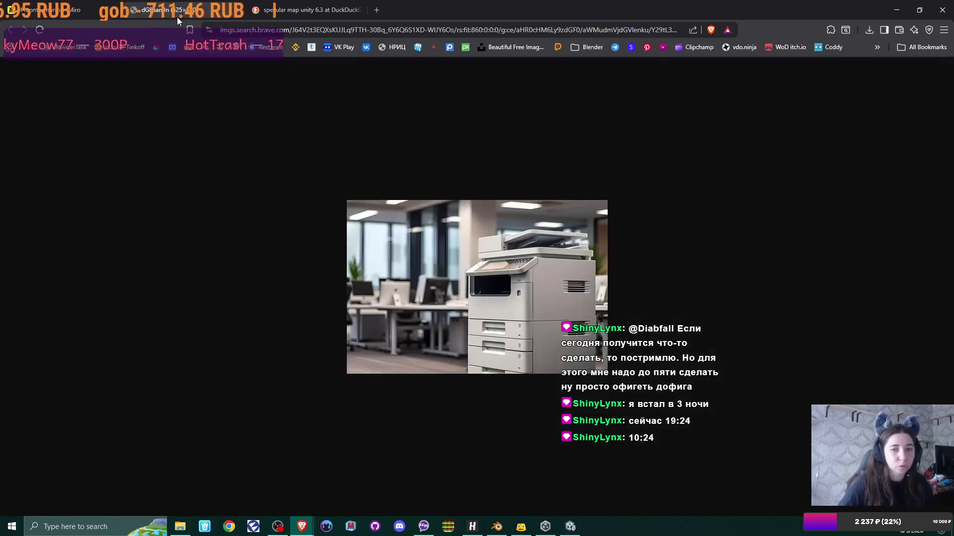
middle_click(191, 15)
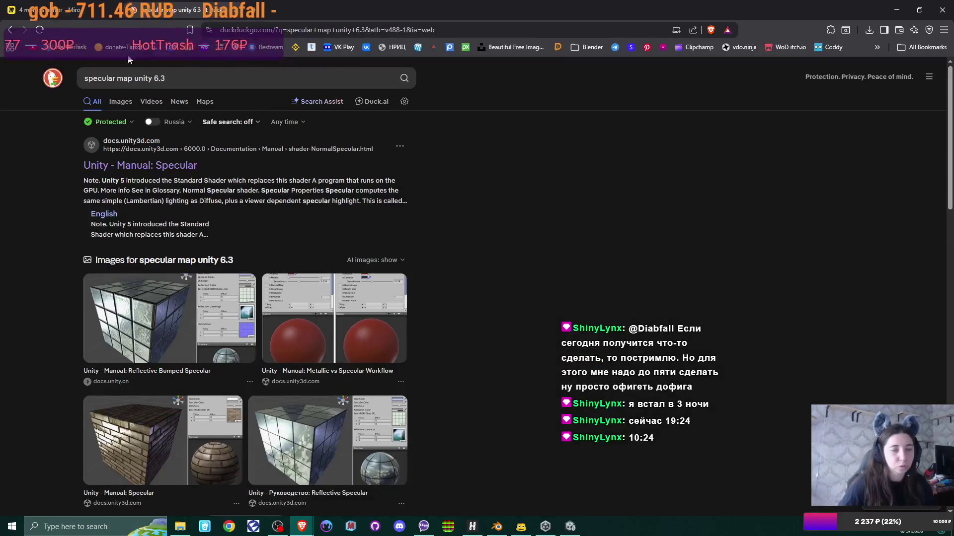
click(99, 78)
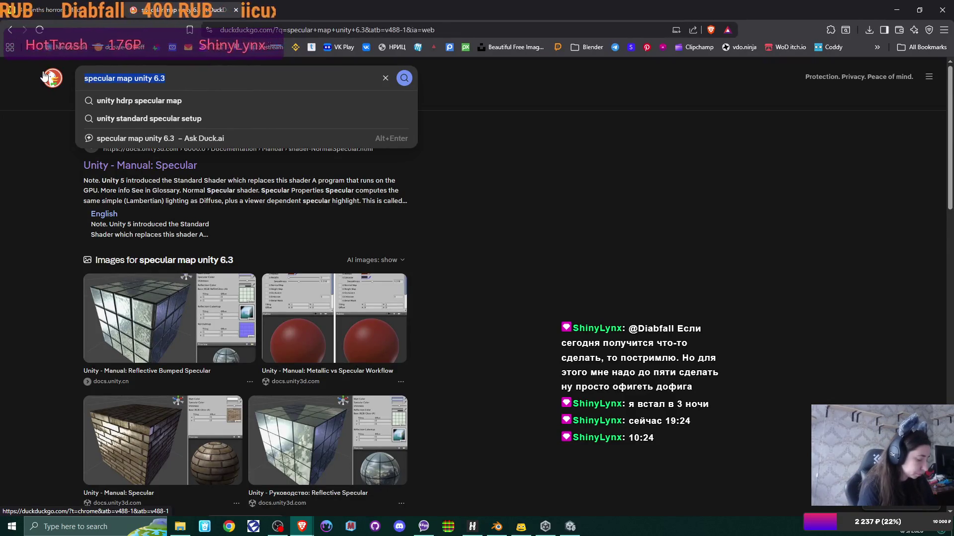
text(office )
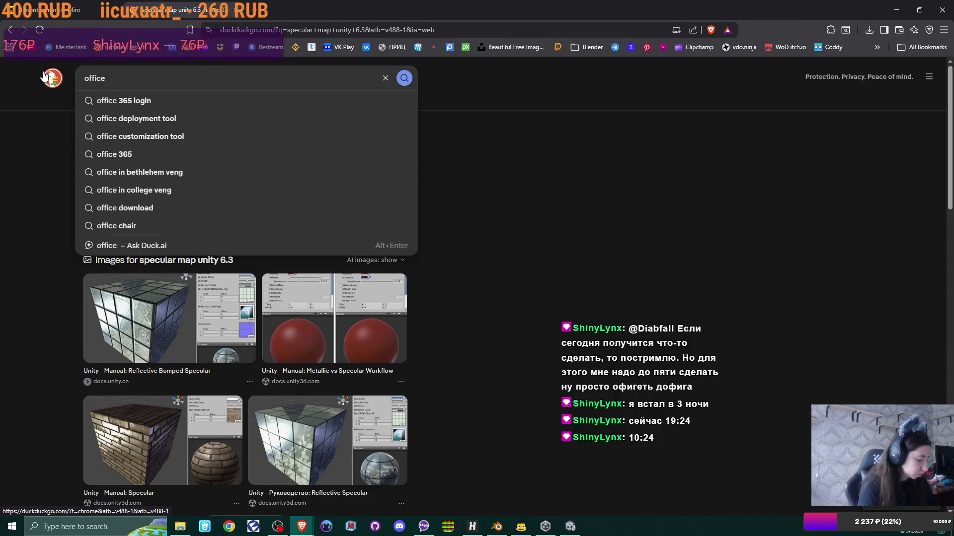
text(des)
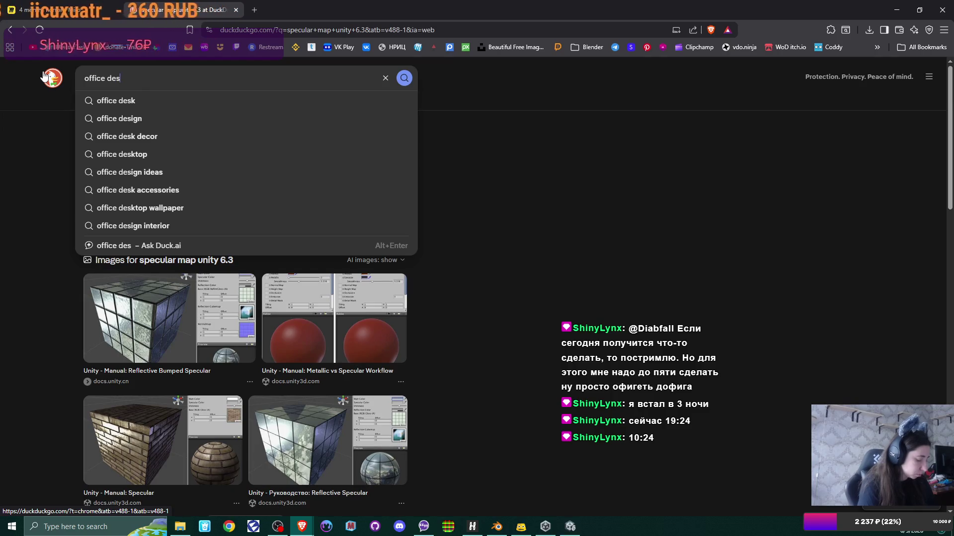
text(ktop)
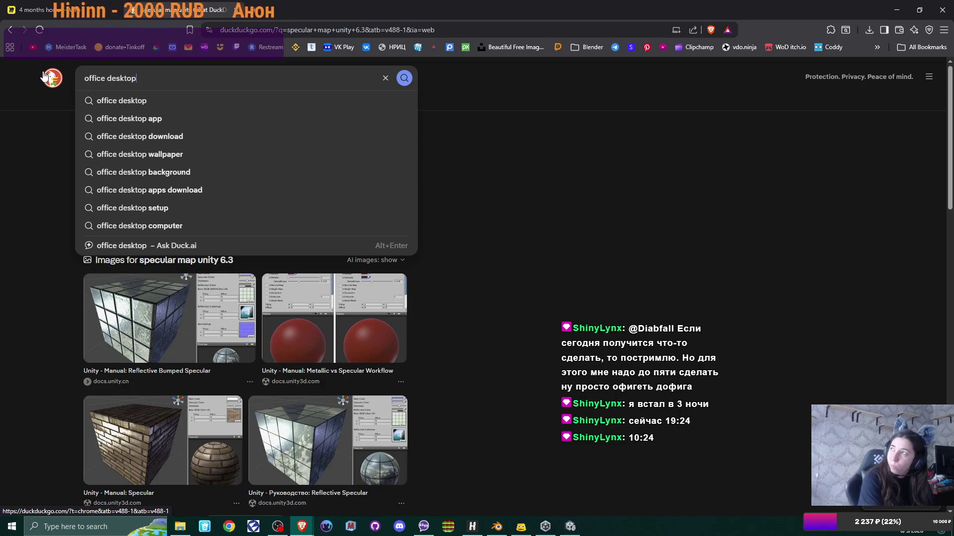
Change the query to 'office screen' and run the DuckDuckGo search
key(BackSpace)
key(BackSpace)
key(BackSpace)
key(BackSpace)
key(BackSpace)
key(BackSpace)
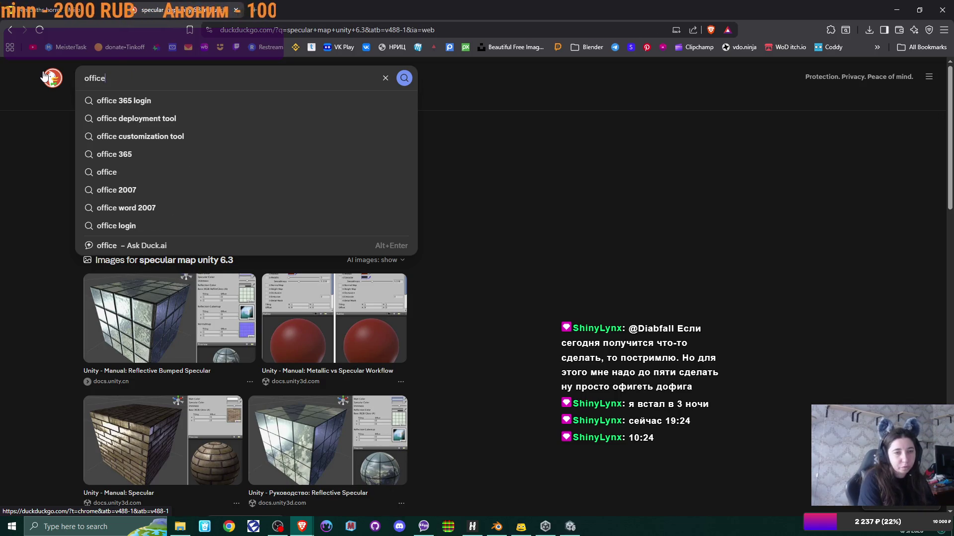
text( screen)
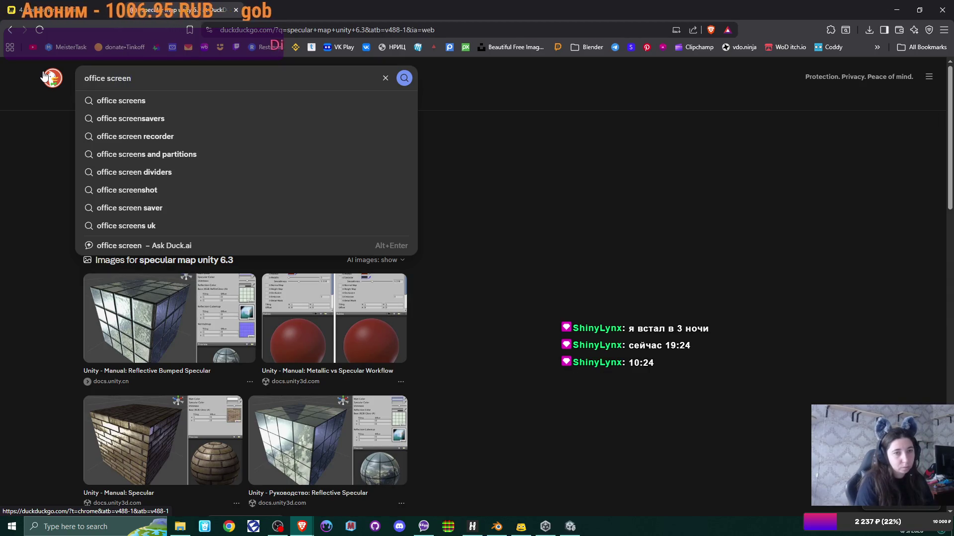
key(ctrl+Left)
key(Return)
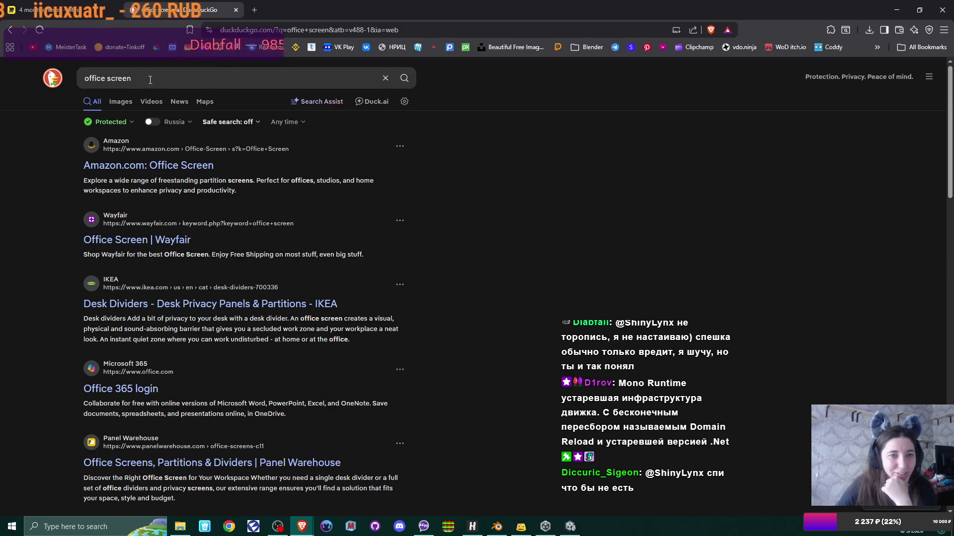
click(120, 103)
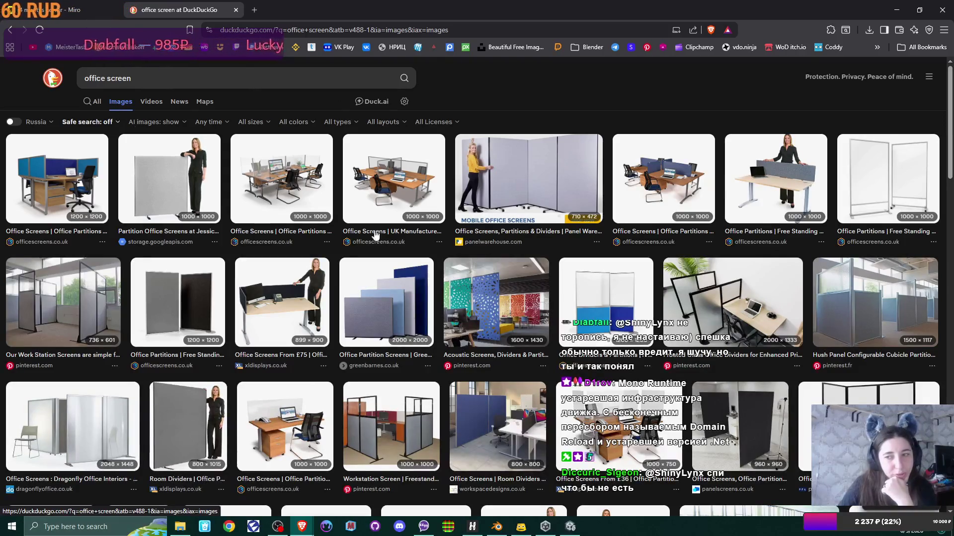
scroll(406, 274, down, 3)
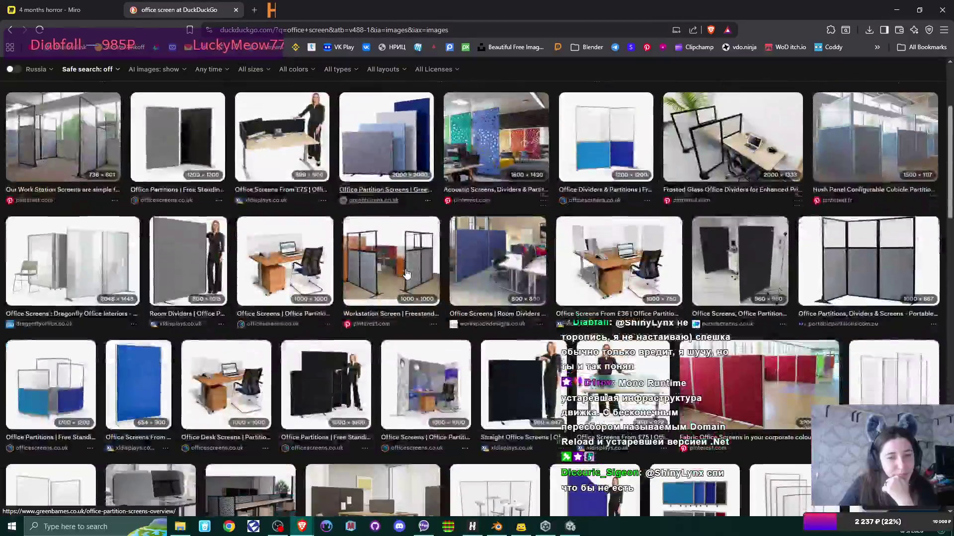
scroll(406, 274, down, 5)
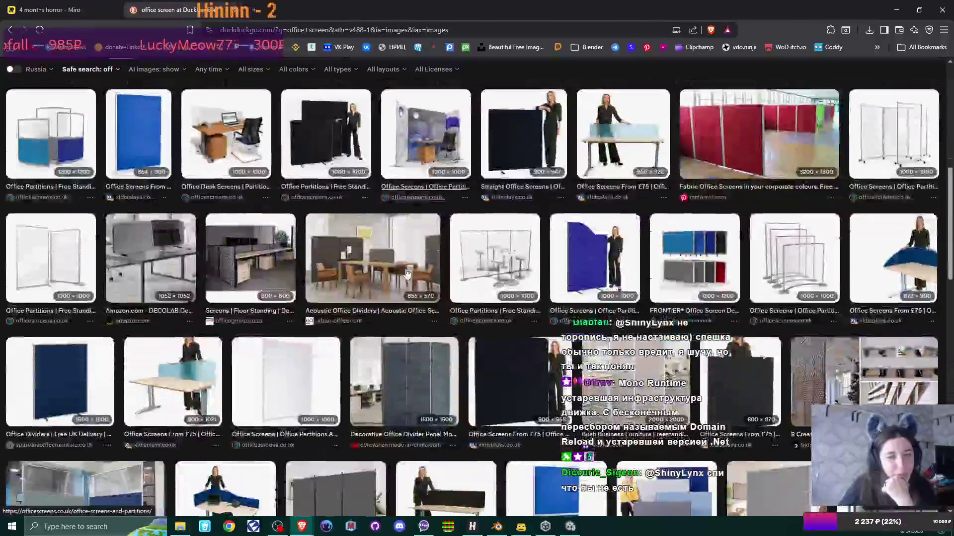
scroll(406, 273, down, 2)
scroll(407, 274, down, 2)
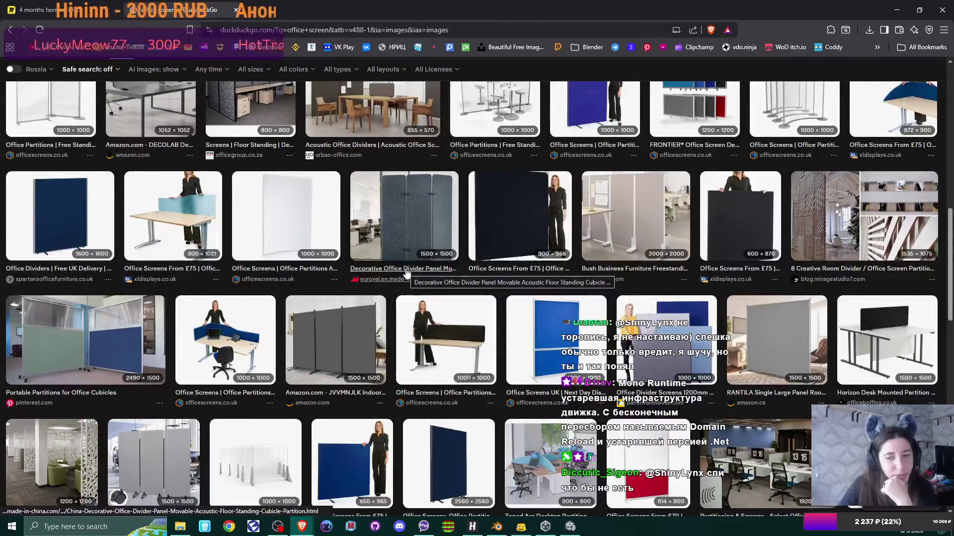
scroll(407, 274, down, 8)
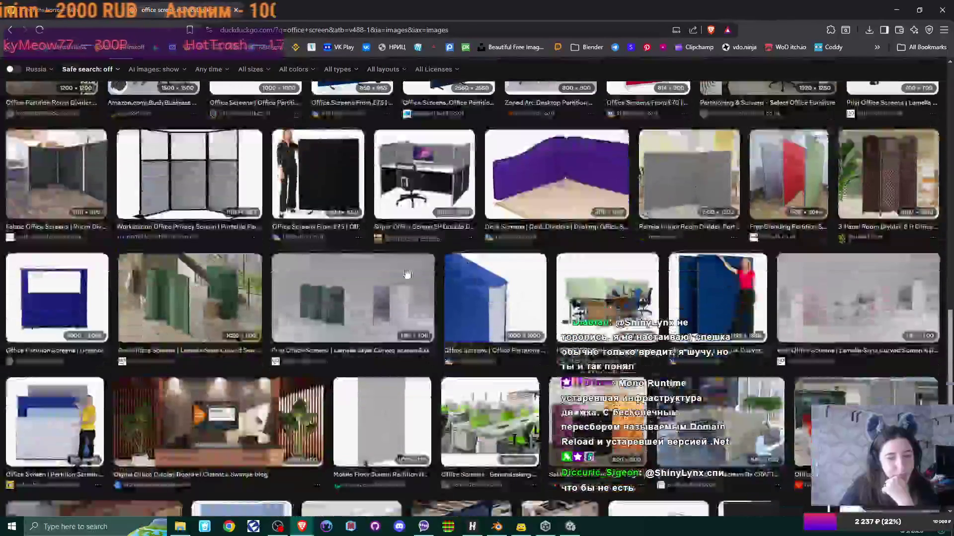
scroll(406, 274, down, 2)
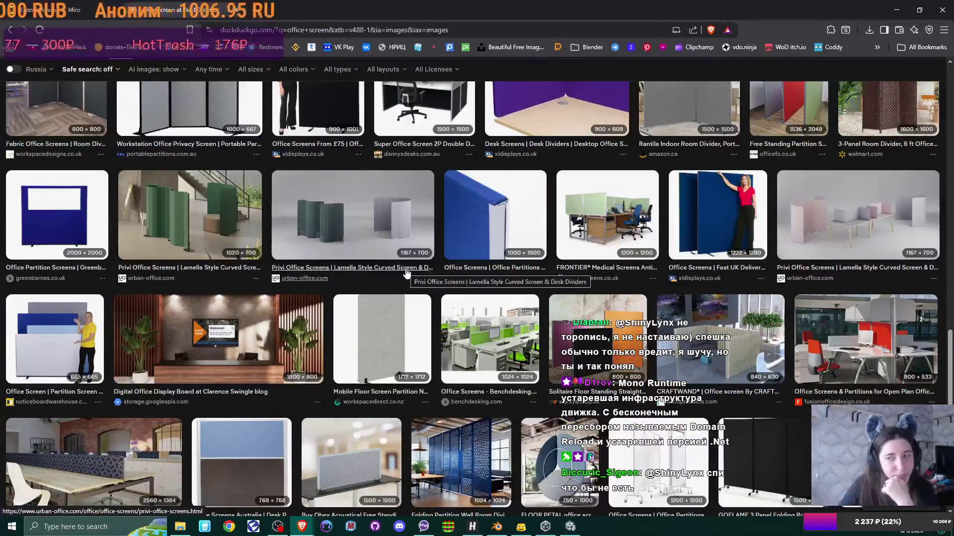
scroll(407, 274, down, 5)
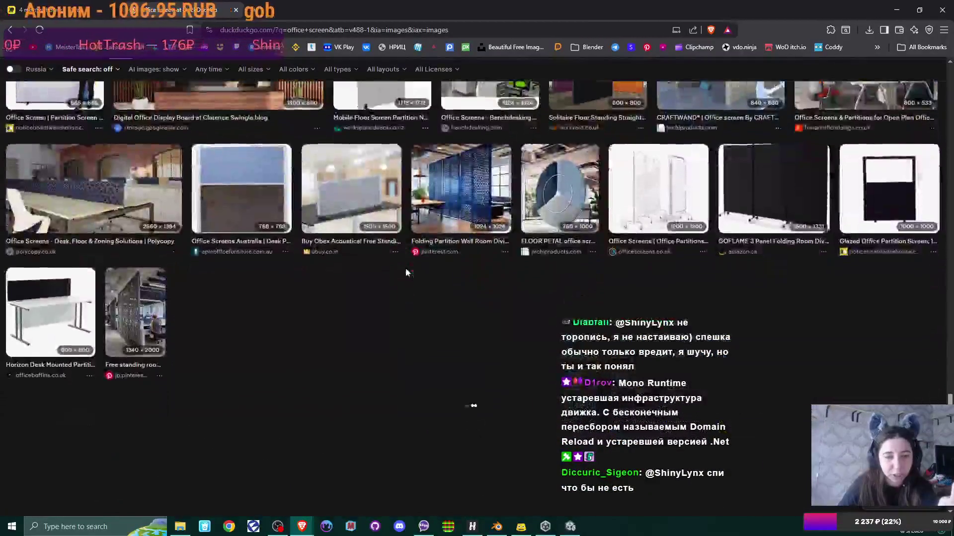
key(F5)
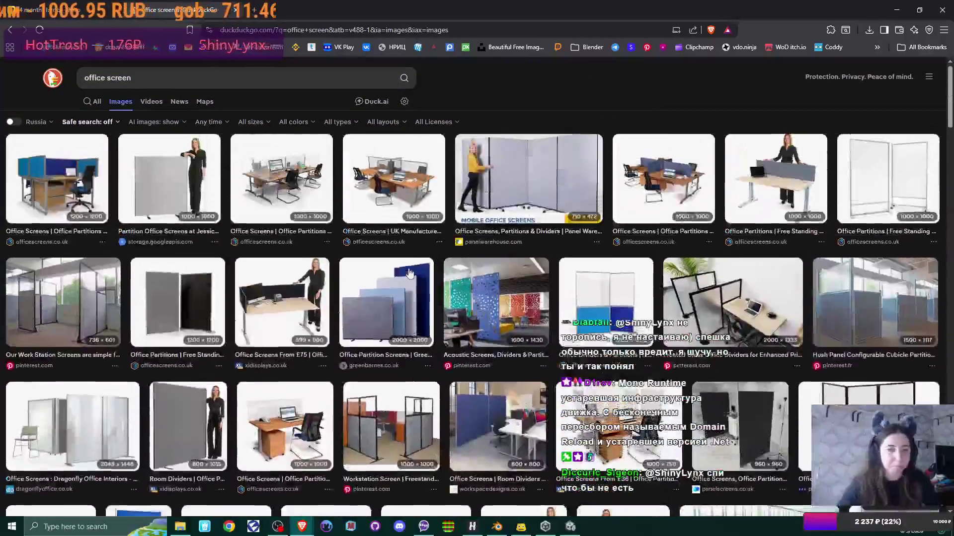
Change the query to 'office desktop screen', fixing the 'desctop' typo, and search
click(108, 80)
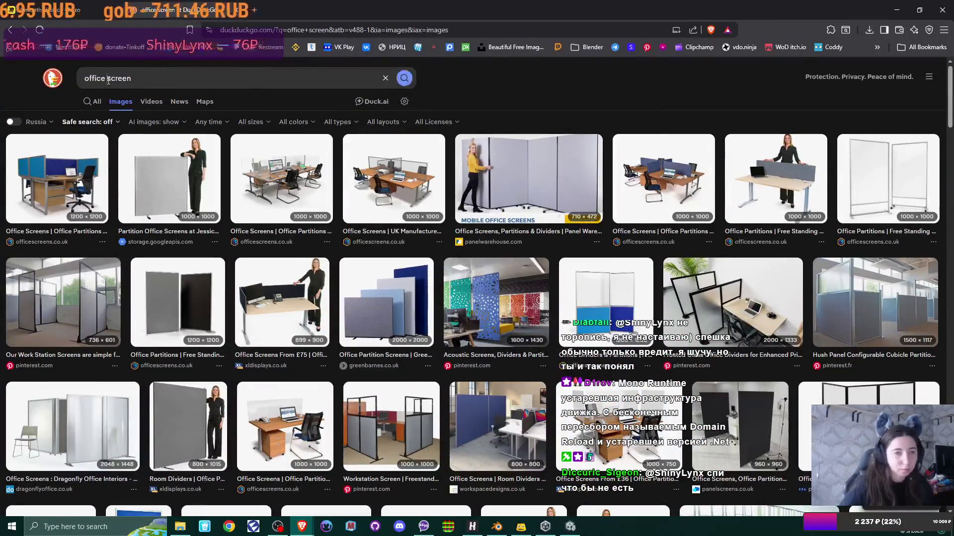
text(descto)
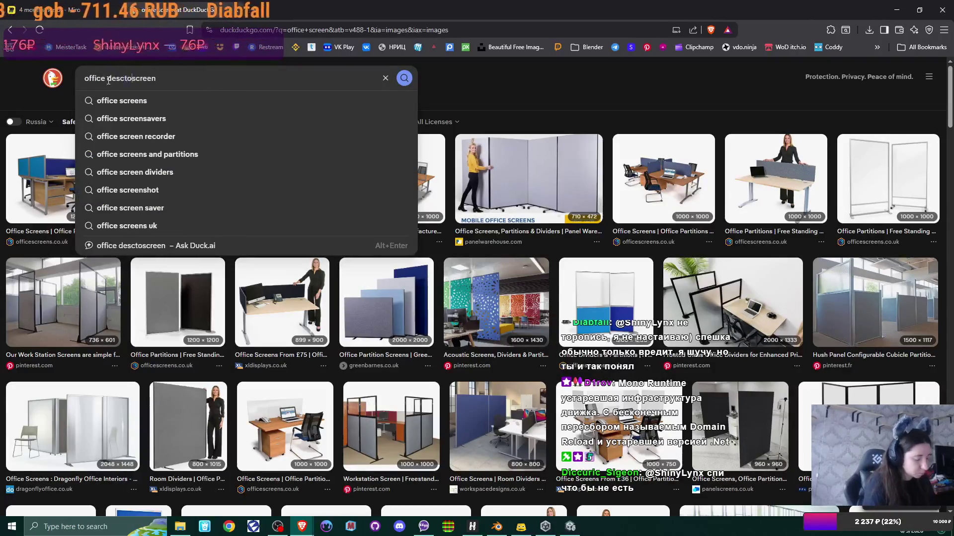
text(p)
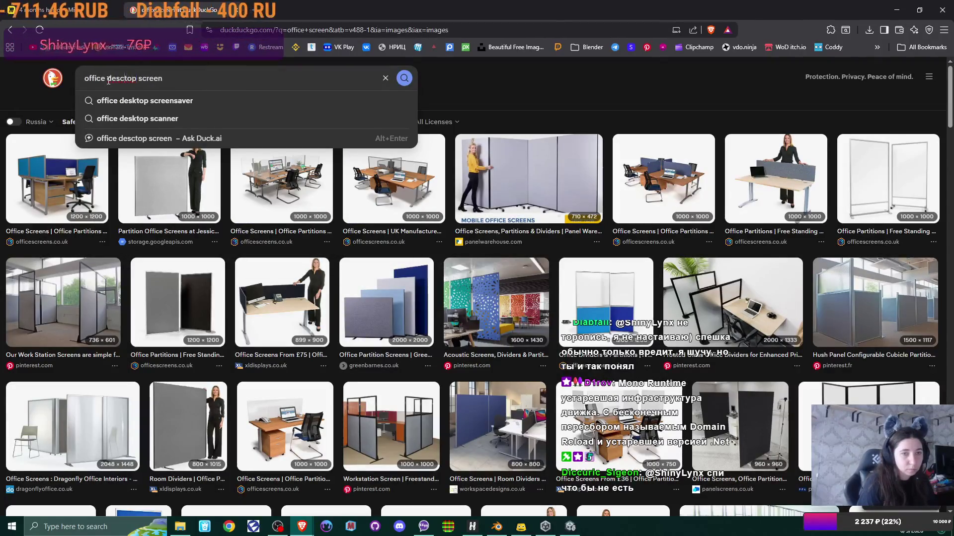
key(Down)
key(Up)
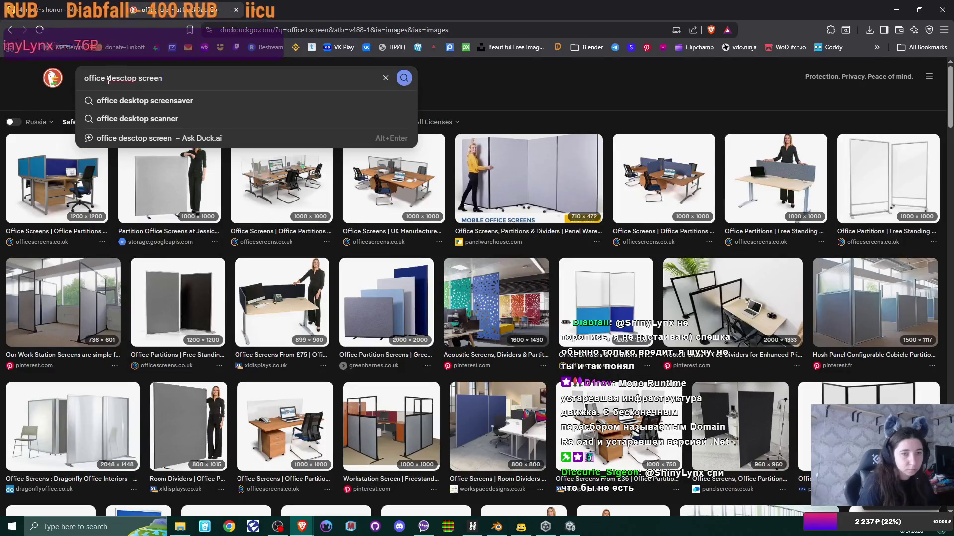
key(BackSpace)
text(k)
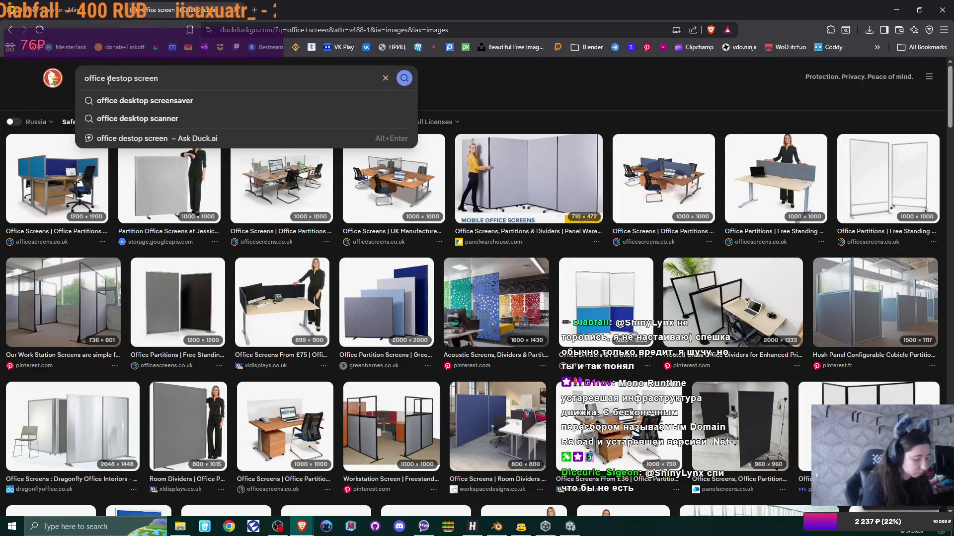
key(Return)
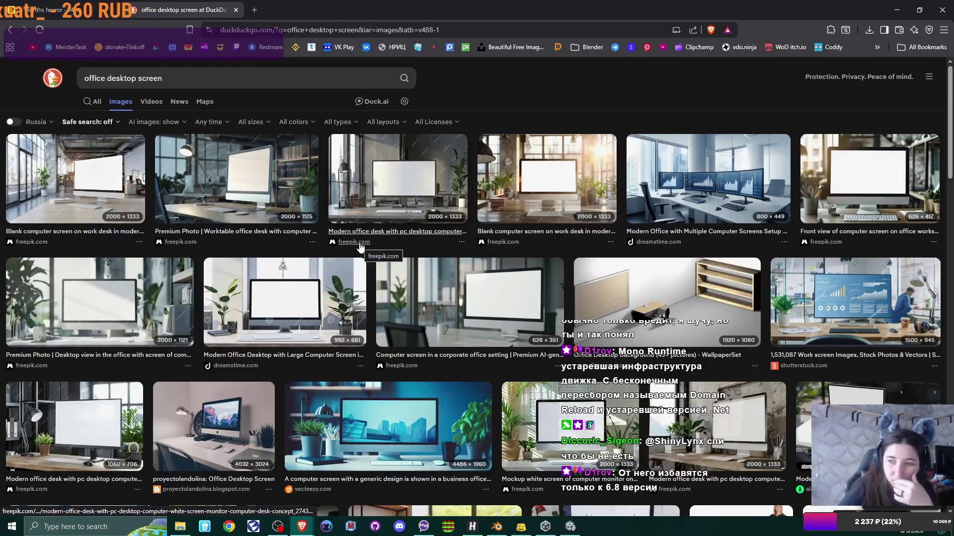
Scroll through the image results of office desks with blank monitors
scroll(361, 246, down, 6)
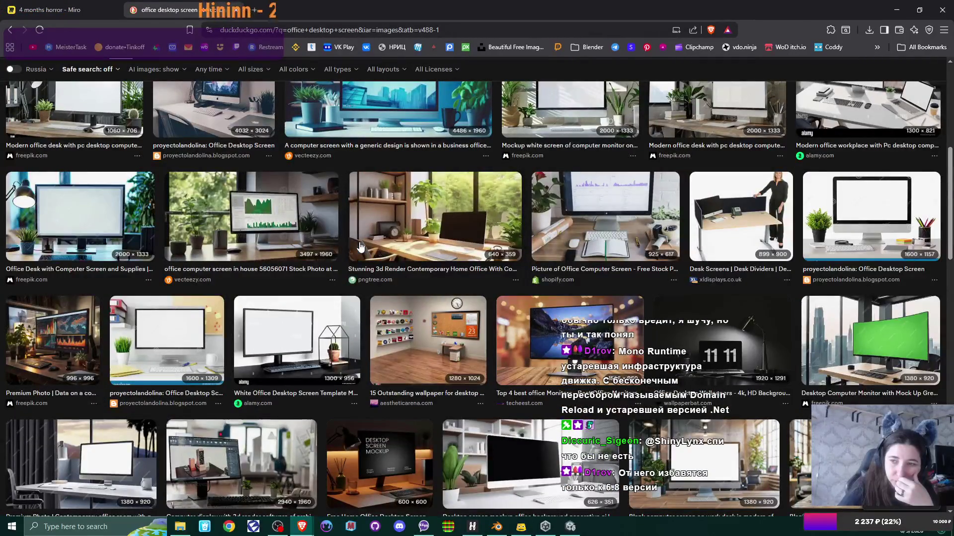
scroll(360, 246, down, 5)
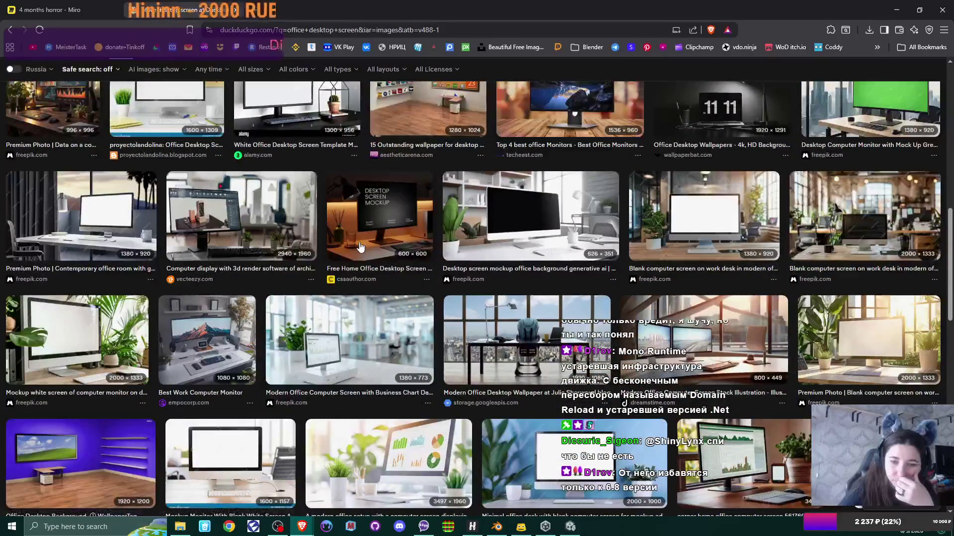
scroll(361, 245, down, 5)
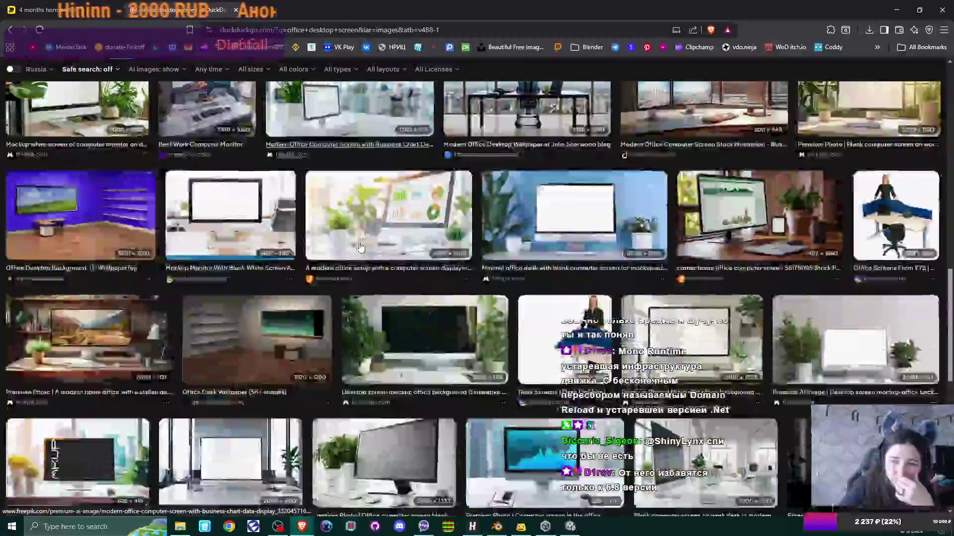
scroll(360, 246, down, 2)
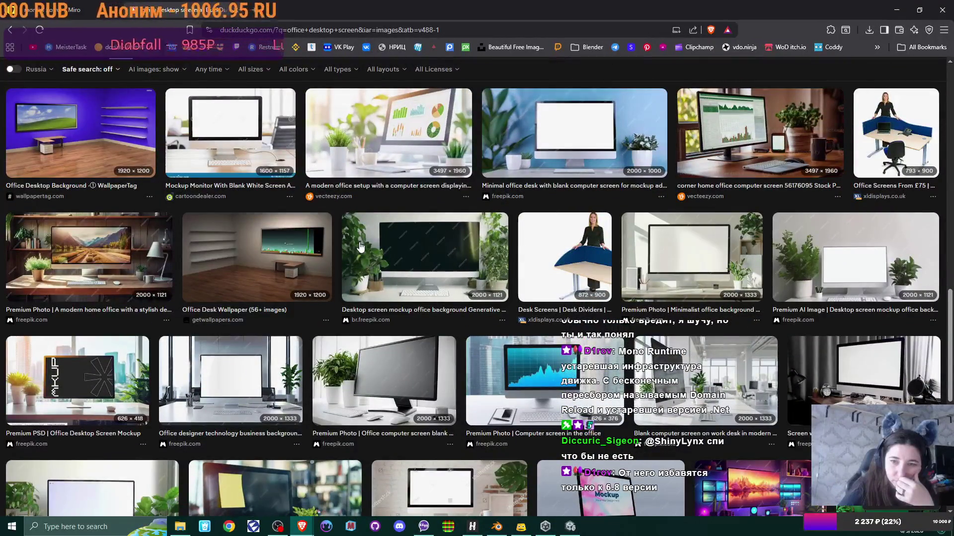
scroll(360, 246, down, 4)
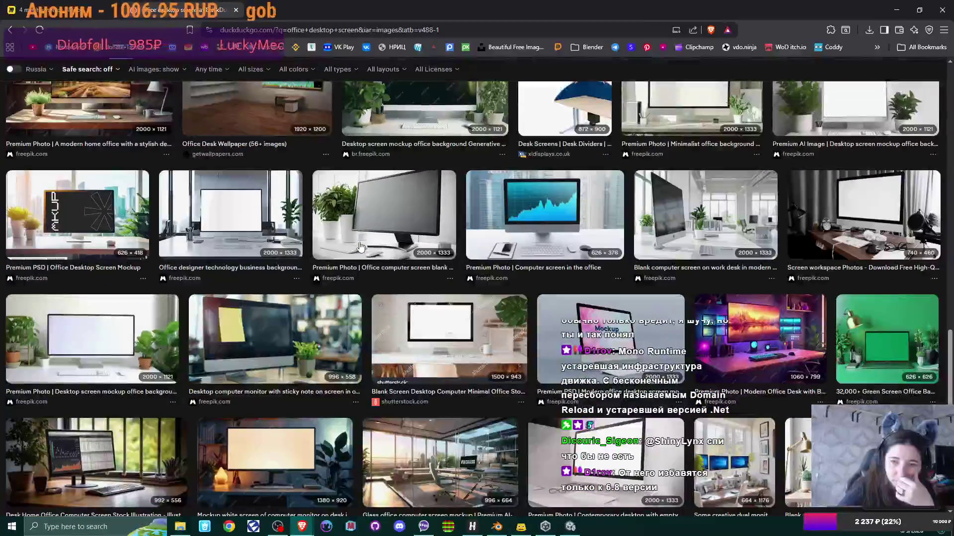
scroll(361, 246, down, 5)
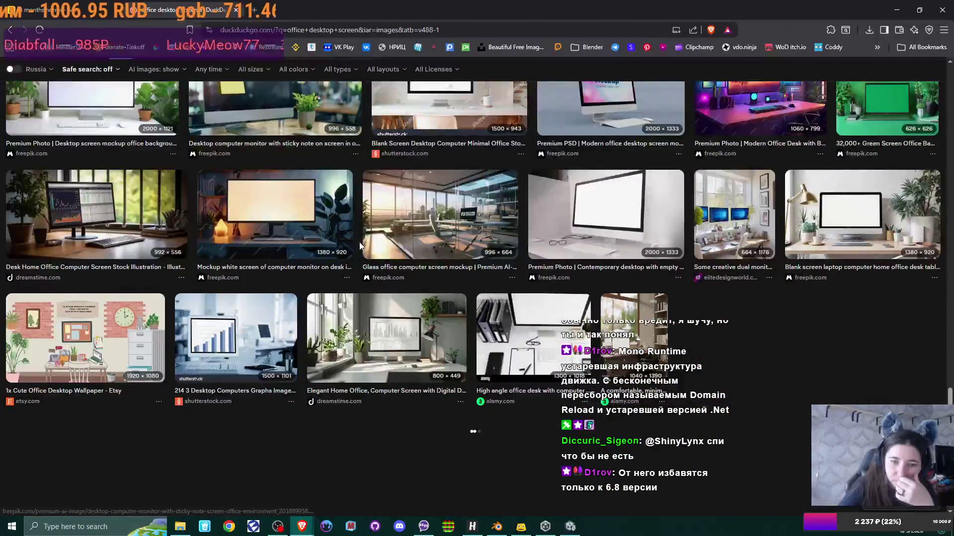
scroll(361, 246, down, 4)
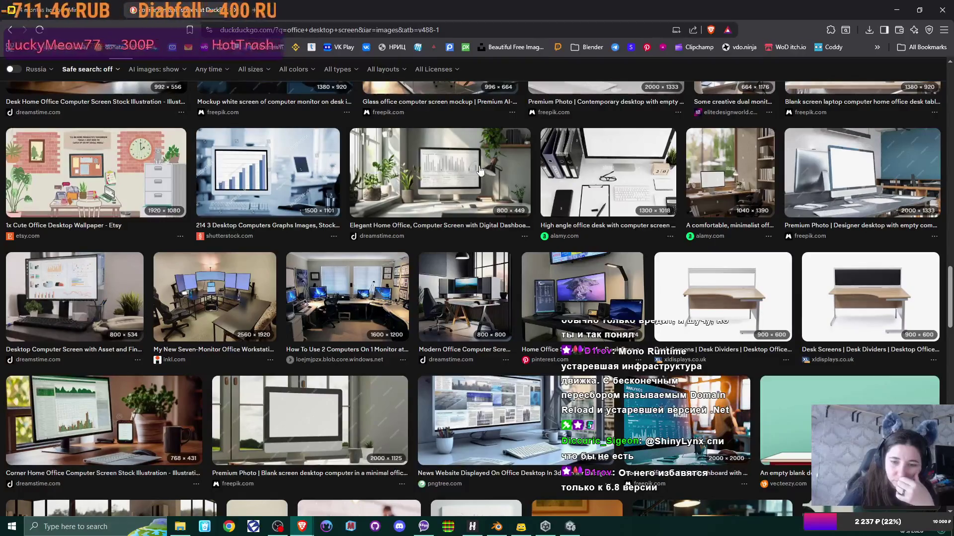
scroll(480, 171, down, 4)
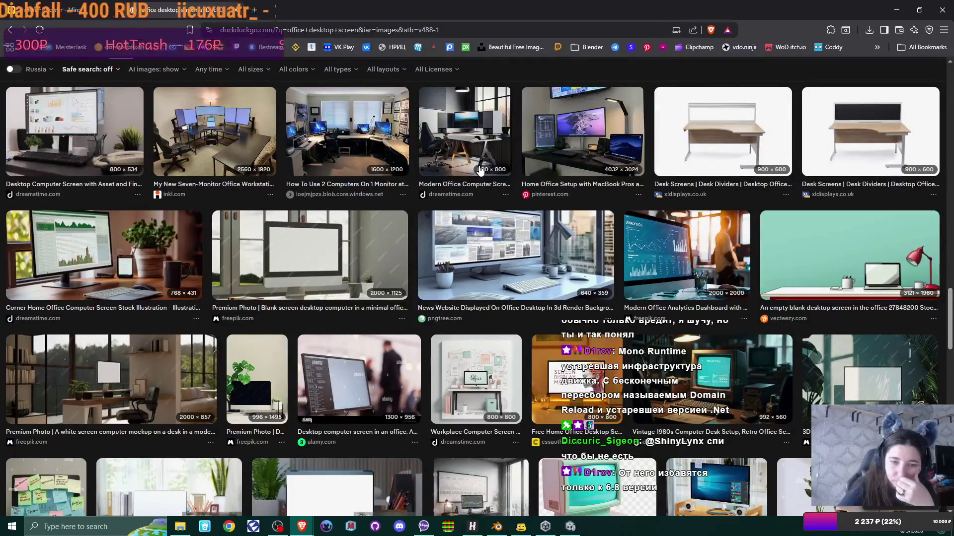
scroll(480, 170, down, 4)
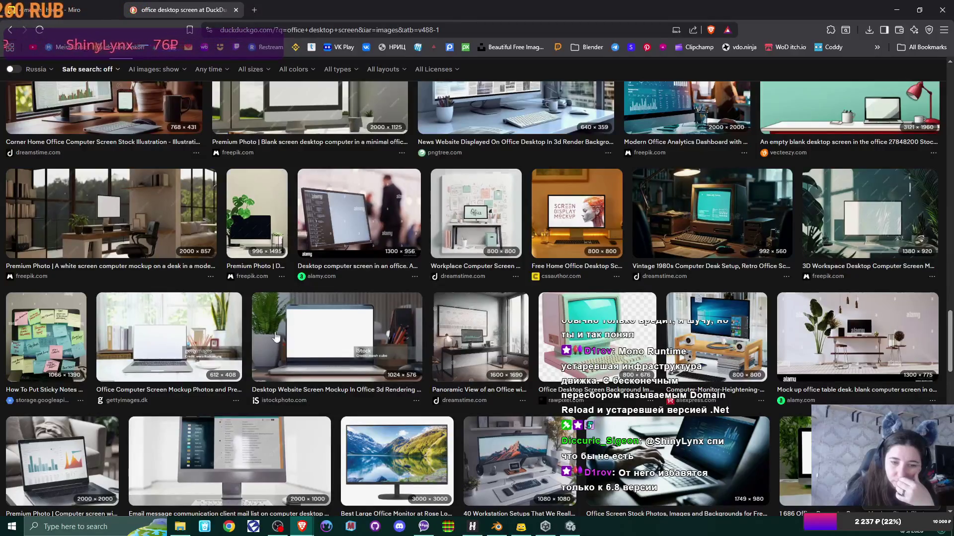
Preview the monitor photo showing an email list and browse further desk images
click(298, 447)
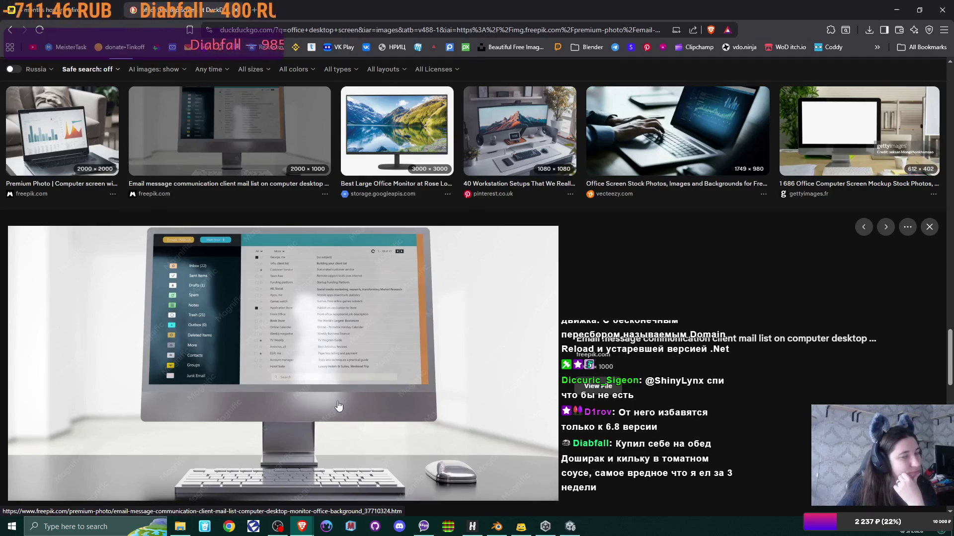
scroll(338, 405, down, 3)
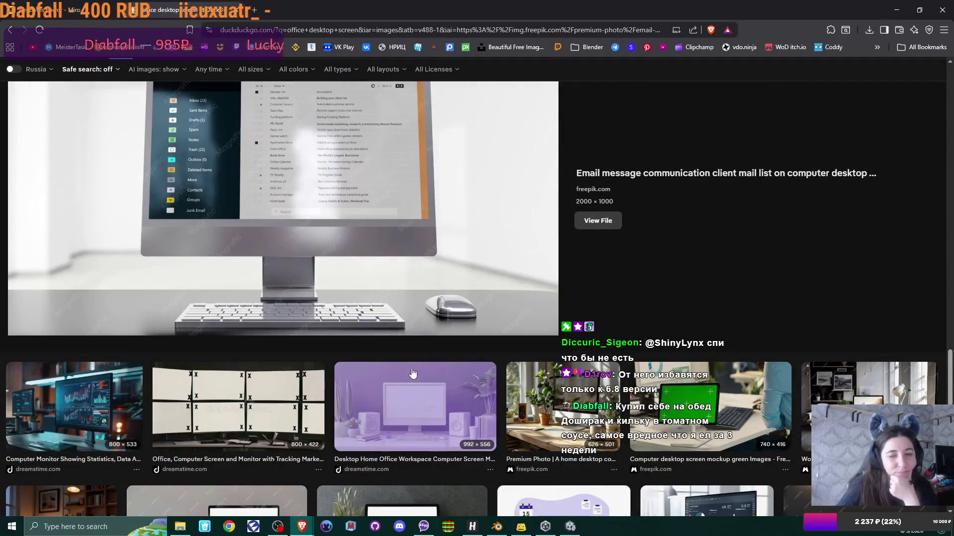
scroll(411, 346, down, 3)
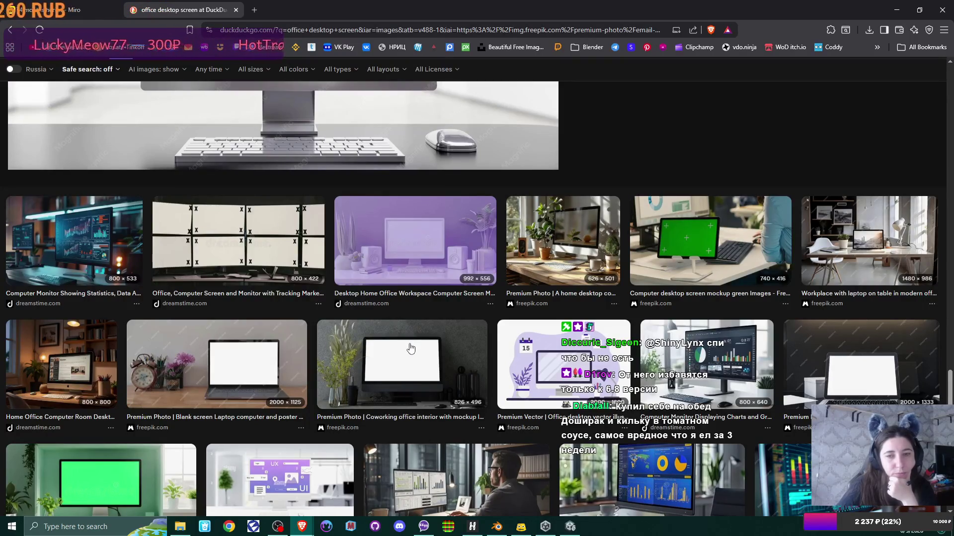
scroll(411, 348, down, 5)
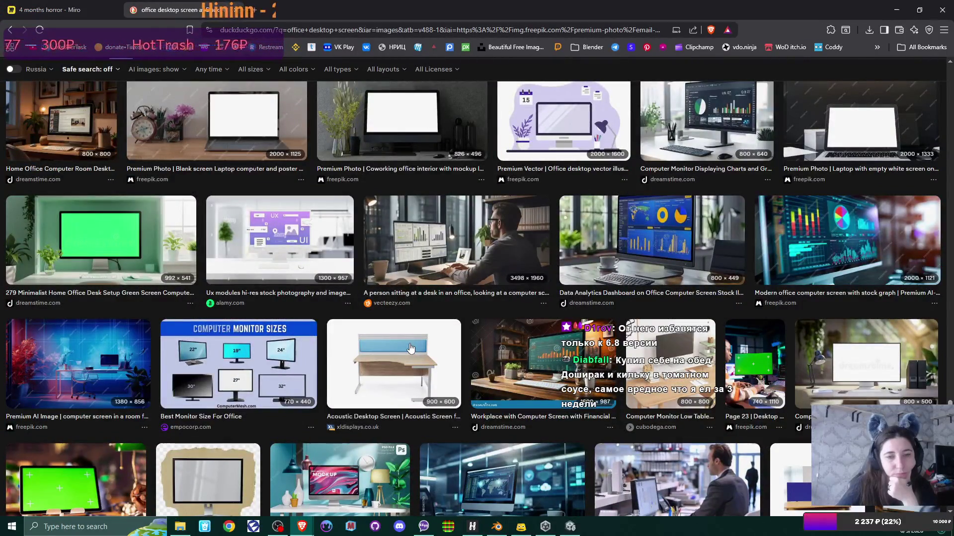
scroll(411, 348, down, 3)
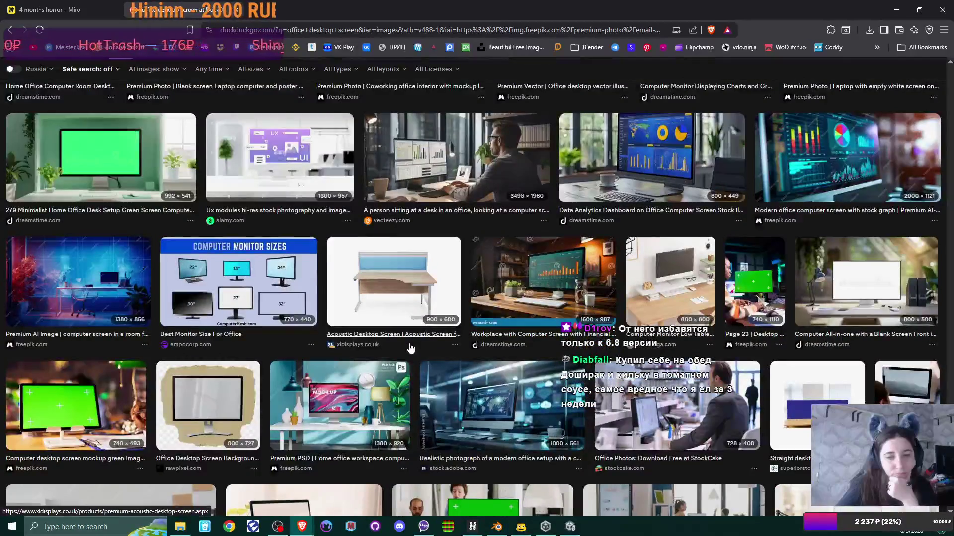
scroll(410, 348, down, 5)
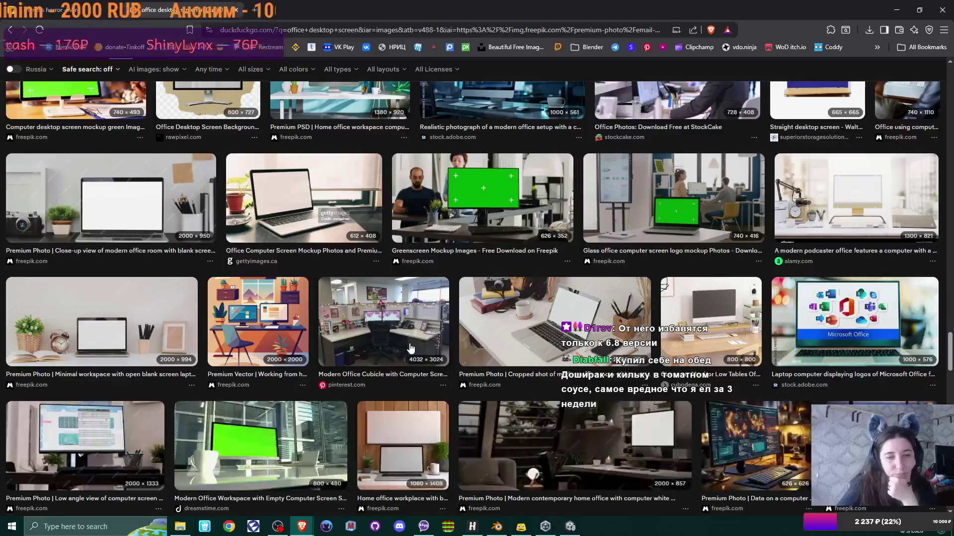
scroll(411, 347, up, 5)
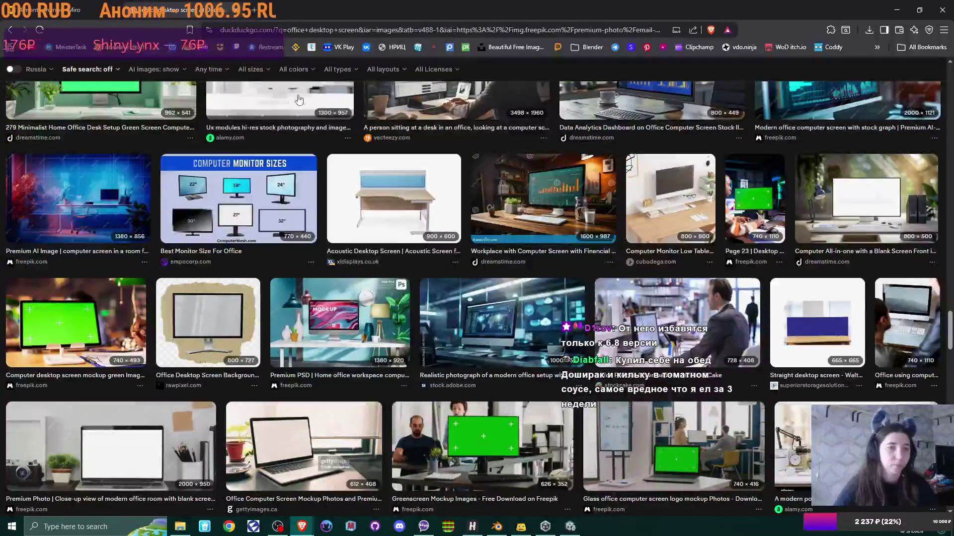
Search 'most common office apps' in a new tab and switch to image results
key(ctrl+t)
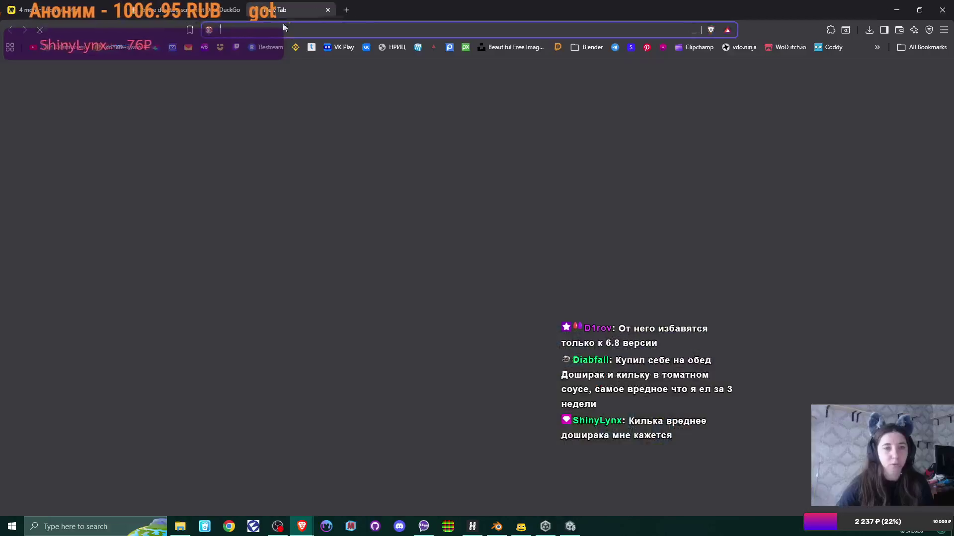
text(most c)
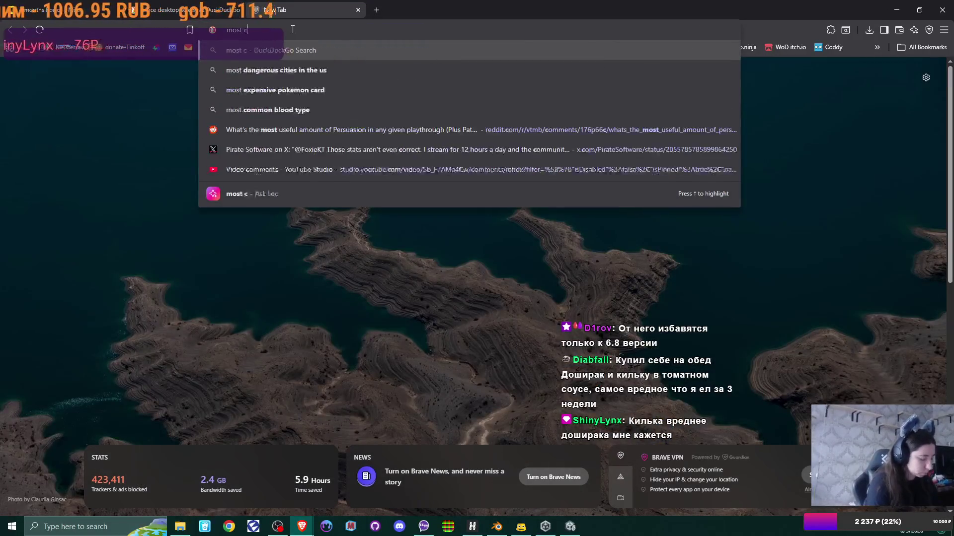
text(ommon off)
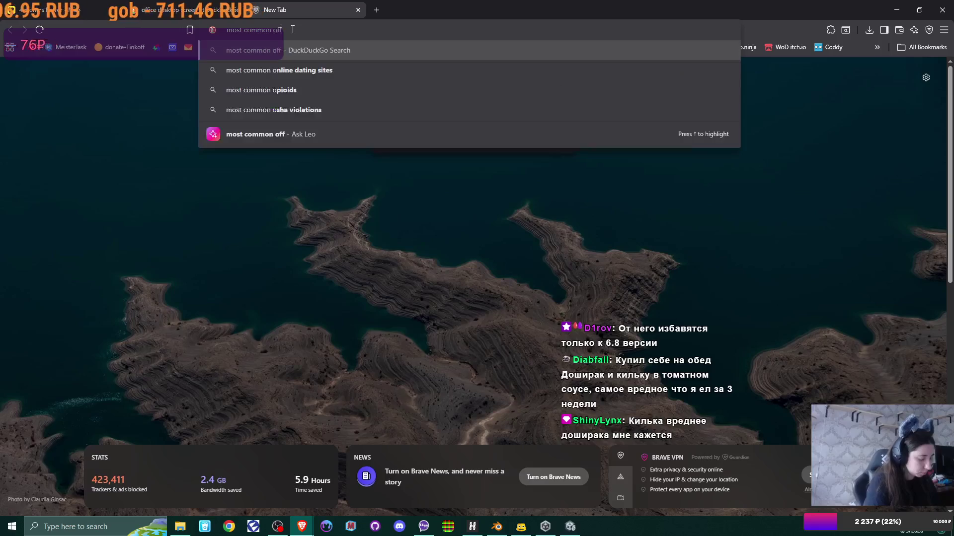
text(ice apps)
key(Return)
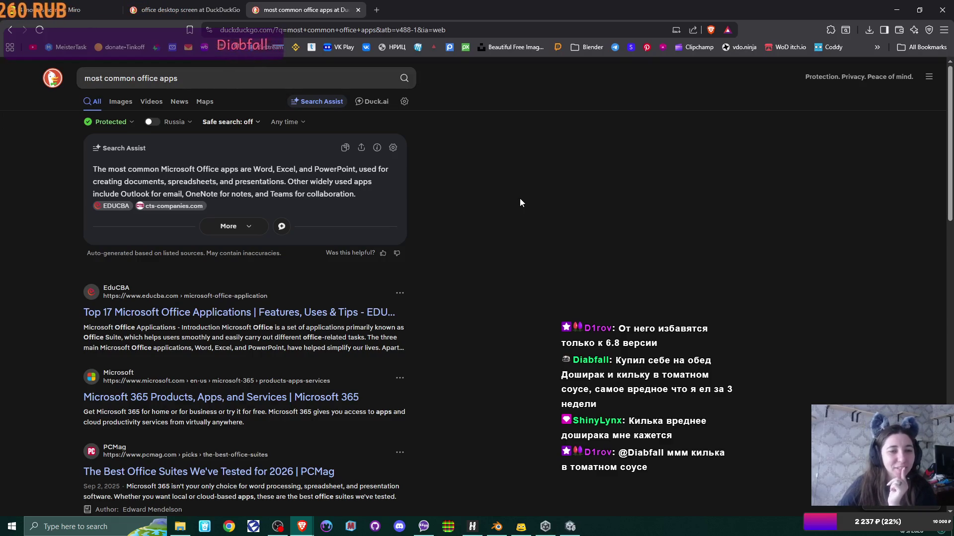
click(124, 101)
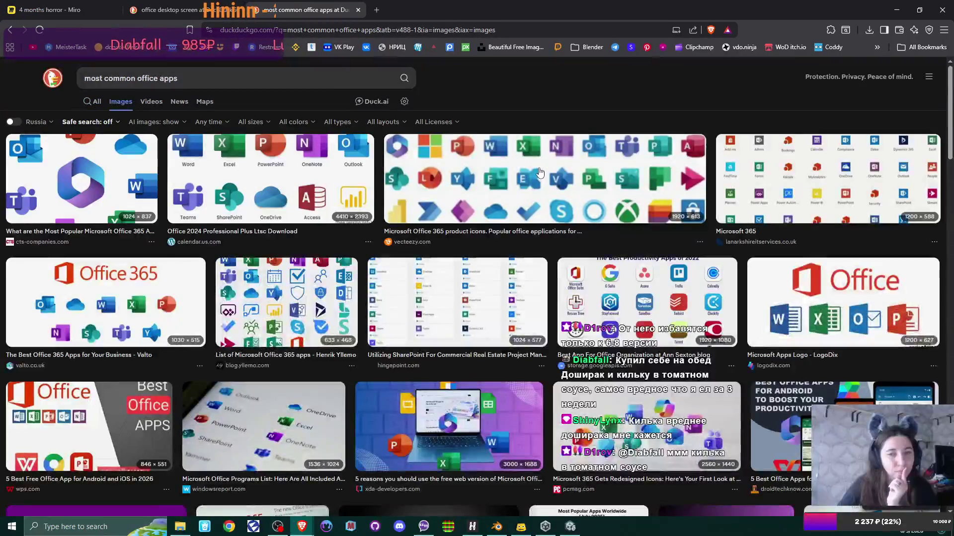
Scroll the office app icon results and open the Windows Start menu
scroll(380, 242, down, 3)
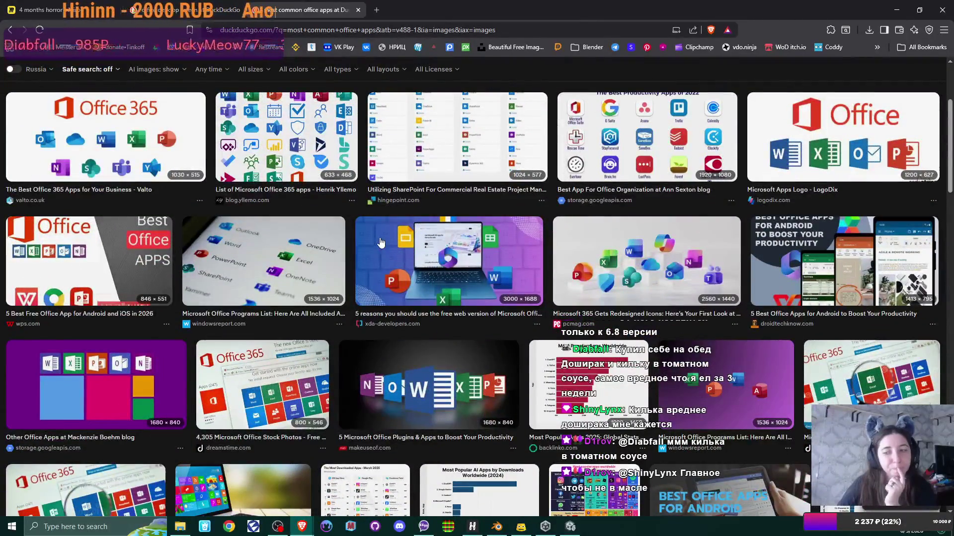
scroll(381, 242, down, 5)
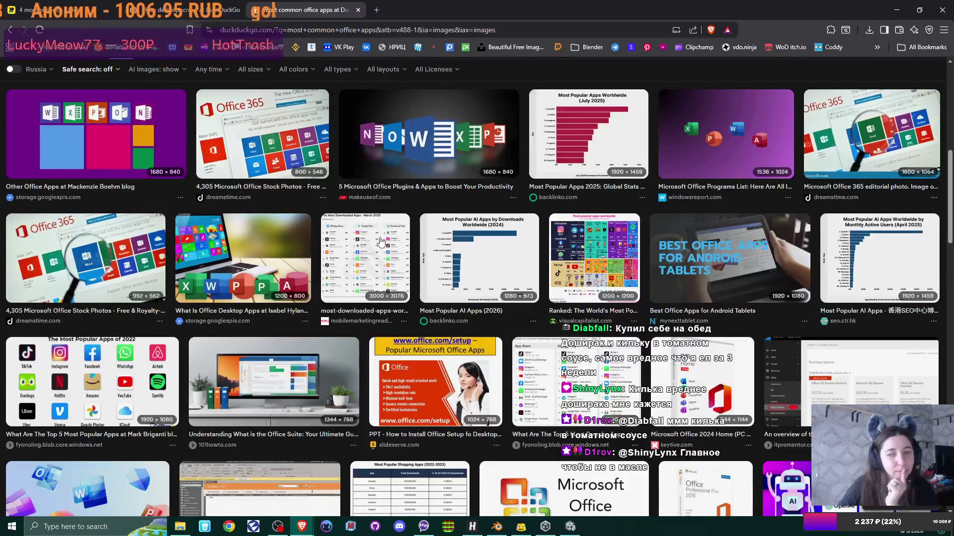
scroll(380, 242, down, 2)
scroll(380, 242, down, 3)
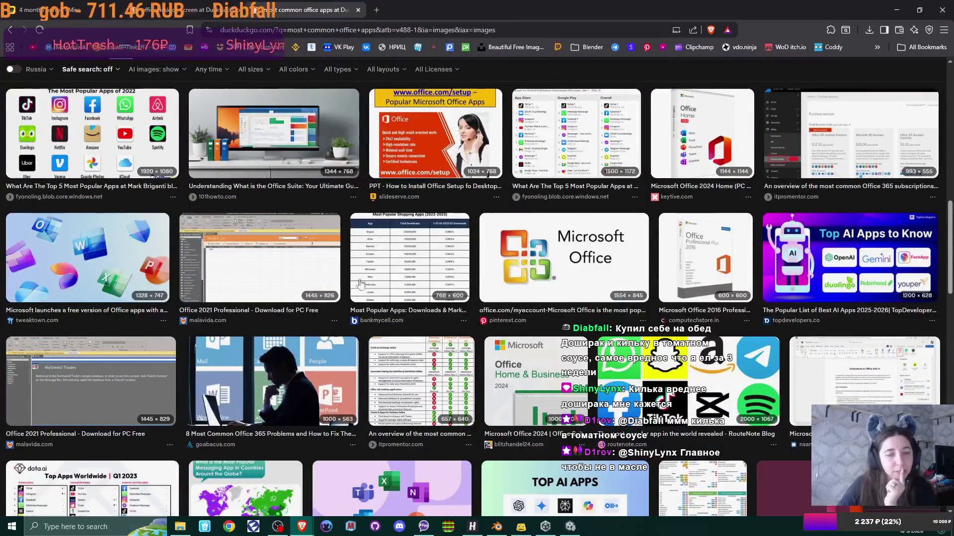
click(10, 526)
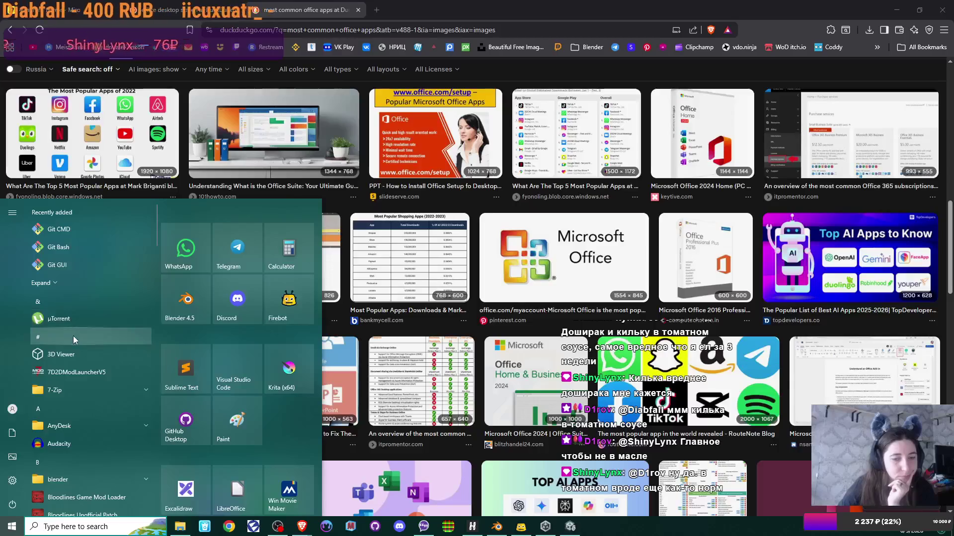
Launch LibreOffice and open zoo.ods from Recent Documents
click(230, 500)
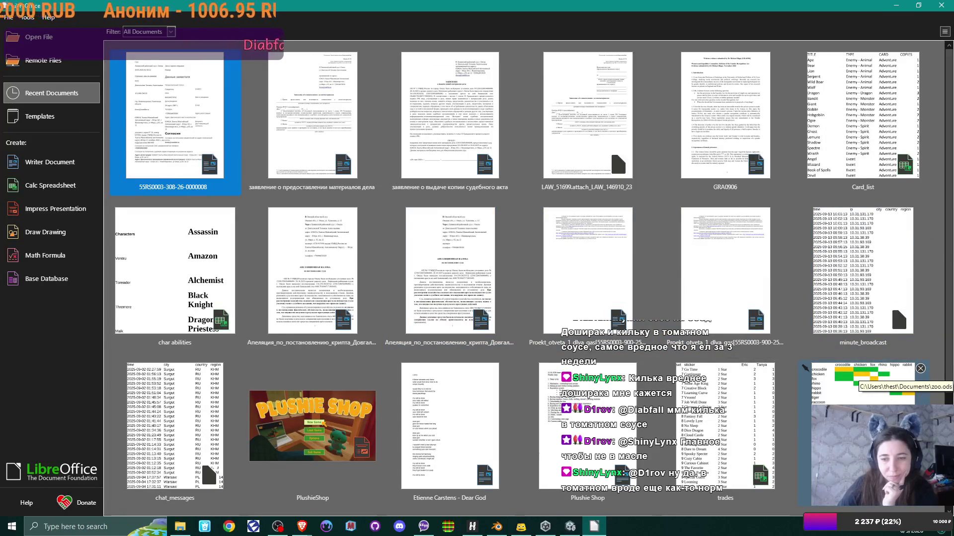
click(855, 379)
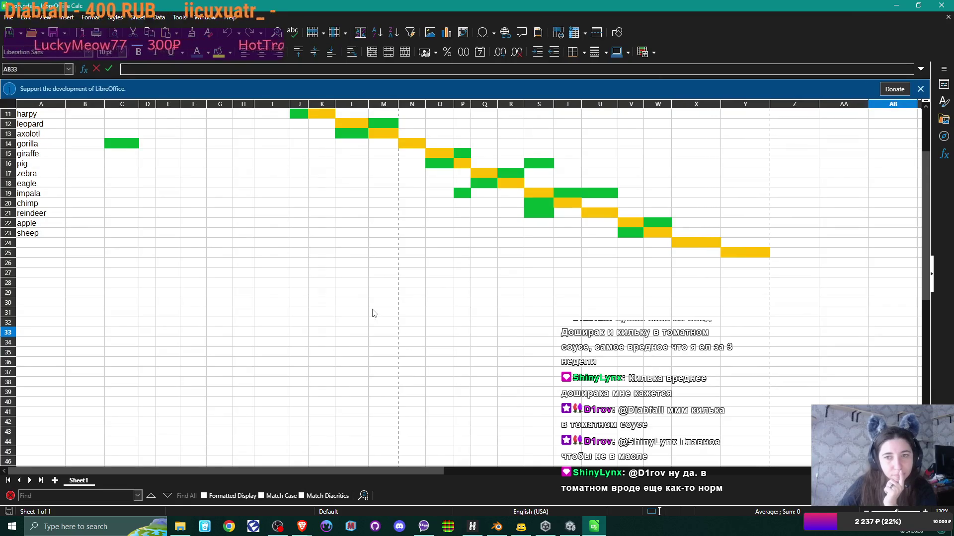
Return zoo.ods to row 1 and toggle the chat overlay's window borders so the grid is uncovered
scroll(374, 314, down, 2)
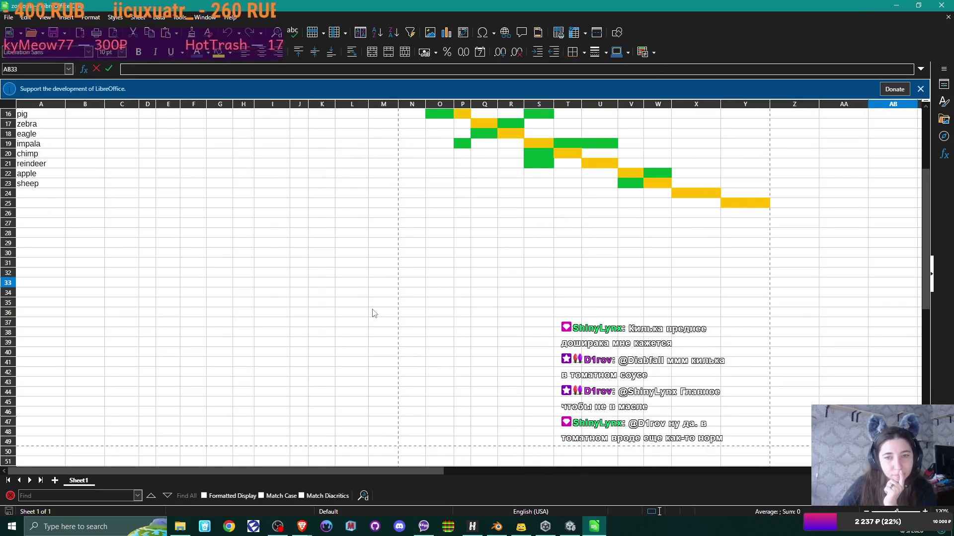
scroll(374, 313, up, 5)
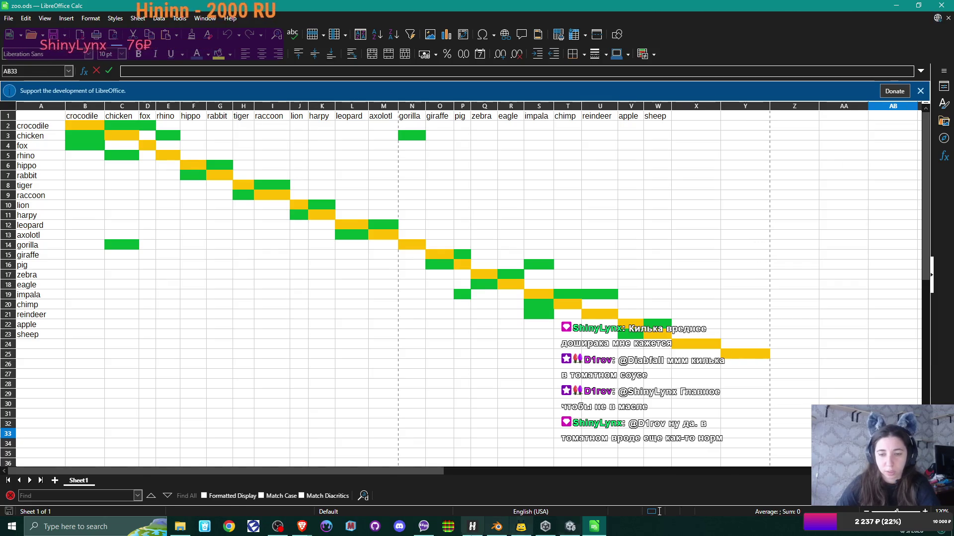
click(426, 531)
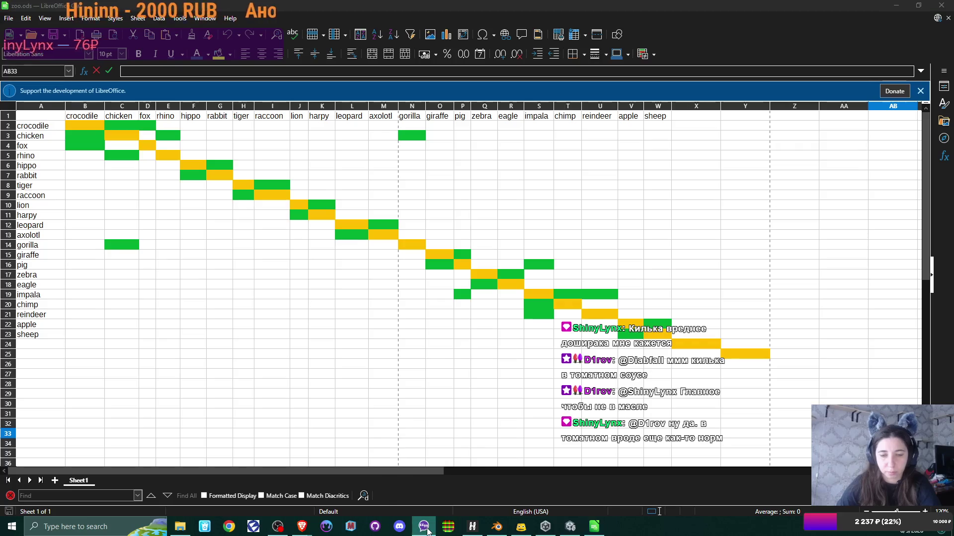
right_click(427, 531)
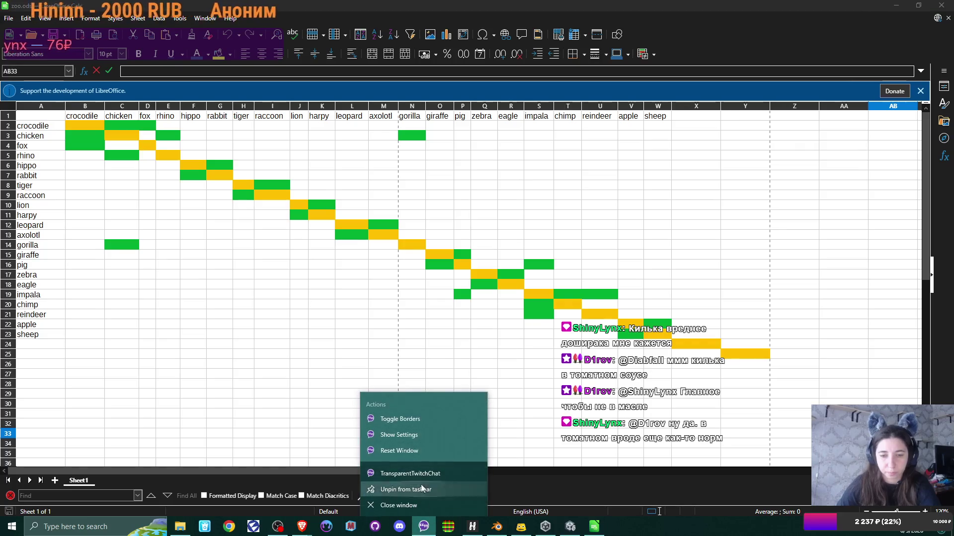
click(416, 420)
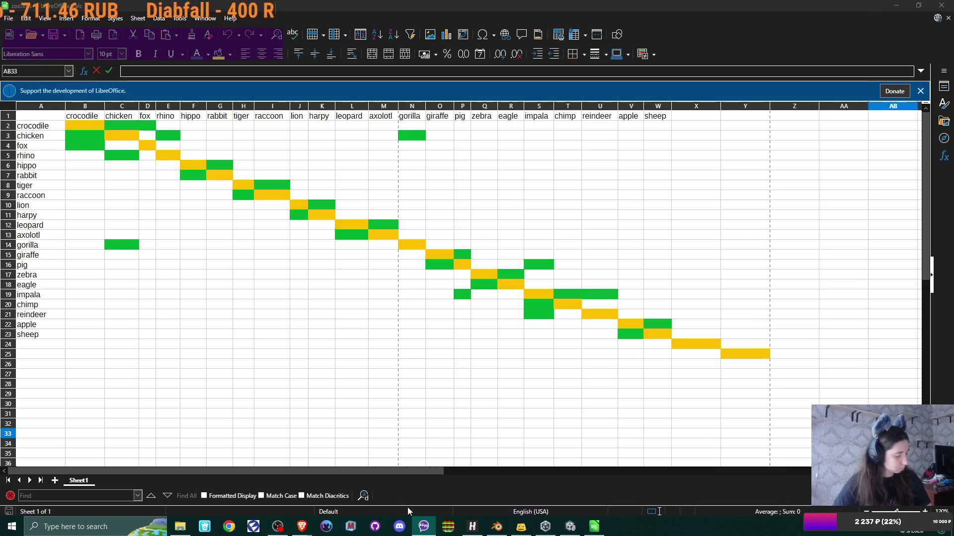
Snip the whole screen showing the zoo spreadsheet and maximize the snip editor
key(super+shift+s)
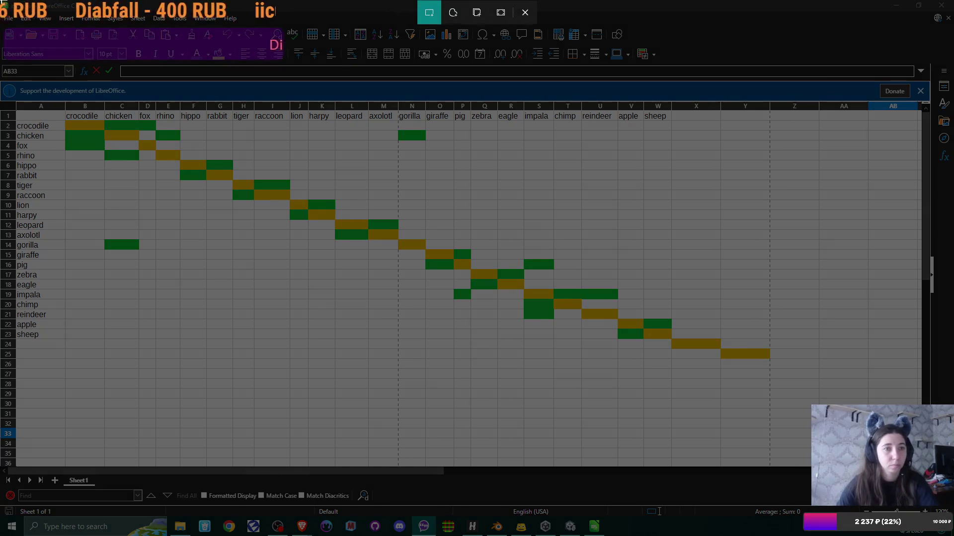
drag(0, 0, 953, 518)
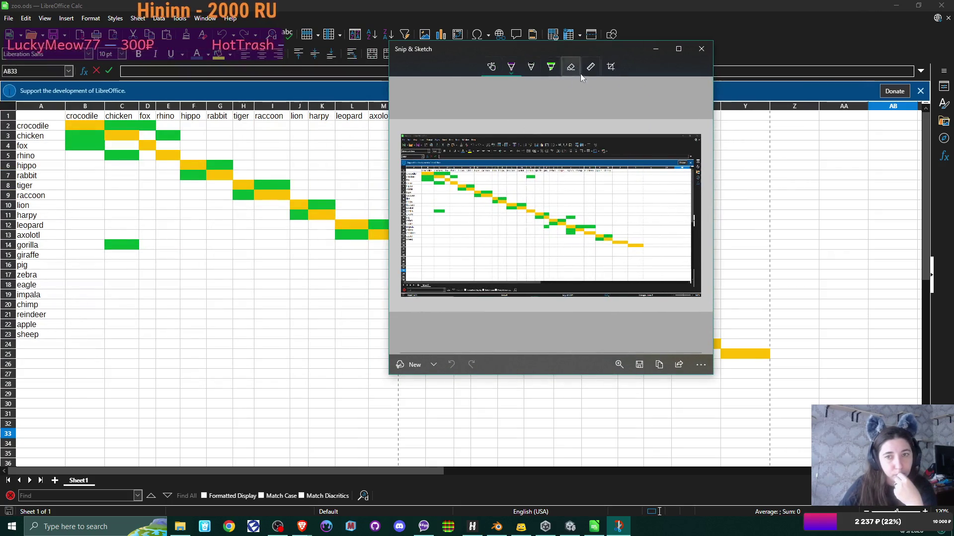
click(678, 49)
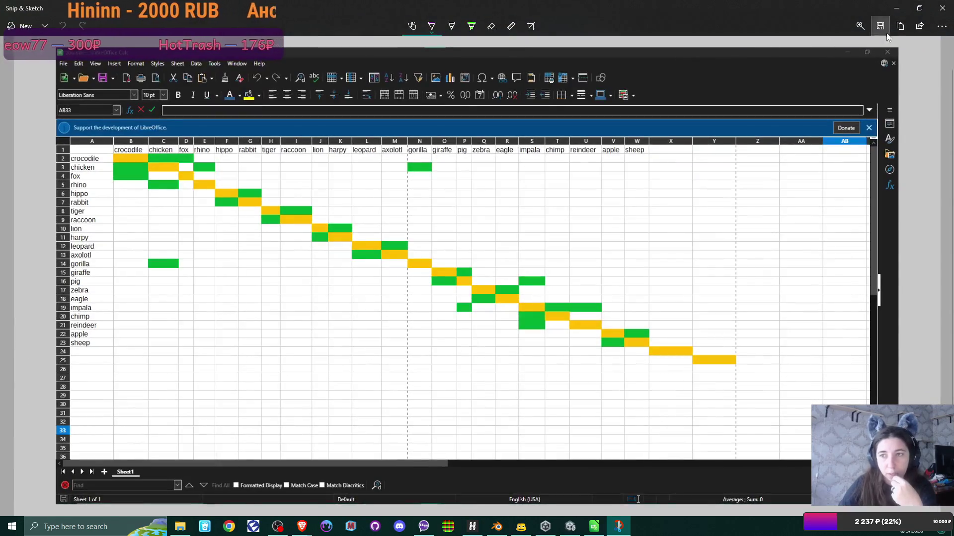
Save the snip into D:\3d projects\Staircase\textures and close Snip & Sketch
key(ctrl+s)
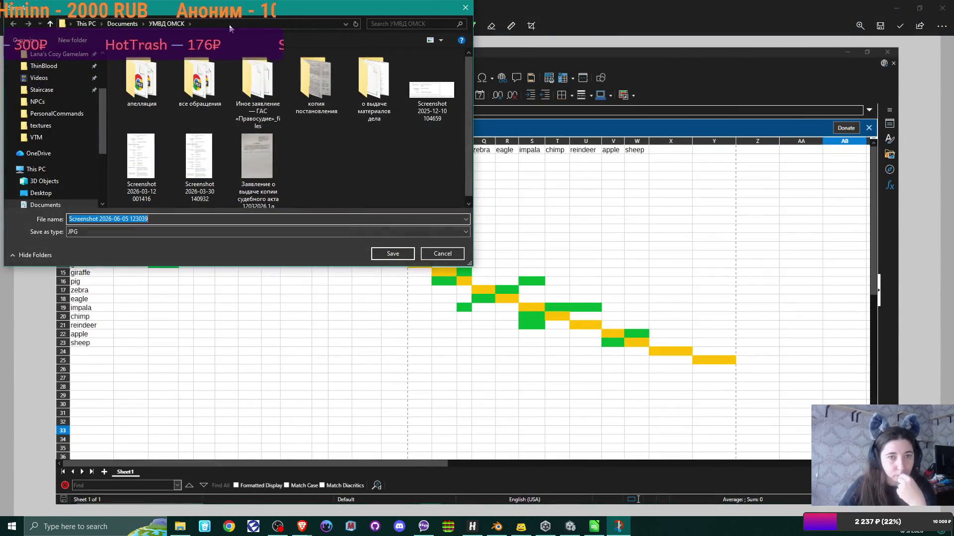
click(123, 24)
click(86, 24)
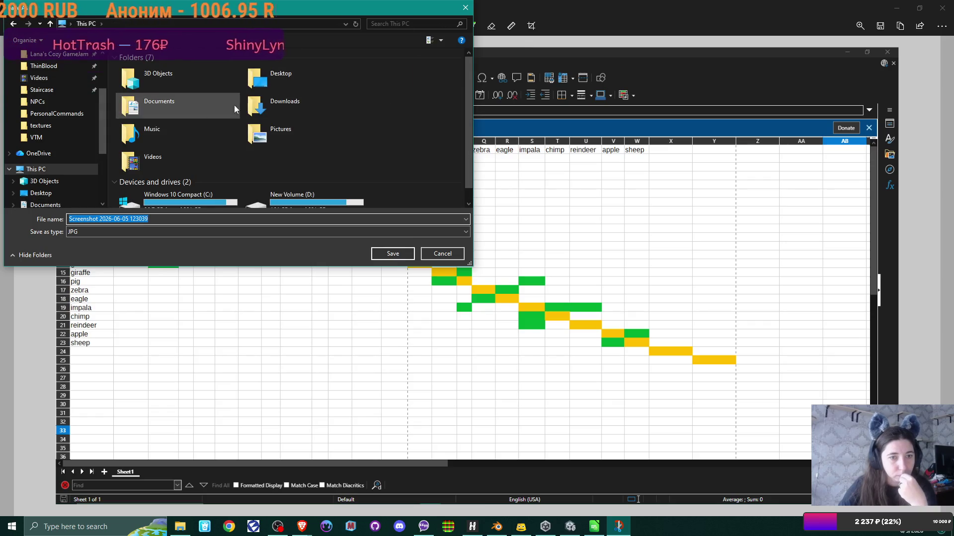
double_click(311, 191)
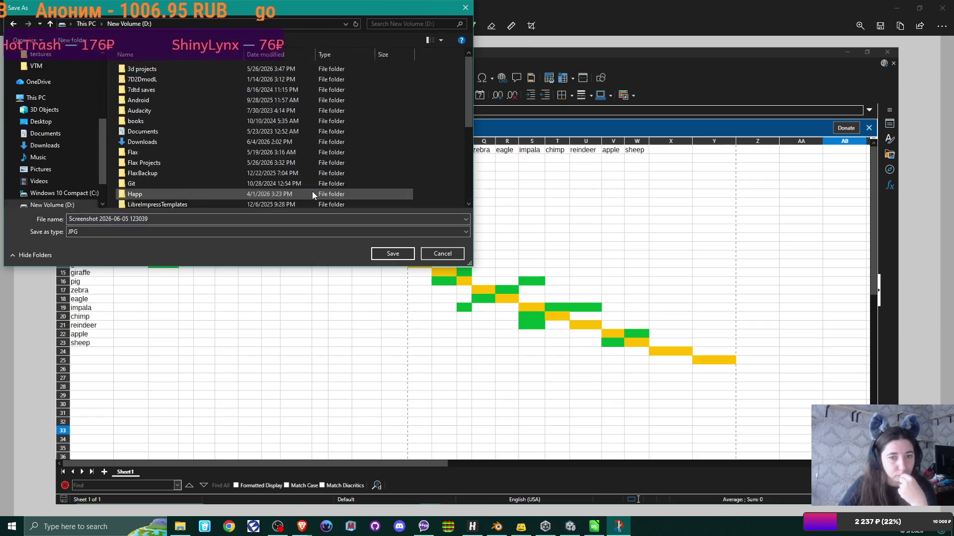
double_click(141, 69)
scroll(210, 127, down, 5)
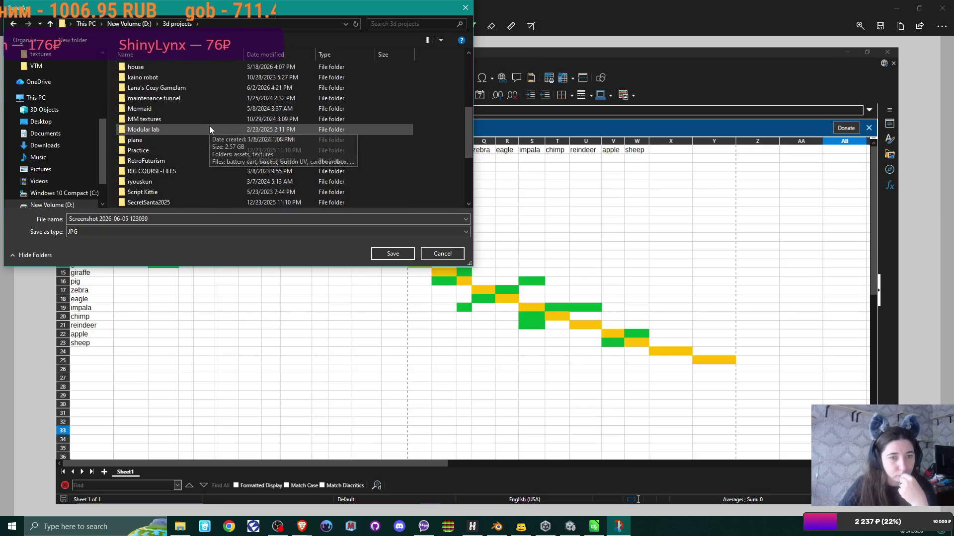
double_click(141, 182)
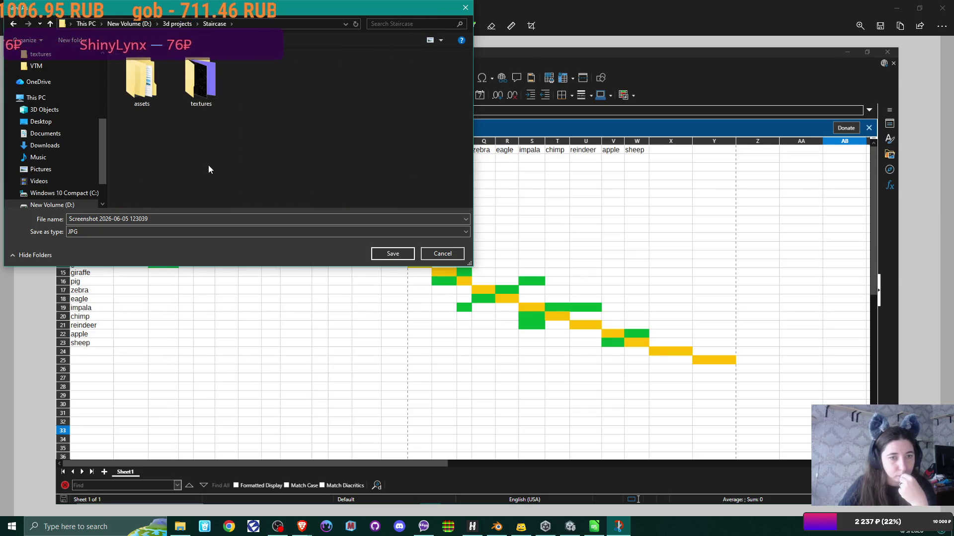
double_click(195, 92)
click(392, 253)
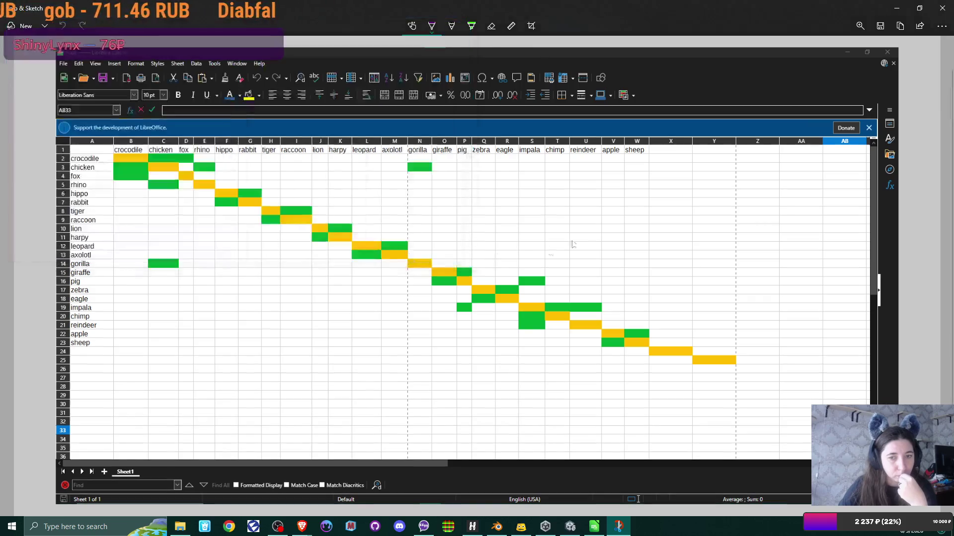
click(937, 12)
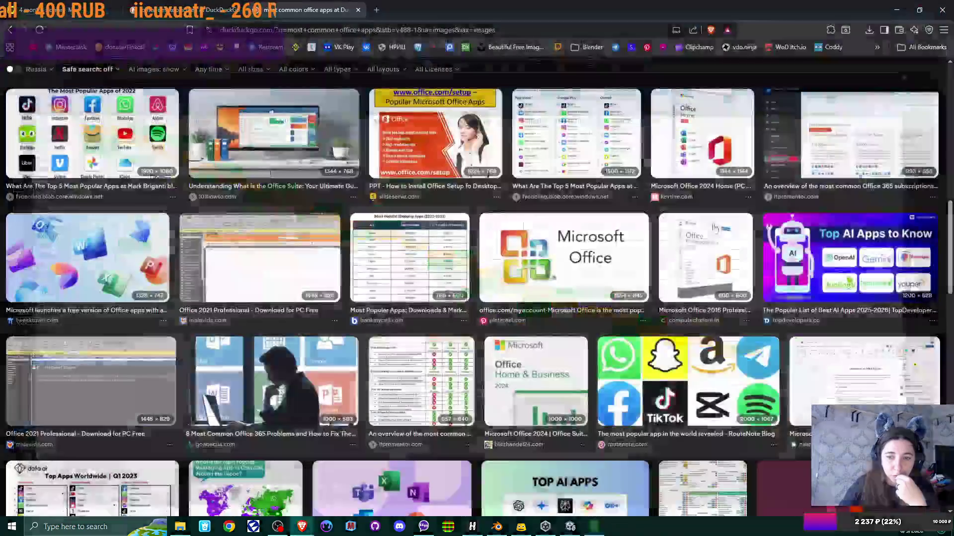
Relaunch LibreOffice from the Start menu and scroll Recent Documents to find KYC
click(302, 527)
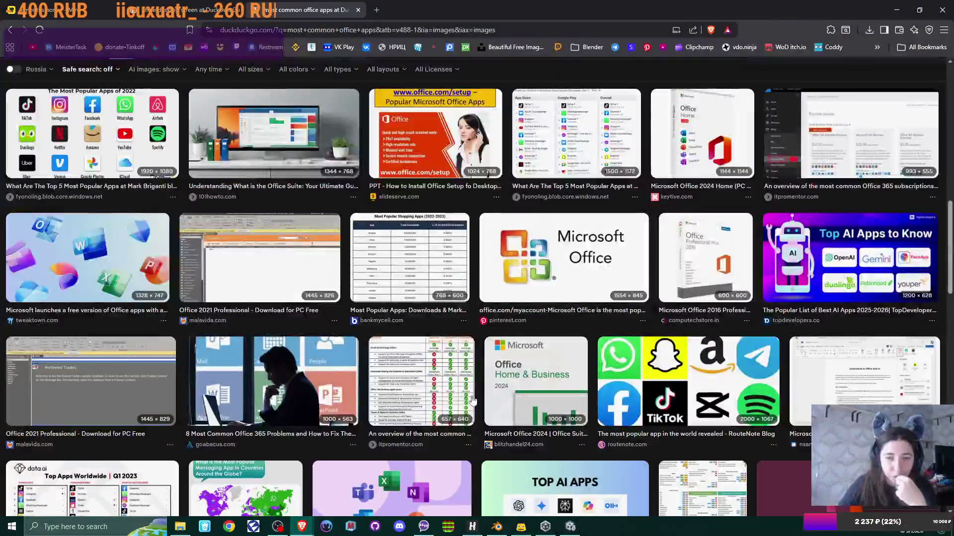
click(12, 526)
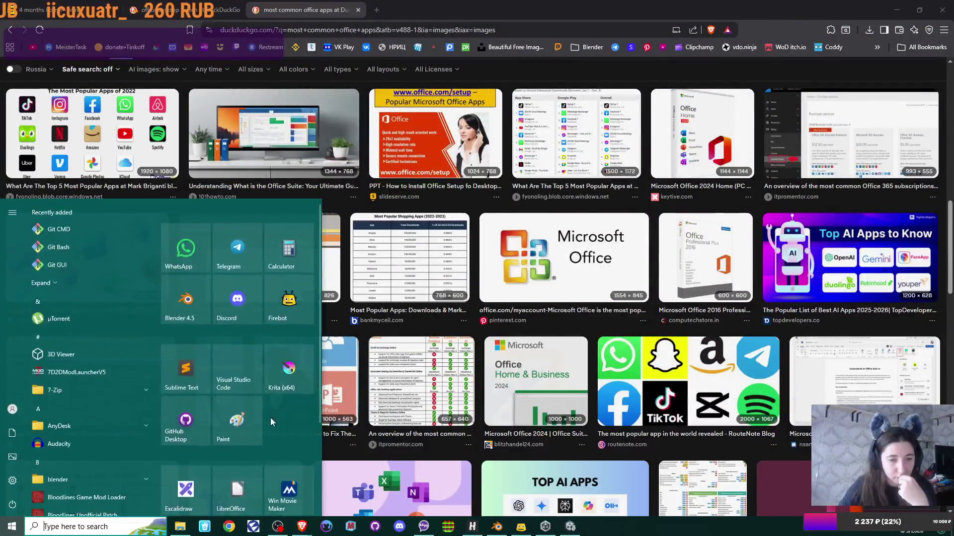
click(243, 484)
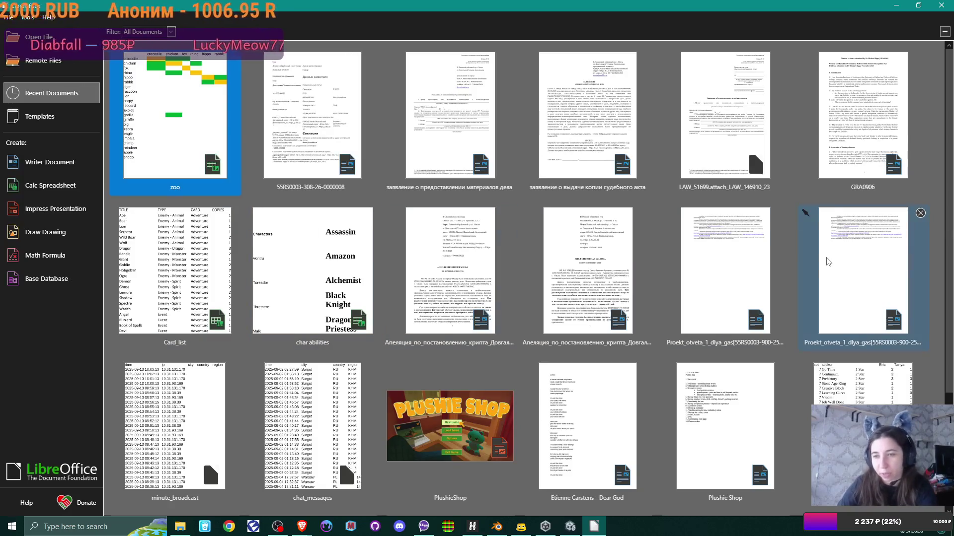
scroll(788, 268, down, 3)
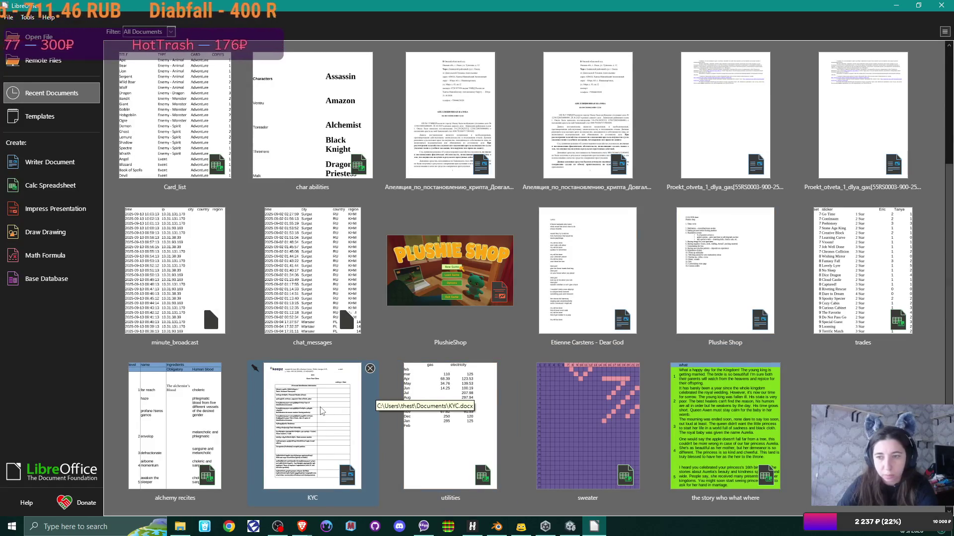
scroll(320, 411, up, 1)
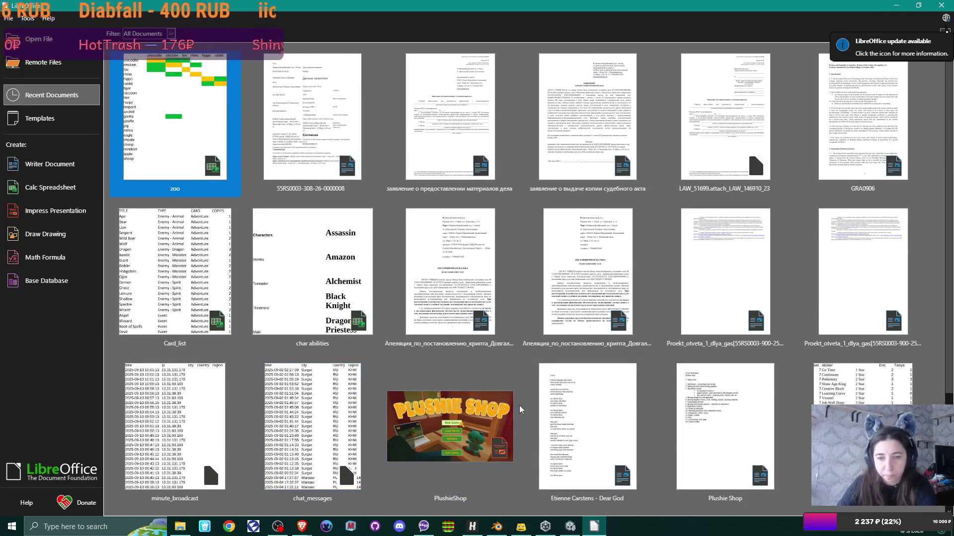
scroll(320, 412, down, 1)
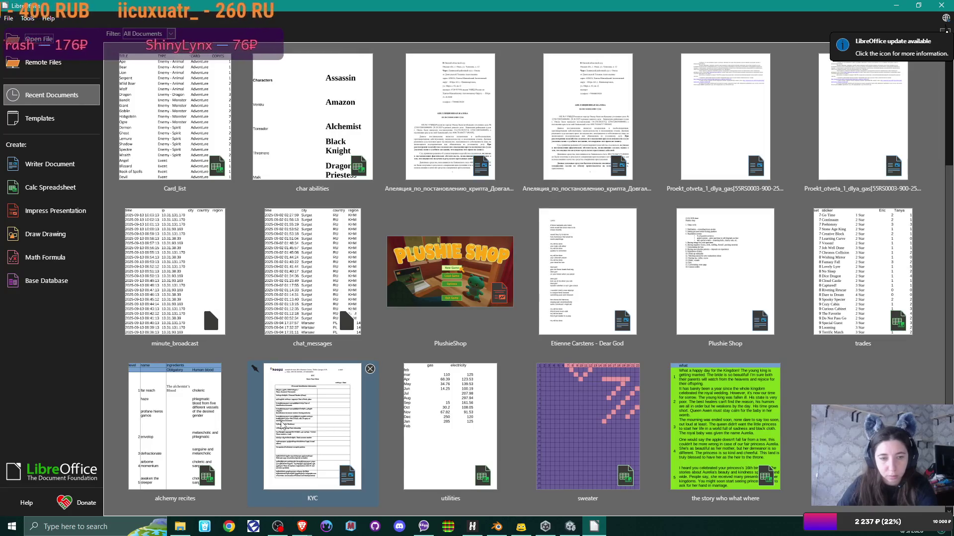
Open KYC.docx and snip the full screen showing its first page
click(281, 425)
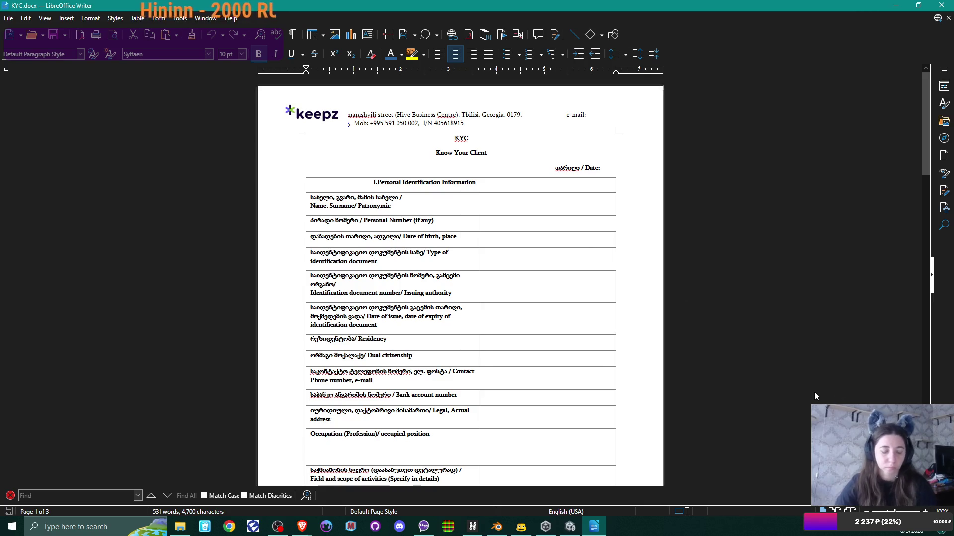
key(super+shift+s)
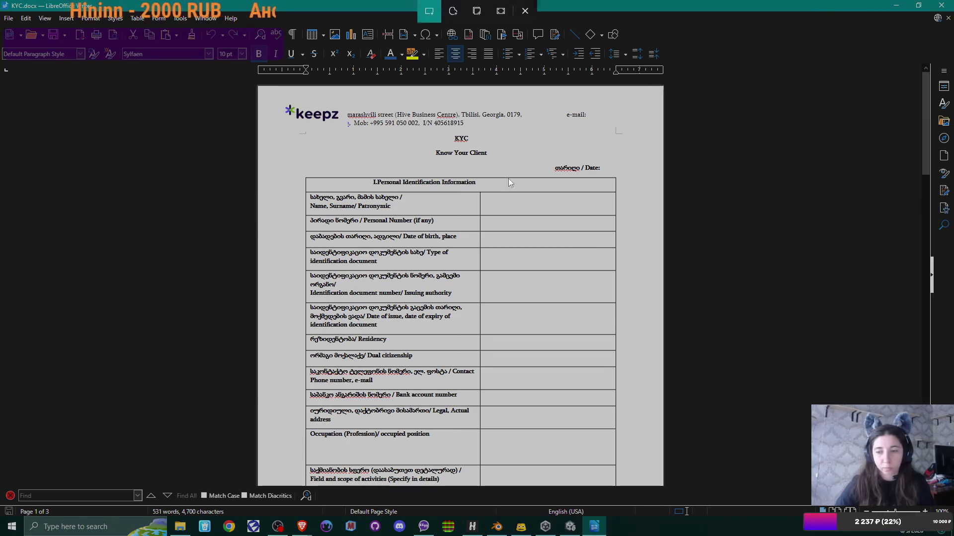
mouse_move(0, 1)
mouse_down()
mouse_move(873, 380)
mouse_move(953, 477)
mouse_move(953, 515)
mouse_up()
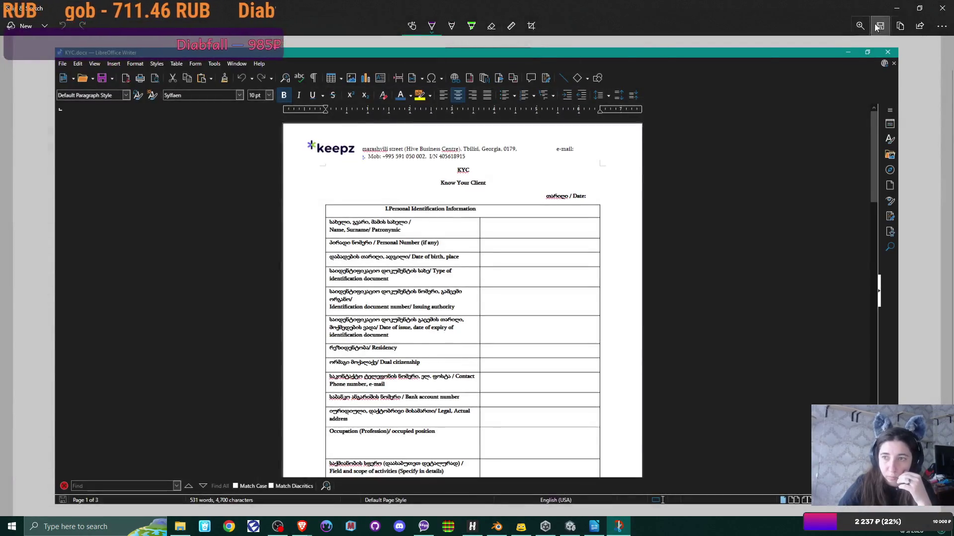
Save the snip as an image file and close the KYC document
click(878, 26)
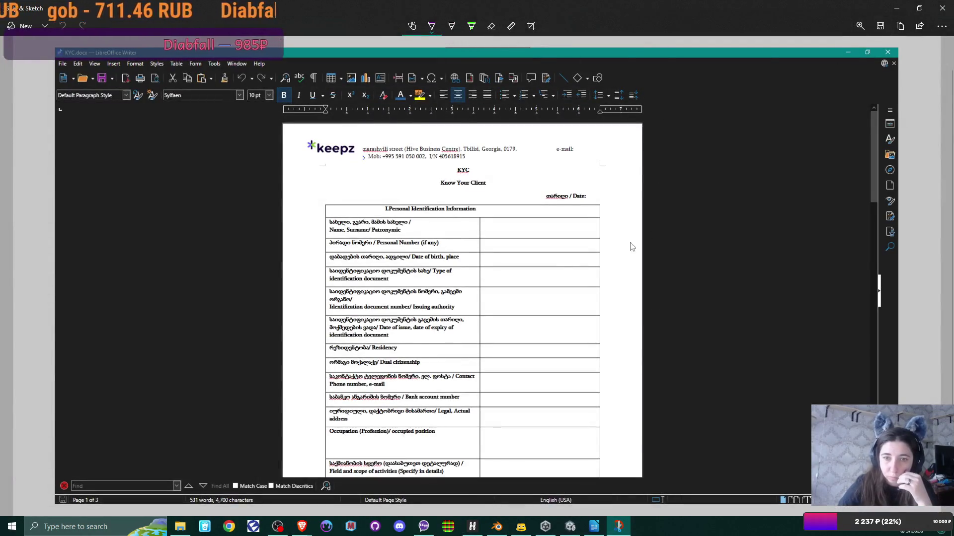
click(392, 254)
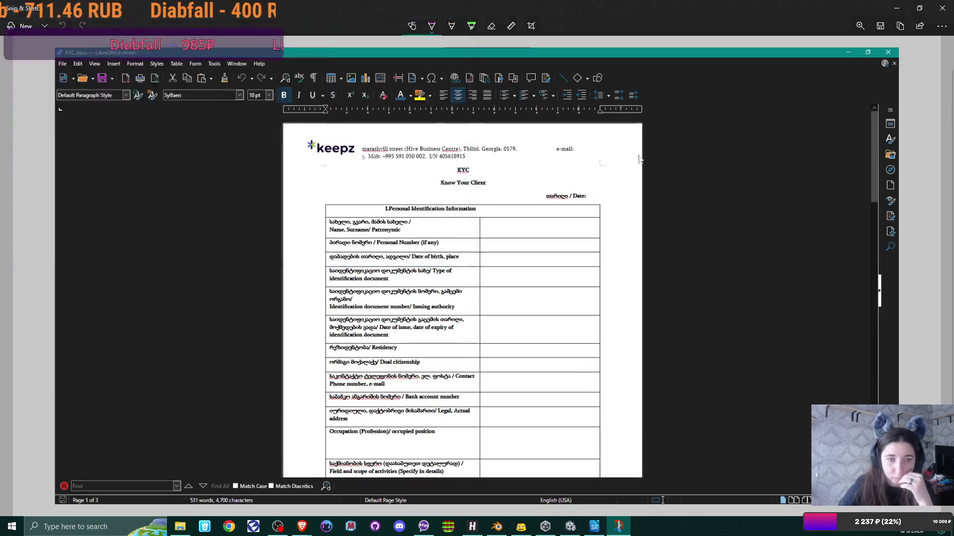
click(942, 8)
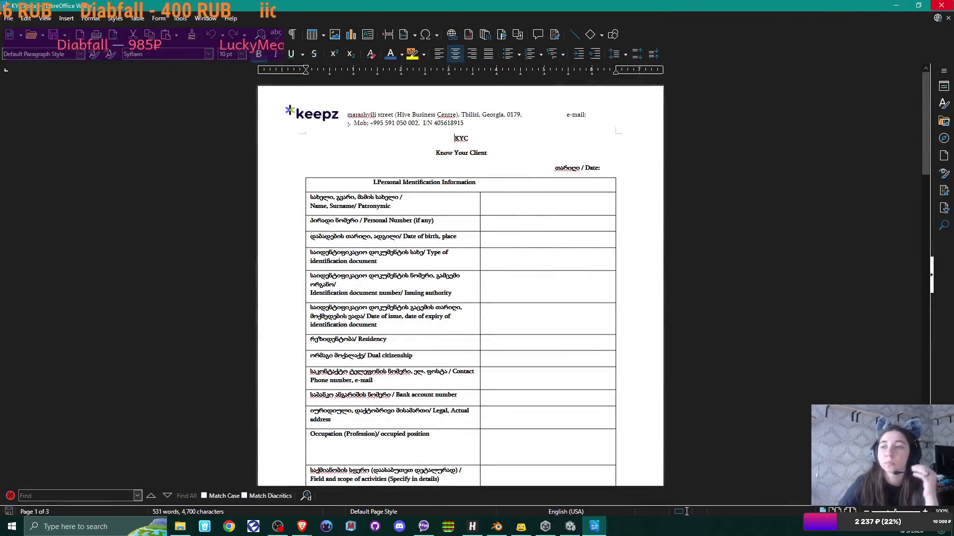
click(941, 6)
Relaunch LibreOffice from the Start menu and open utilities.ods from Recent Documents
click(17, 528)
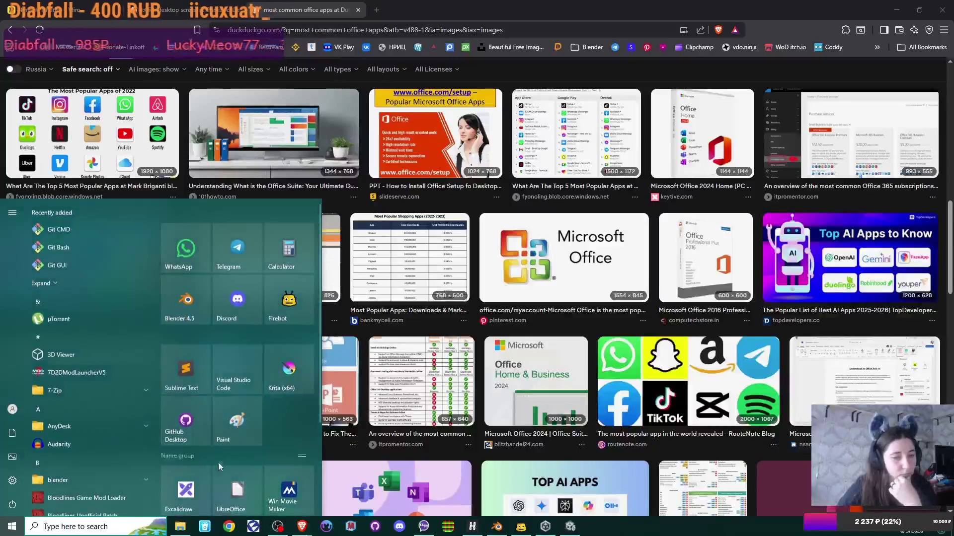
click(218, 463)
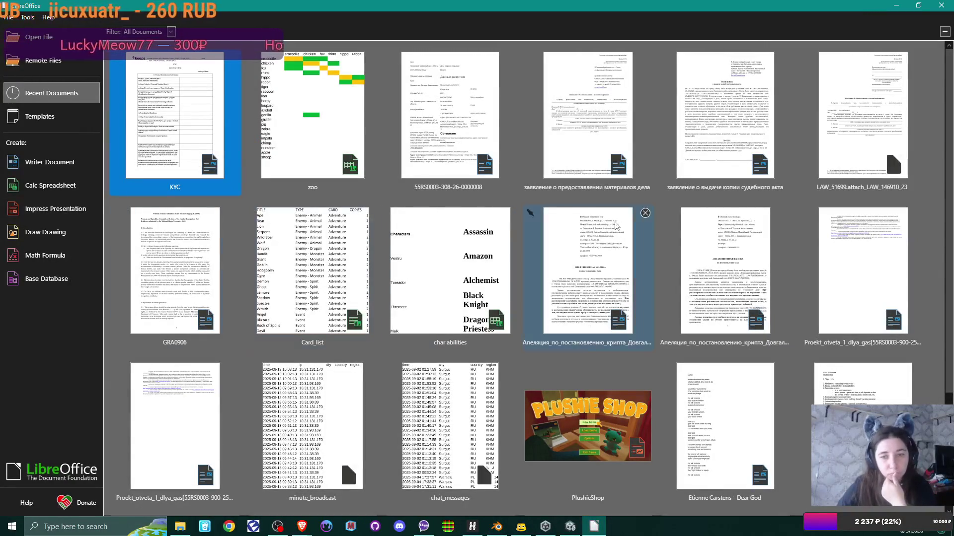
scroll(564, 264, down, 3)
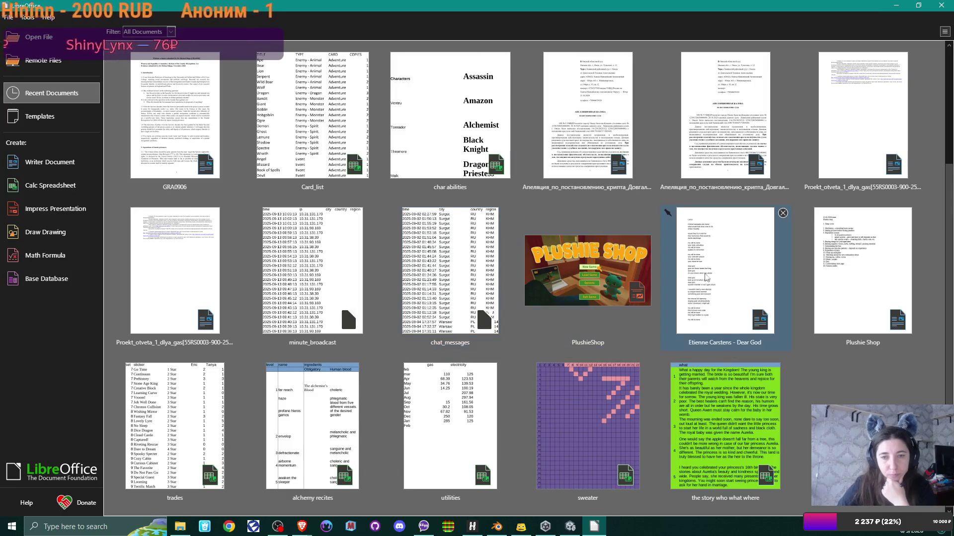
scroll(720, 276, up, 2)
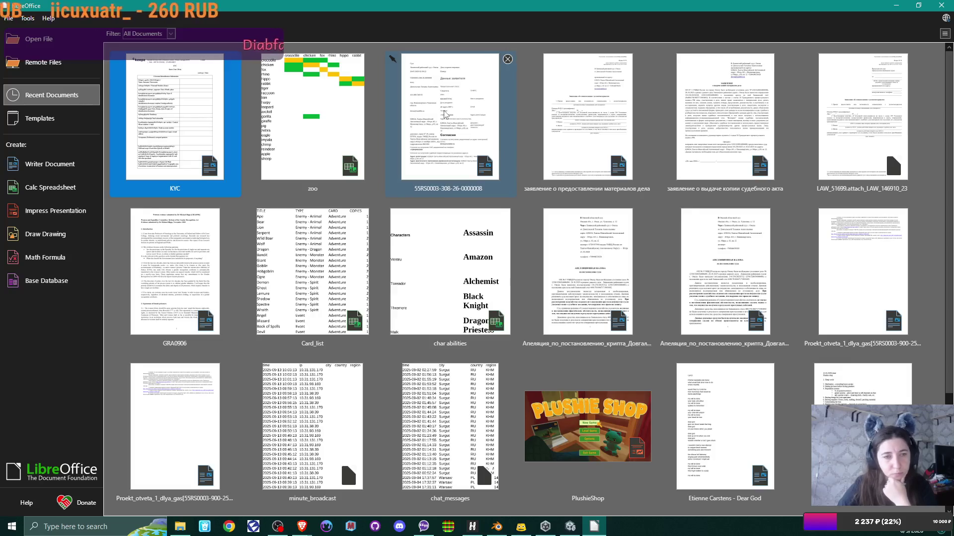
scroll(456, 175, down, 3)
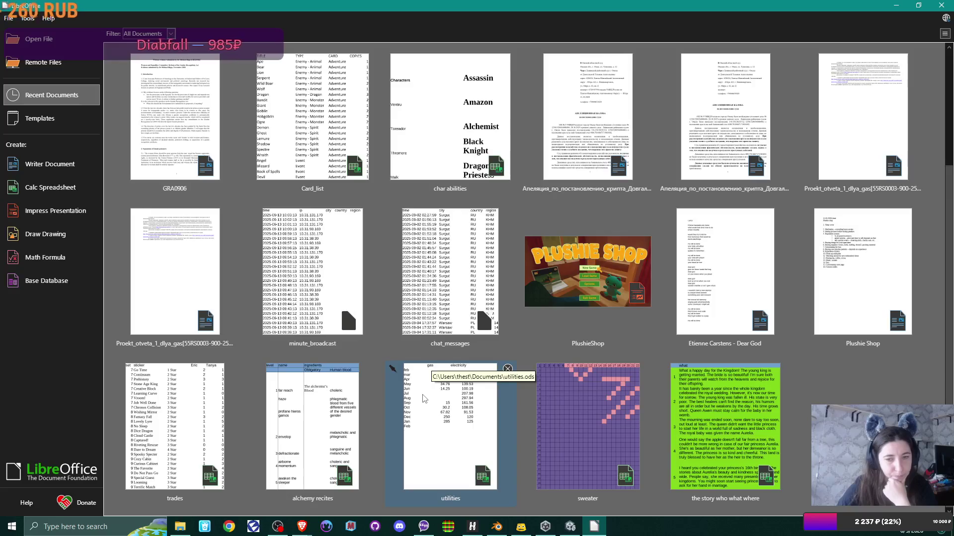
click(442, 423)
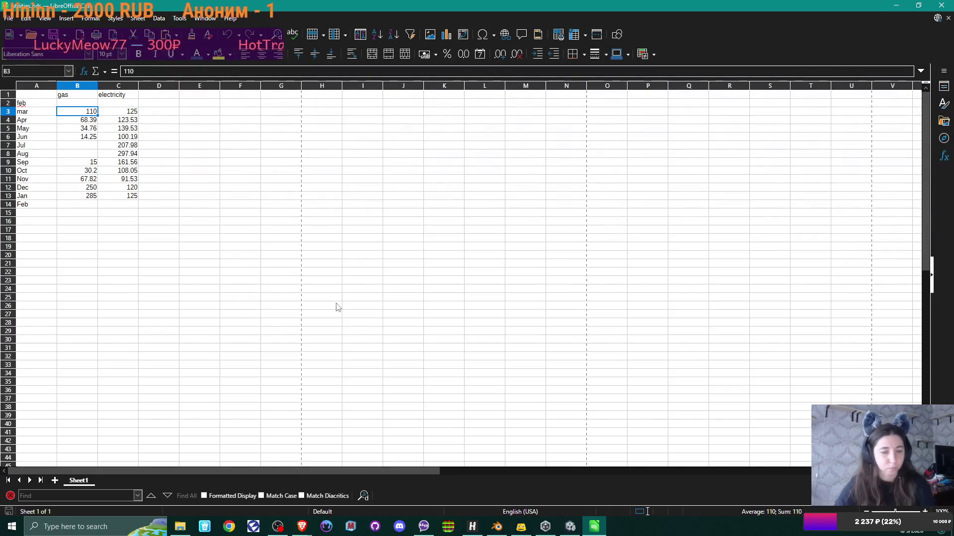
Zoom into the utilities sheet, then close LibreOffice Calc
ctrl+scroll(293, 303, up, 1)
ctrl+scroll(284, 305, up, 3)
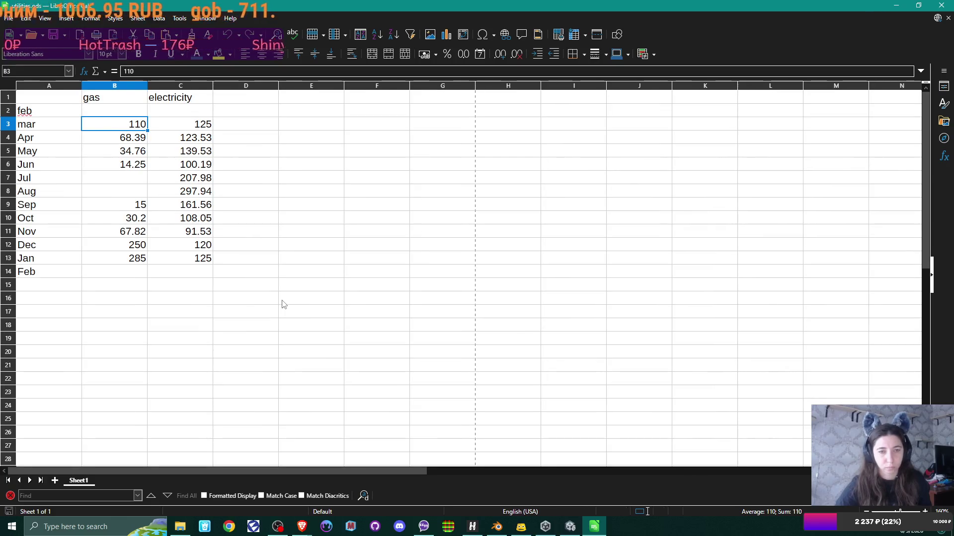
click(942, 8)
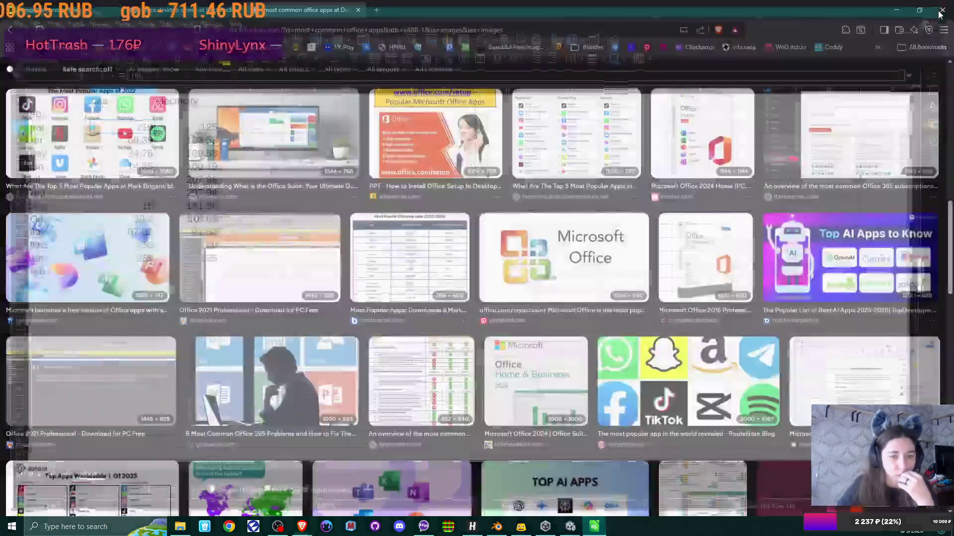
Relaunch LibreOffice from the Start menu to return to the Start Center
key(super)
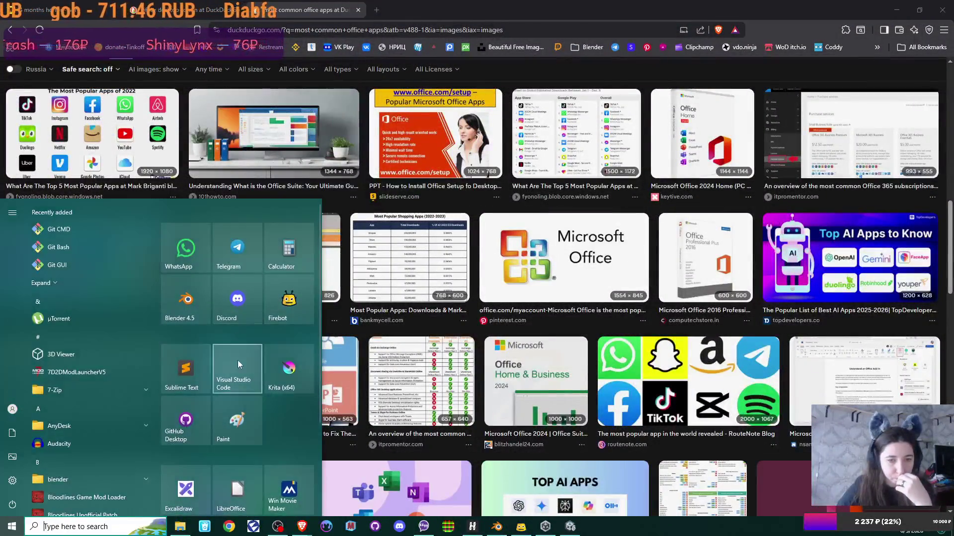
click(237, 481)
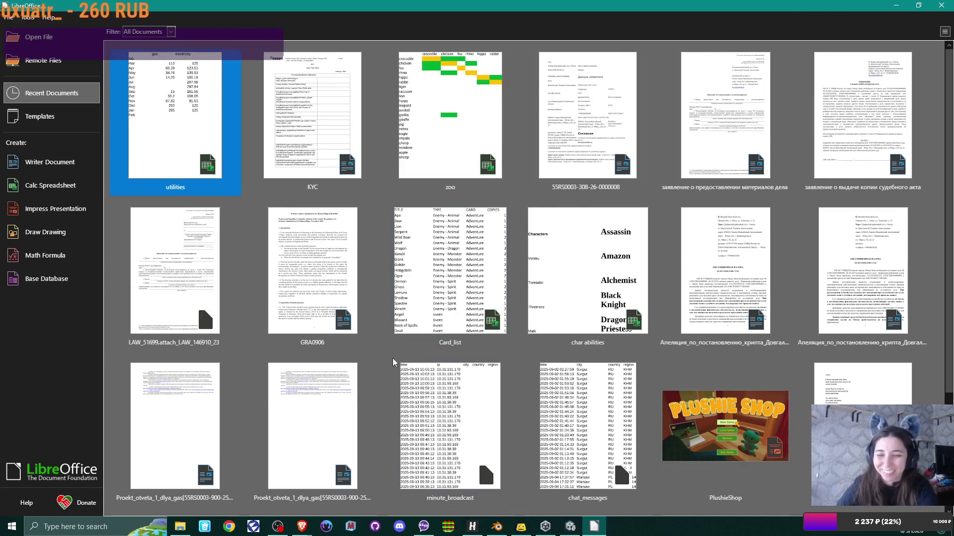
scroll(393, 359, down, 3)
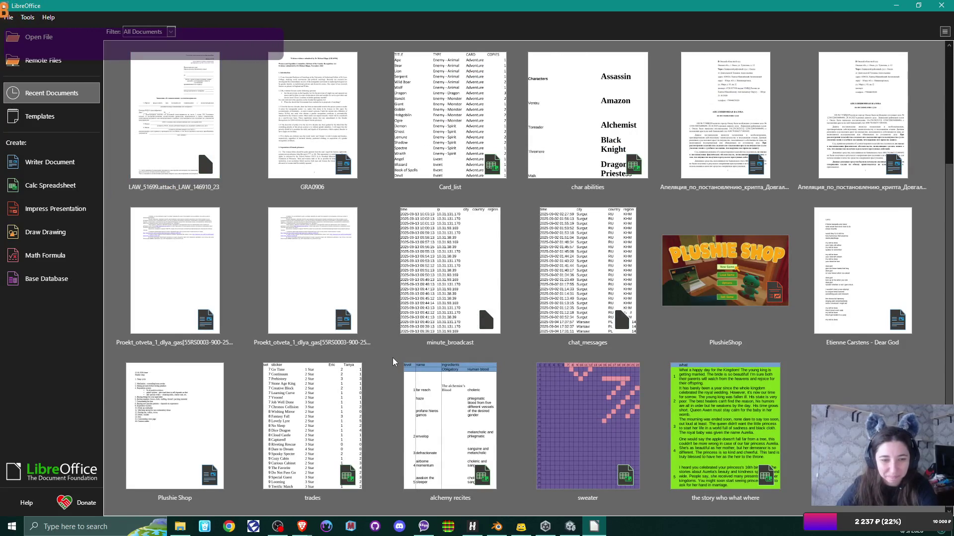
Try opening the missing minute_broadcast.csv, dismiss the error, and start a new Impress presentation
scroll(392, 358, up, 3)
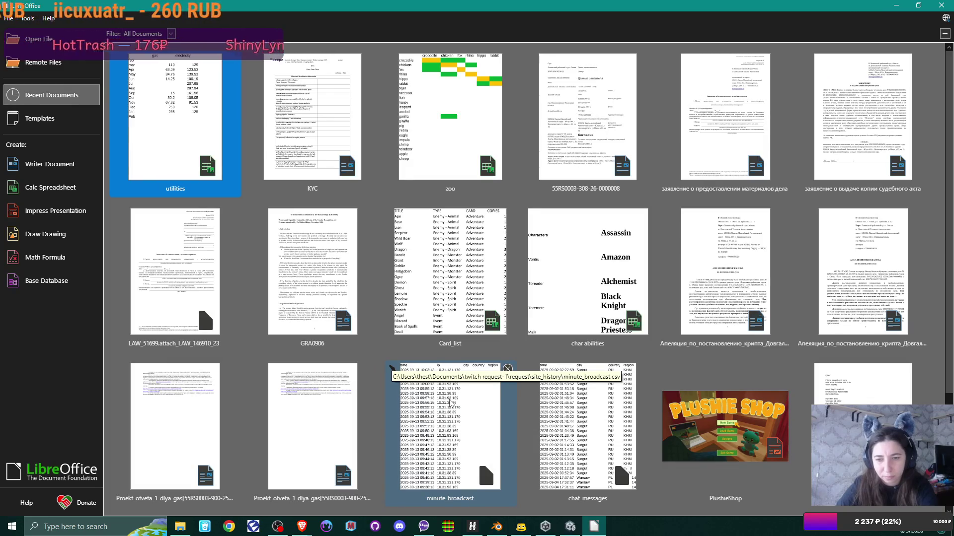
click(451, 403)
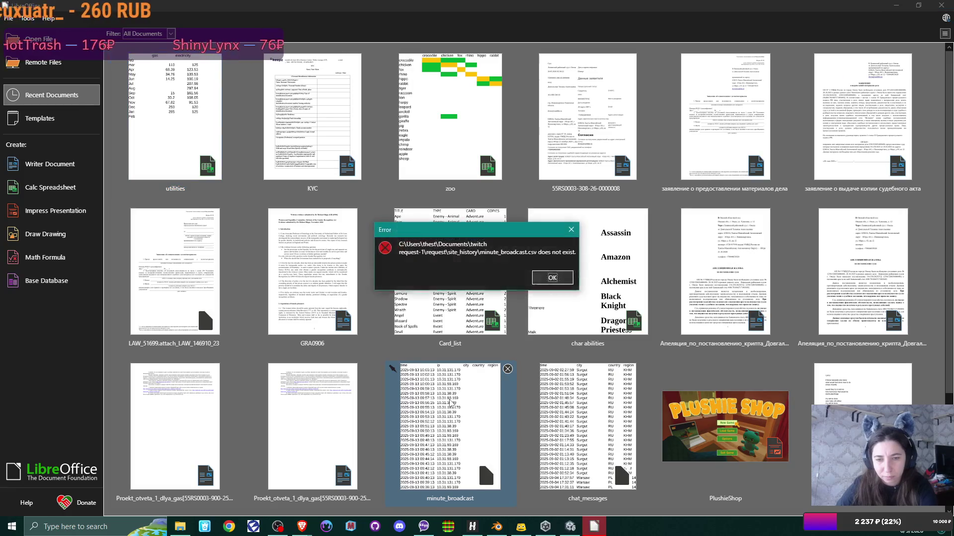
click(572, 234)
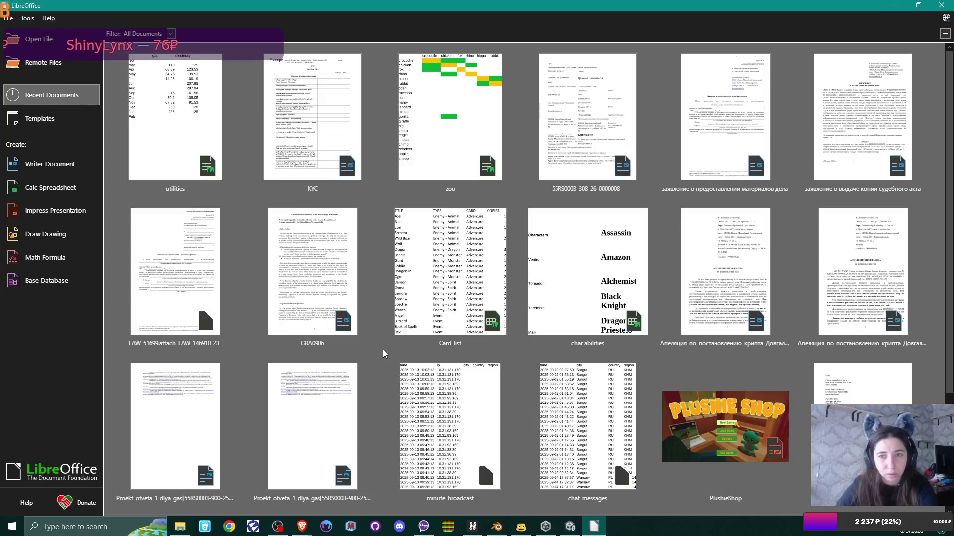
scroll(382, 354, down, 3)
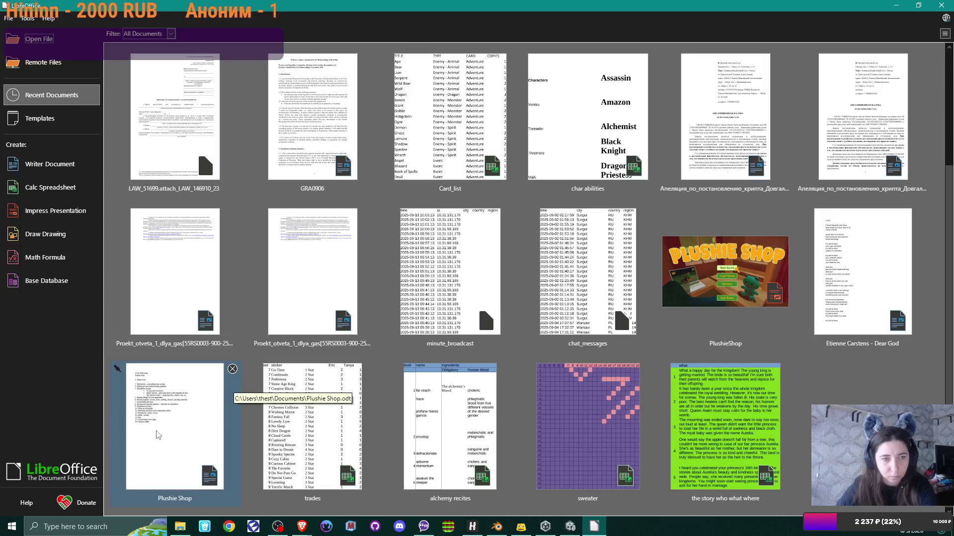
click(73, 215)
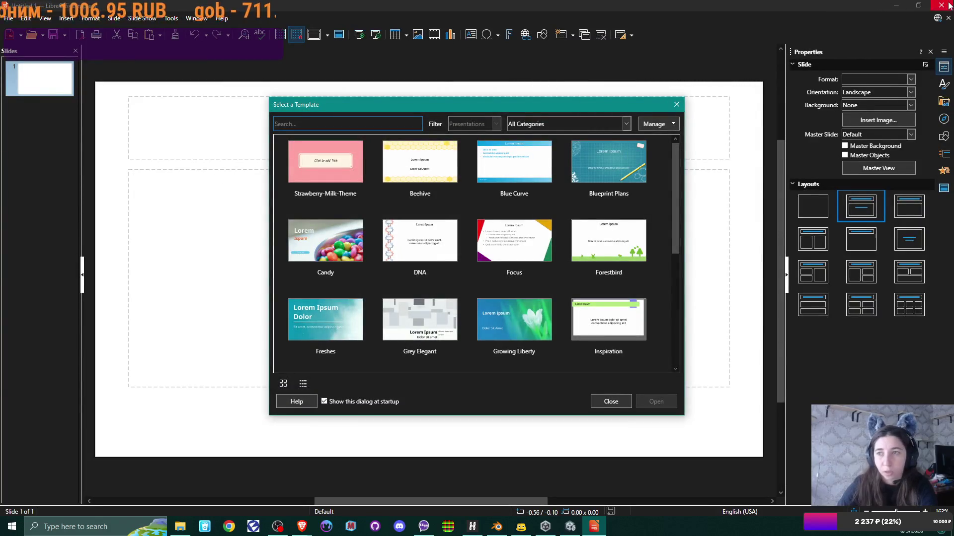
Dismiss the template chooser and search 'find job' in a new browser tab
click(676, 104)
key(alt+Tab)
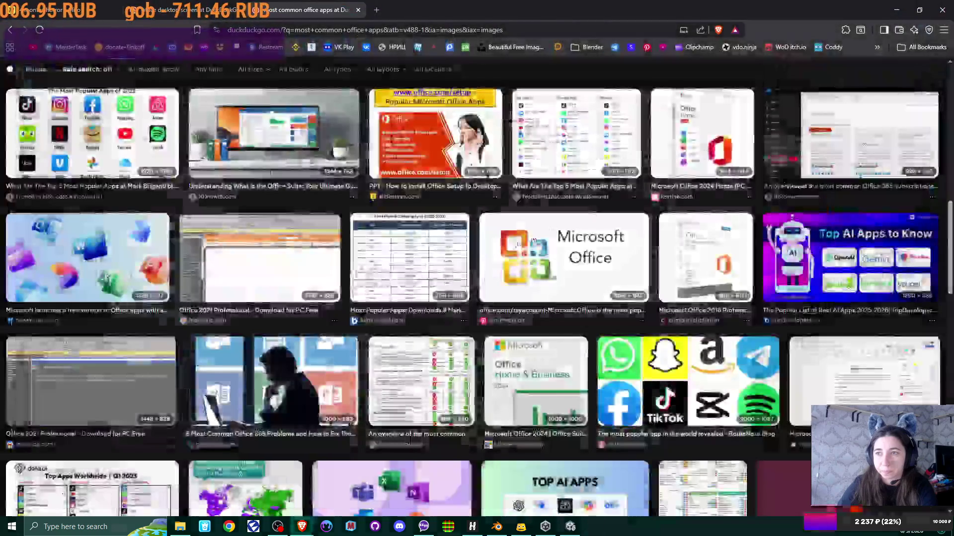
scroll(282, 128, up, 10)
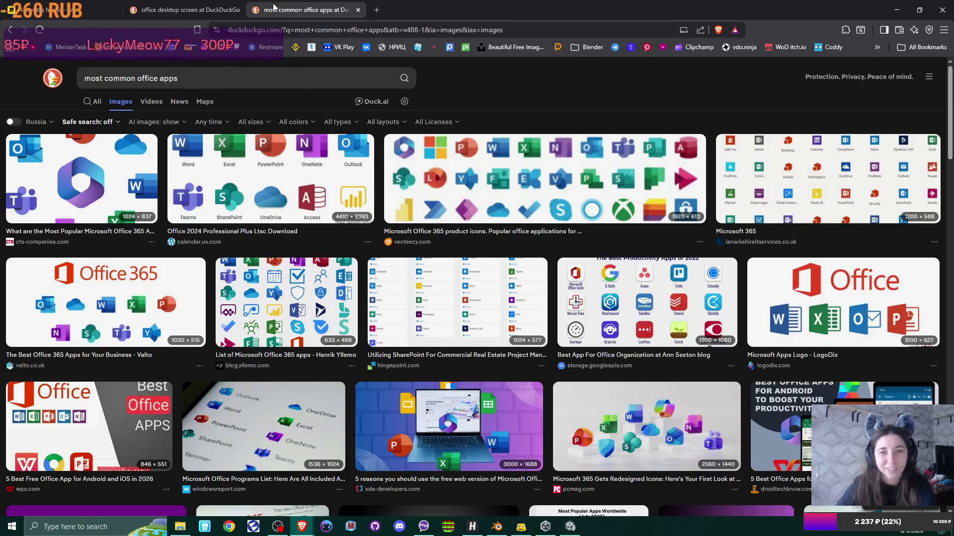
click(382, 13)
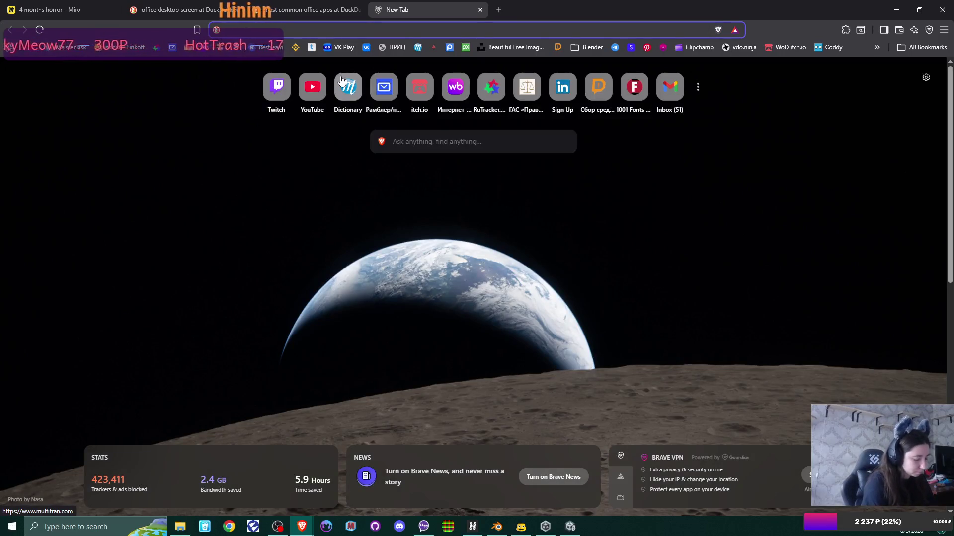
text(find job)
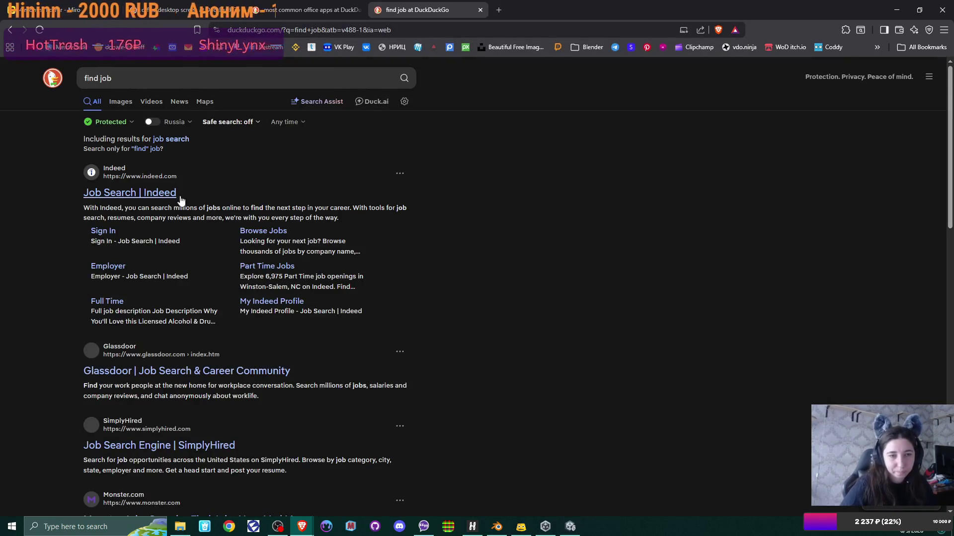
Open the Indeed and Glassdoor results and close both region-blocked tabs
middle_click(202, 177)
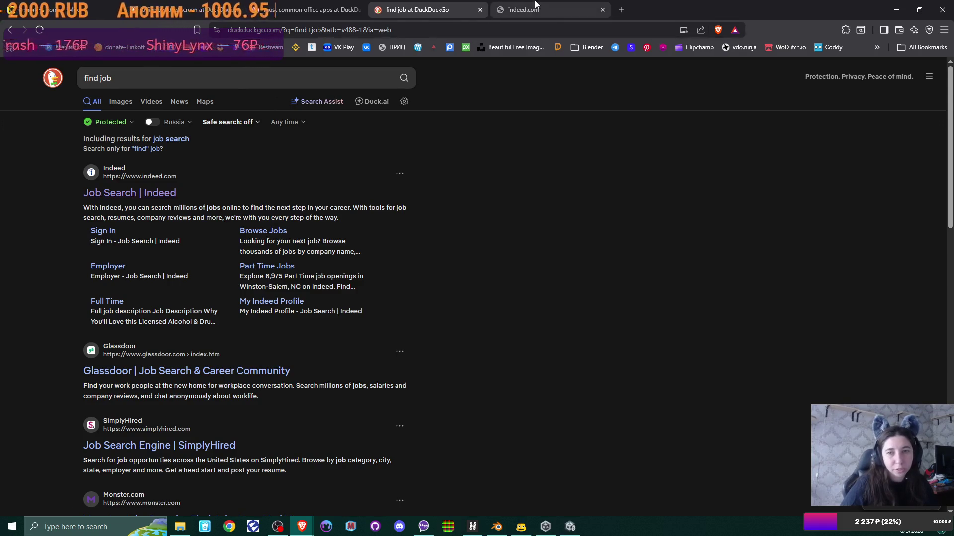
key(ctrl+Tab)
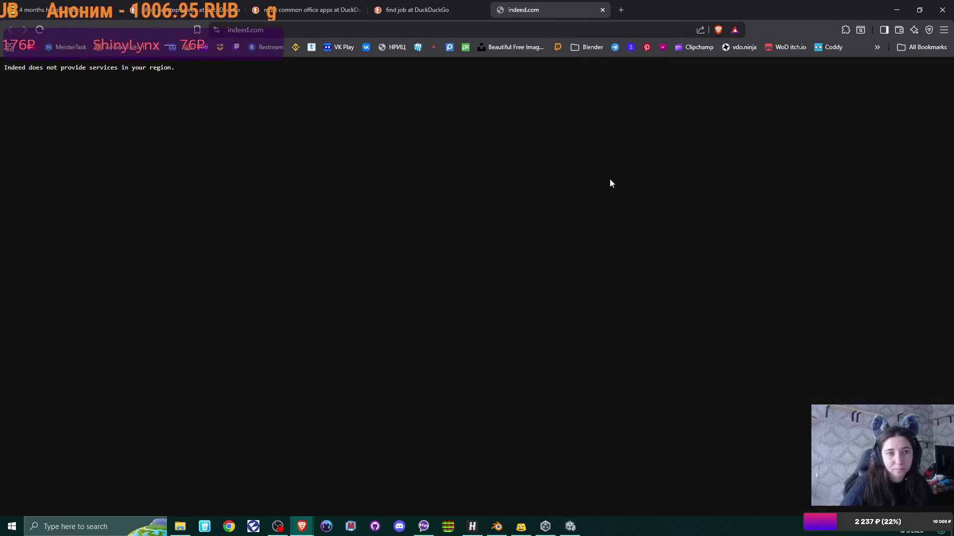
key(ctrl+w)
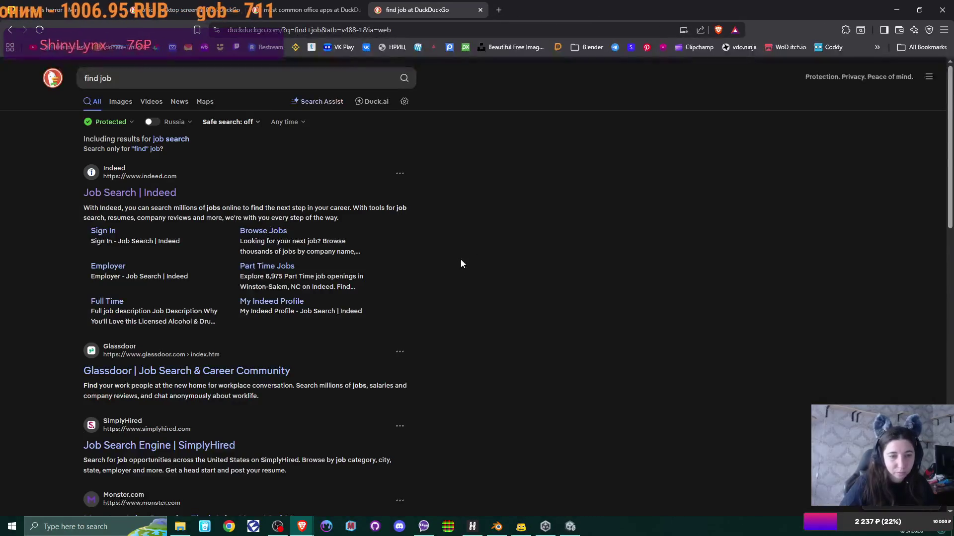
scroll(460, 264, down, 2)
middle_click(203, 292)
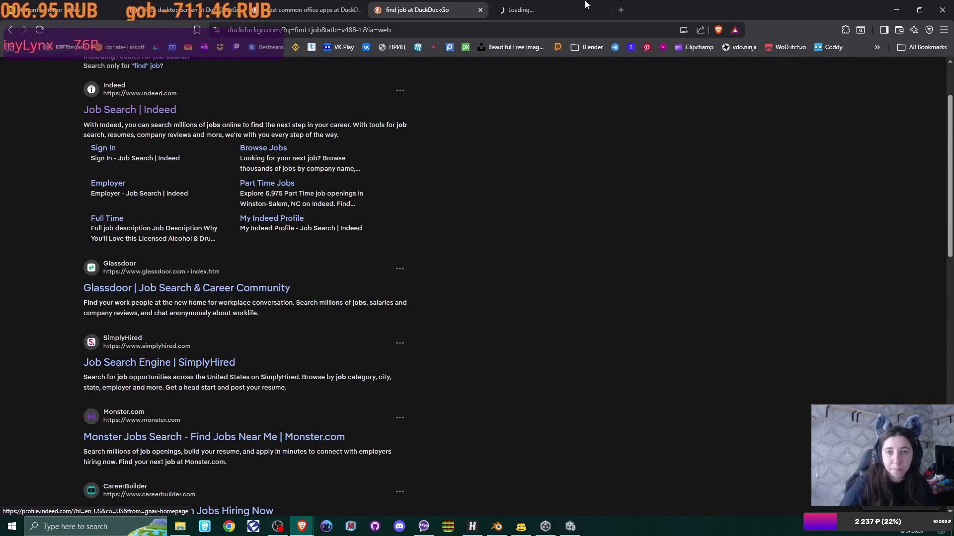
key(ctrl+Tab)
click(602, 10)
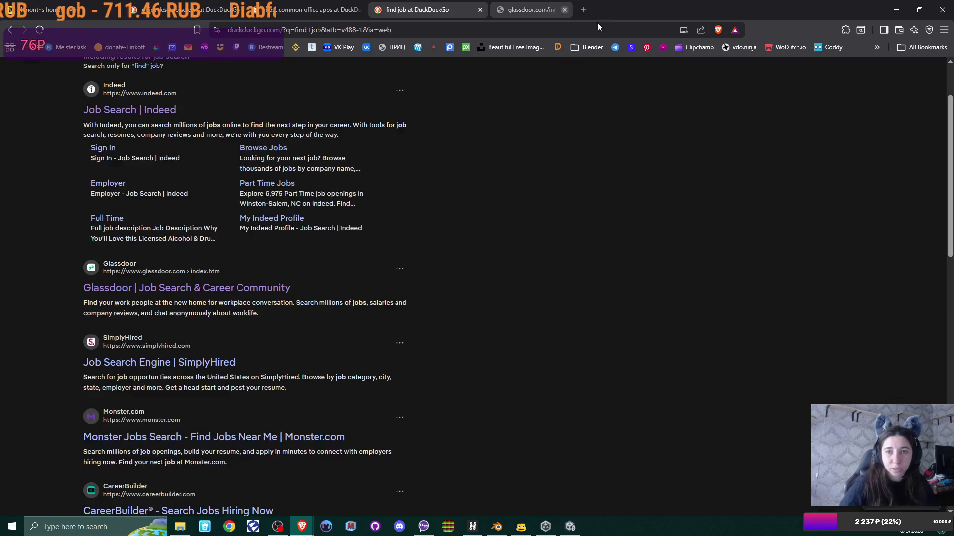
Open the surgut.hh.ru vacancies result in a new tab
scroll(337, 298, down, 3)
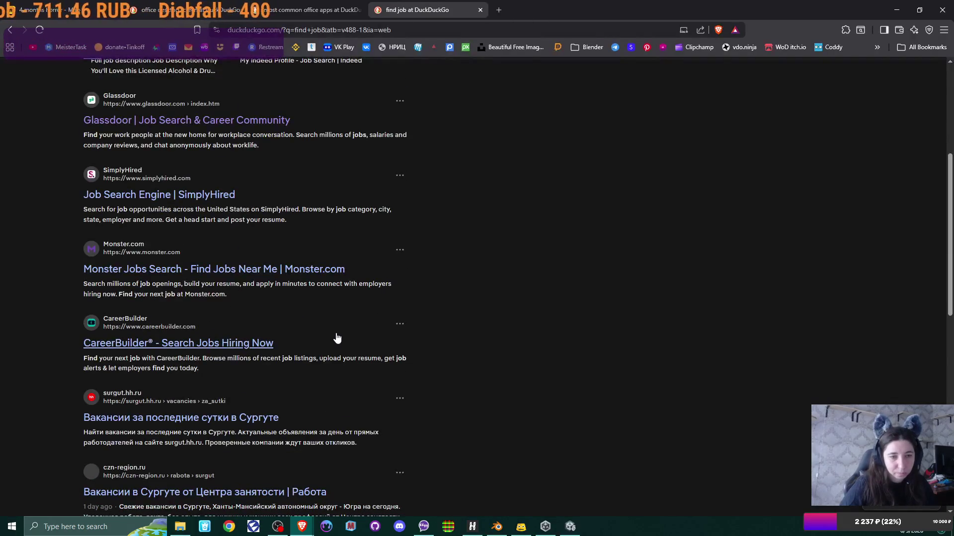
scroll(323, 271, up, 5)
scroll(323, 271, down, 7)
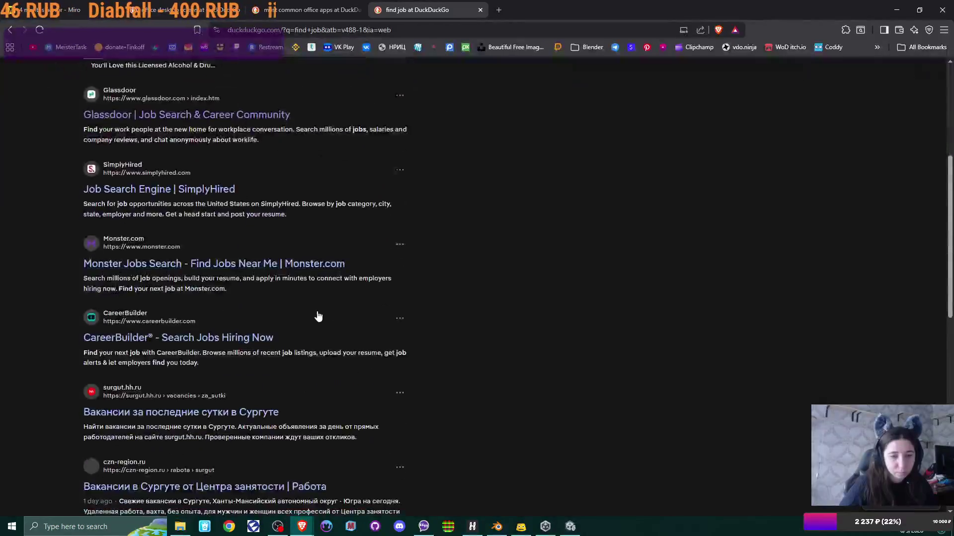
middle_click(192, 334)
Switch to the Surgut vacancies tab, close the search and Miro tabs, and snip the screen
click(552, 11)
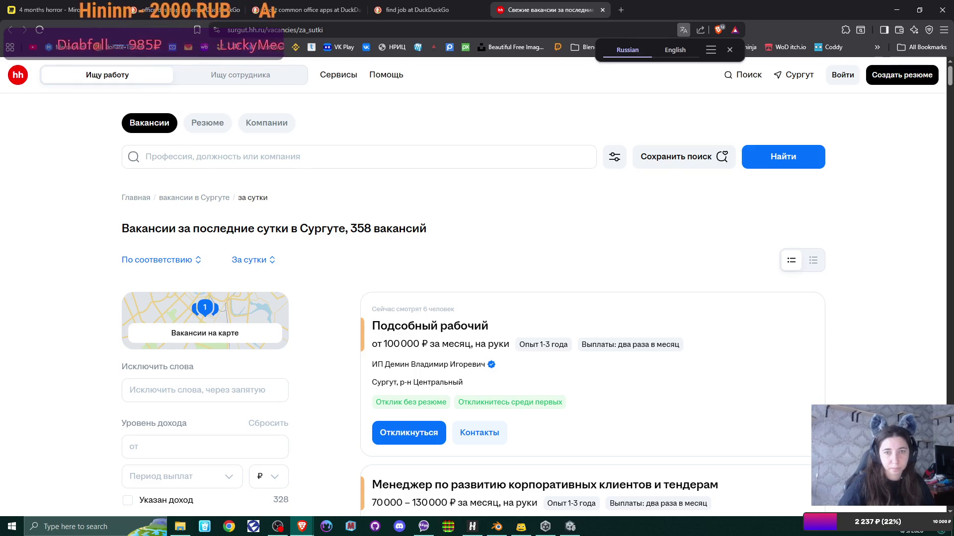
click(358, 11)
click(358, 11)
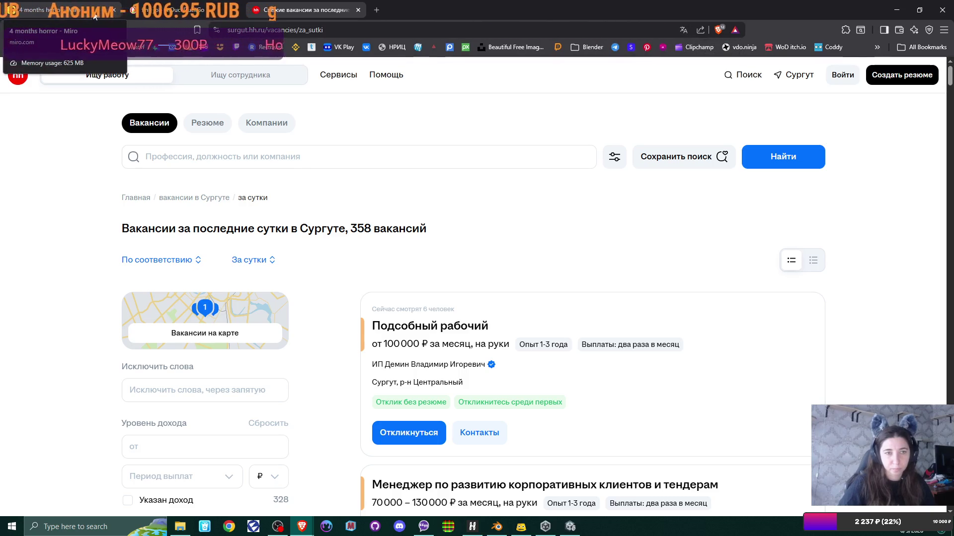
click(102, 13)
key(ctrl+w)
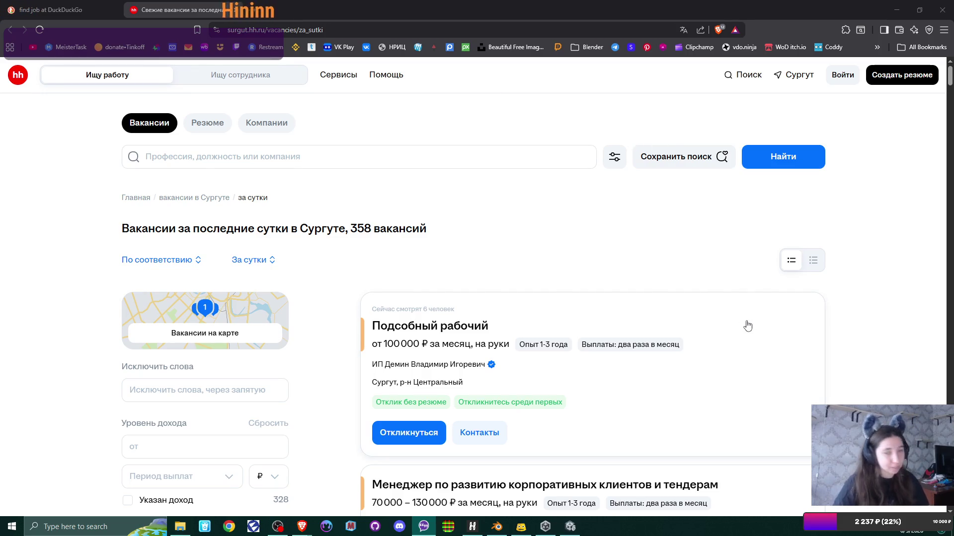
key(super+shift+s)
drag(1, 1, 264, 155)
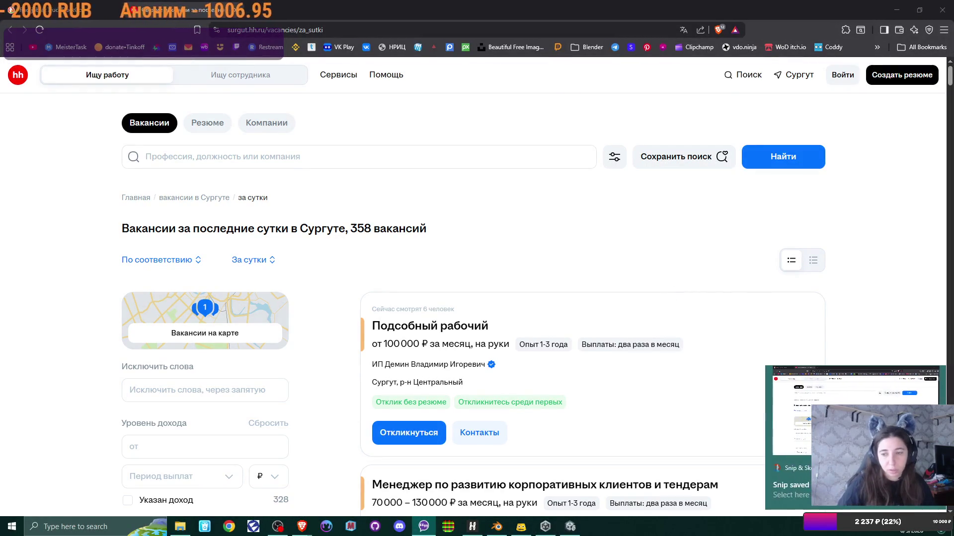
Save the vacancies snip as an image file, then close Snip & Sketch and the hh.ru tab
click(874, 422)
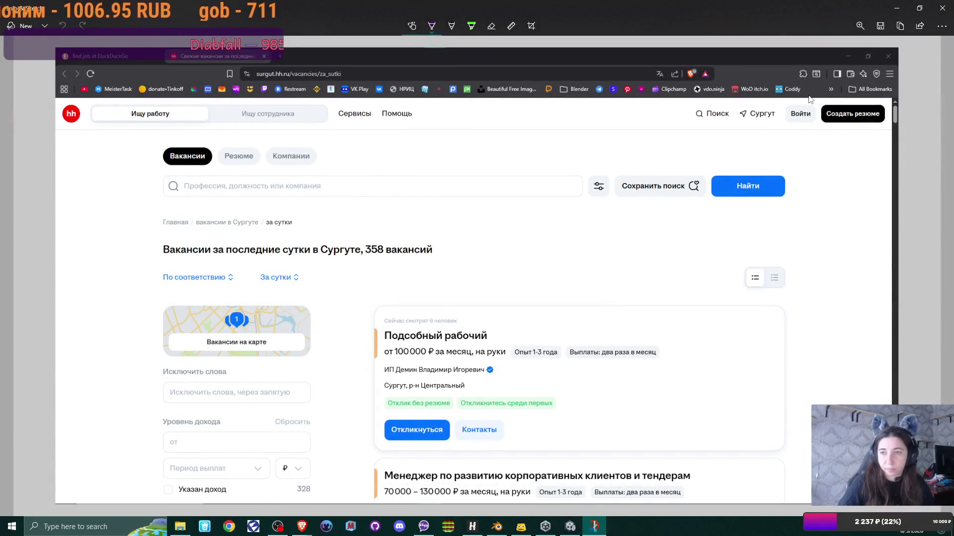
click(881, 26)
click(398, 258)
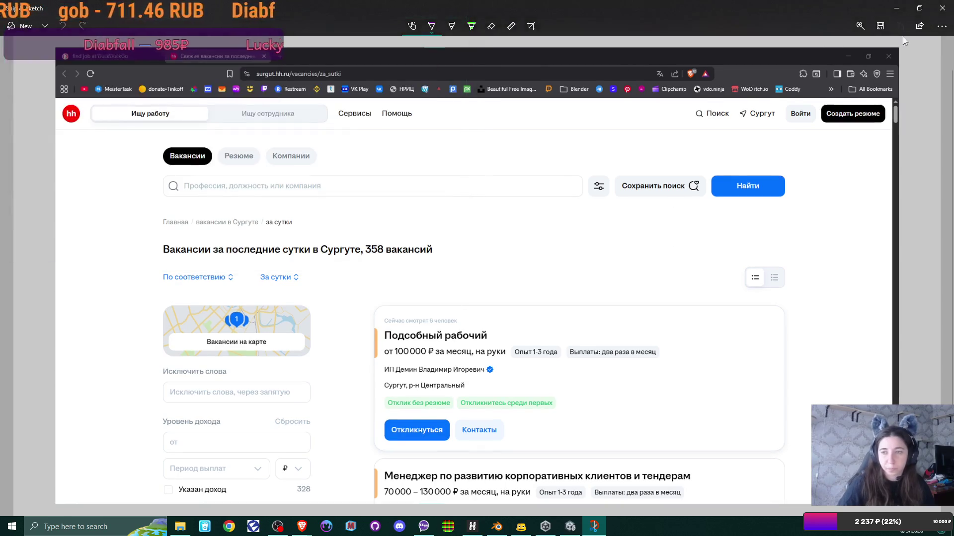
click(931, 23)
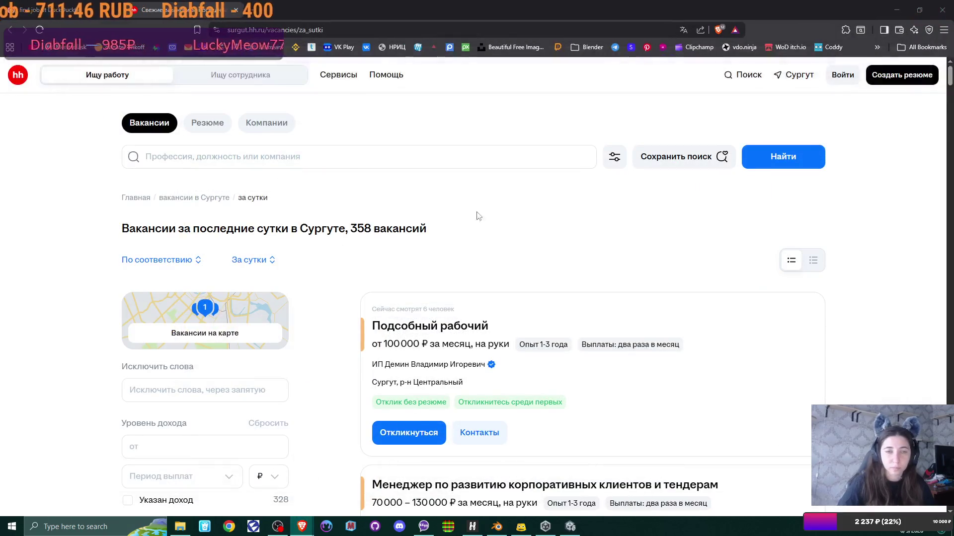
click(236, 11)
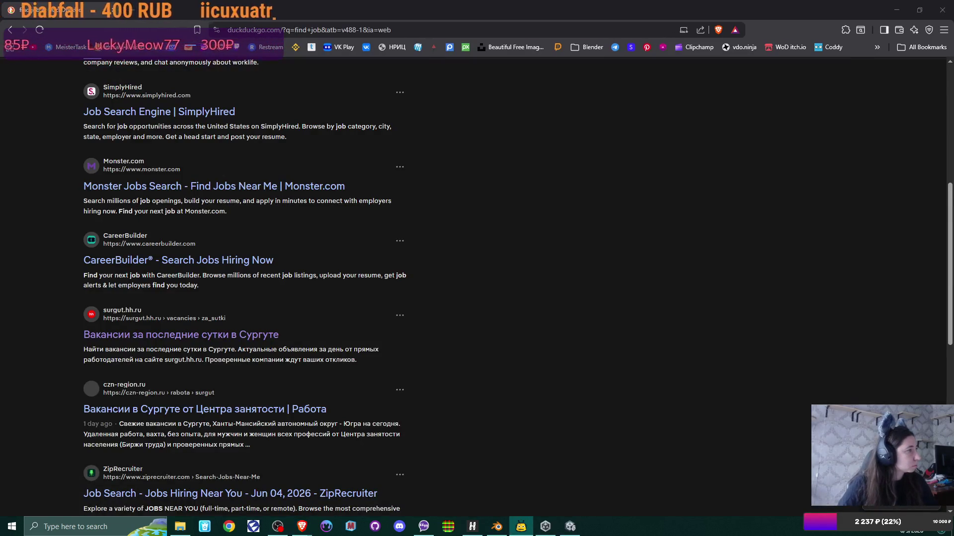
Reopen the Miro tab, then save the Blender desk scene as office.blend and minimize Blender
key(ctrl+shift+t)
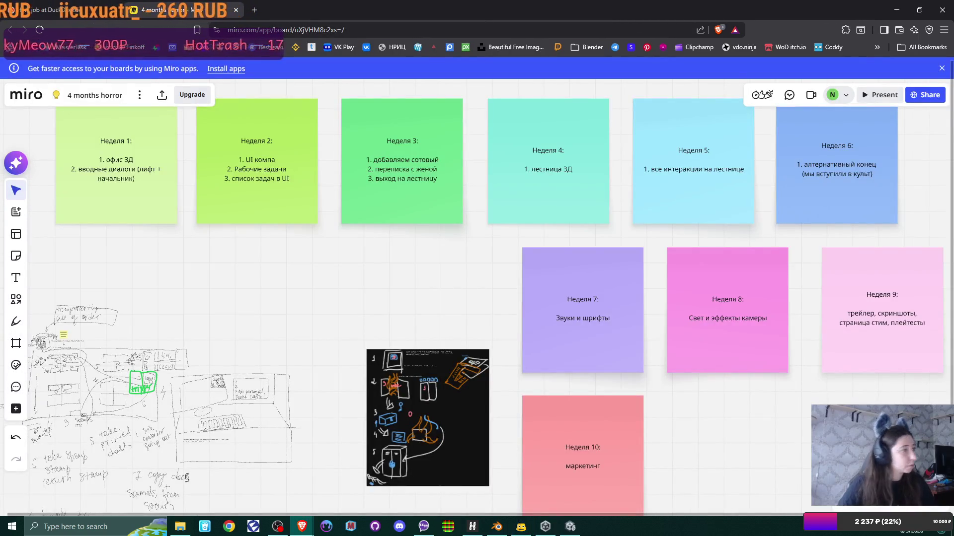
key(alt+Tab)
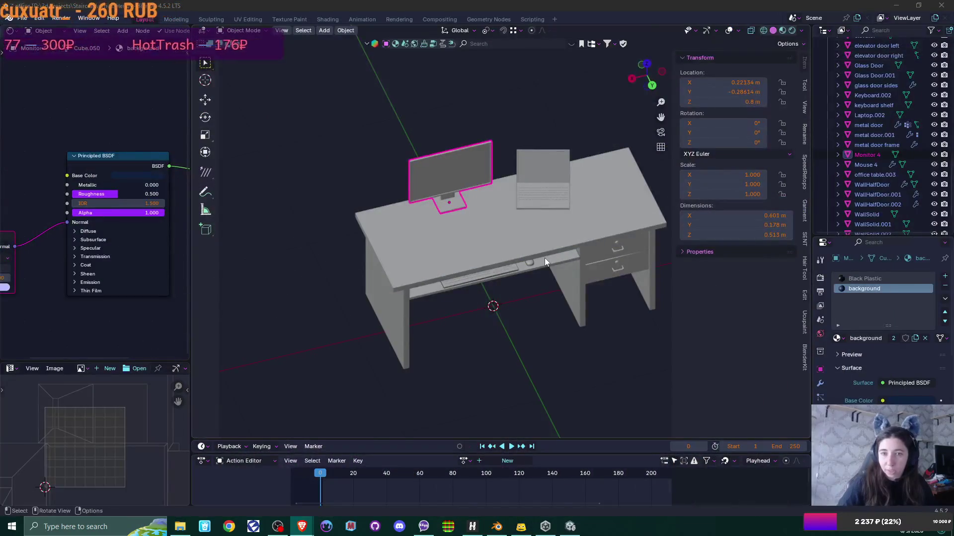
click(531, 318)
key(ctrl+s)
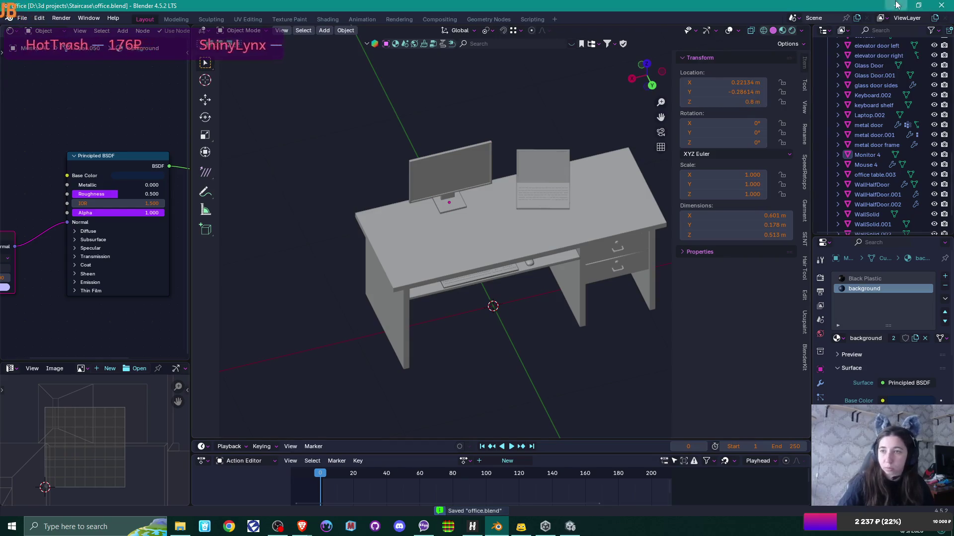
click(897, 5)
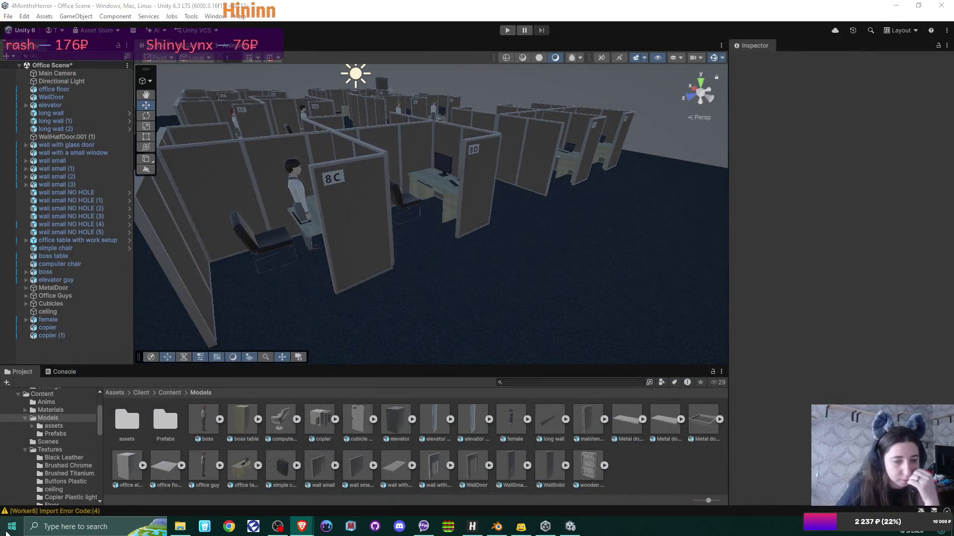
Clear the import error from Unity's Console and return to the Project tab's Models folder
click(7, 531)
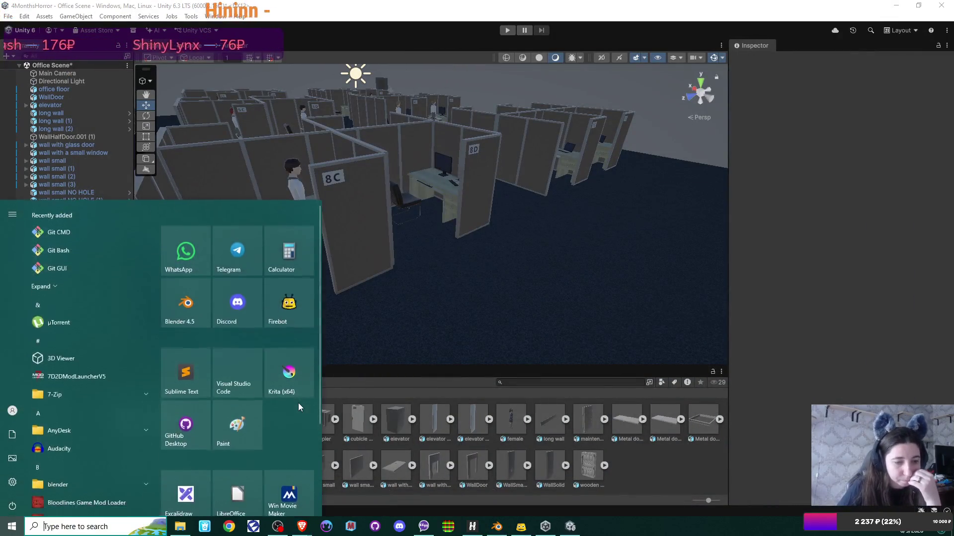
click(361, 159)
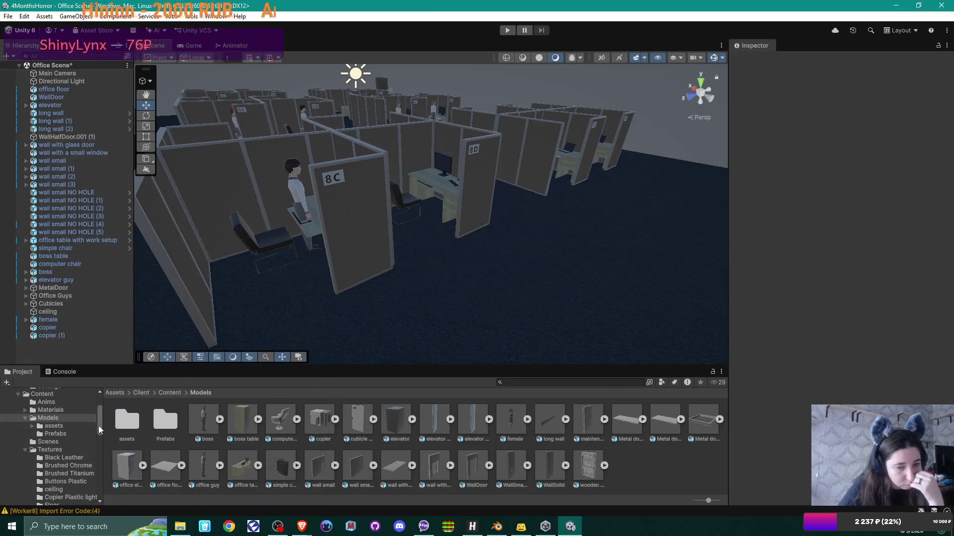
click(62, 371)
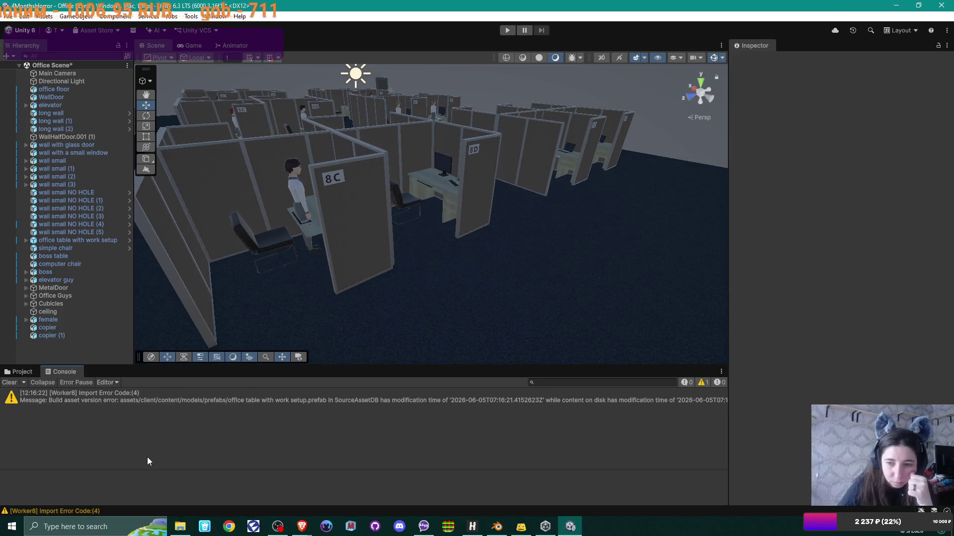
click(25, 372)
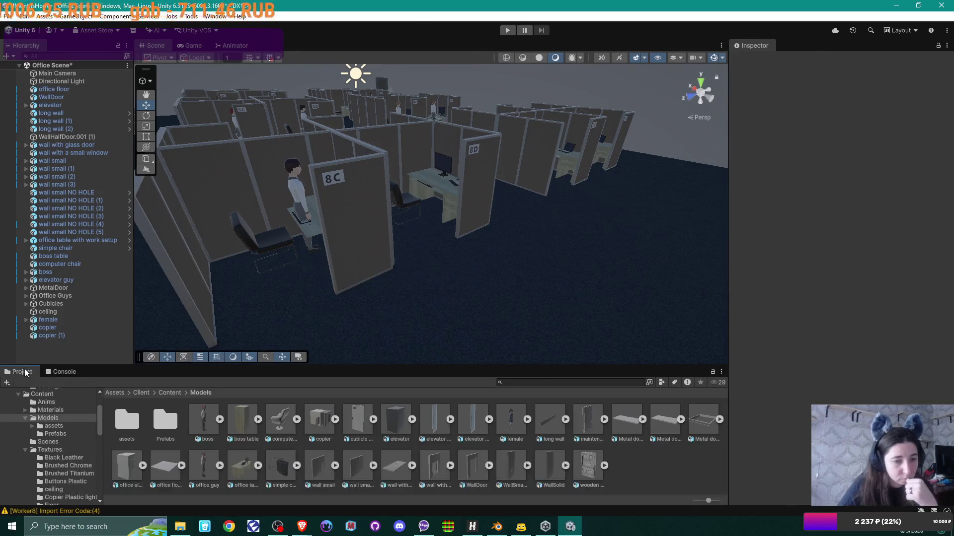
click(58, 371)
click(8, 383)
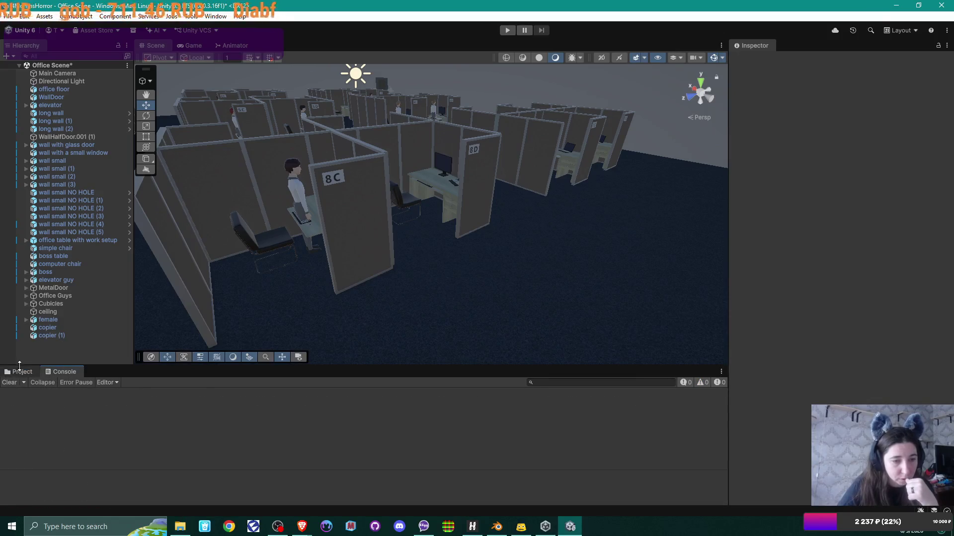
click(20, 371)
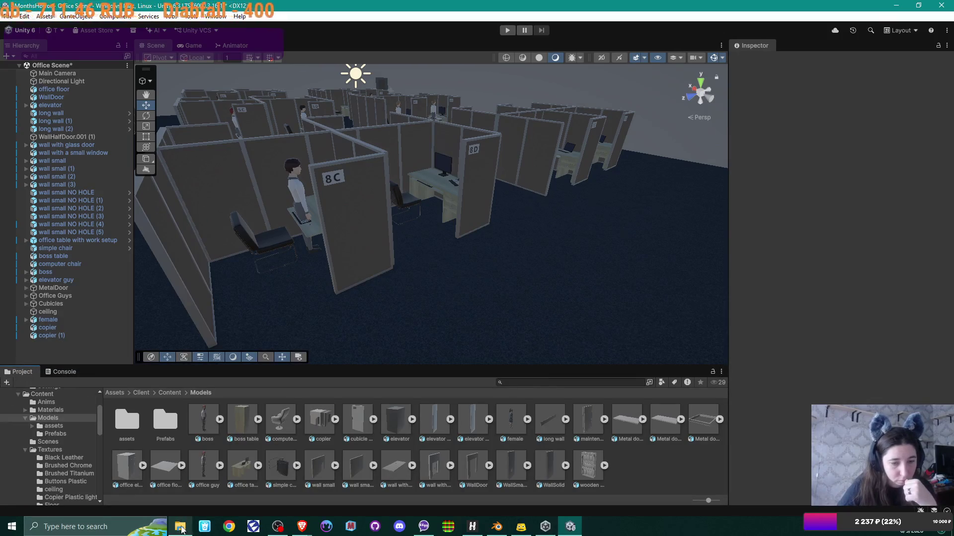
Move the stream chat window to the lower right of the screen
key(super)
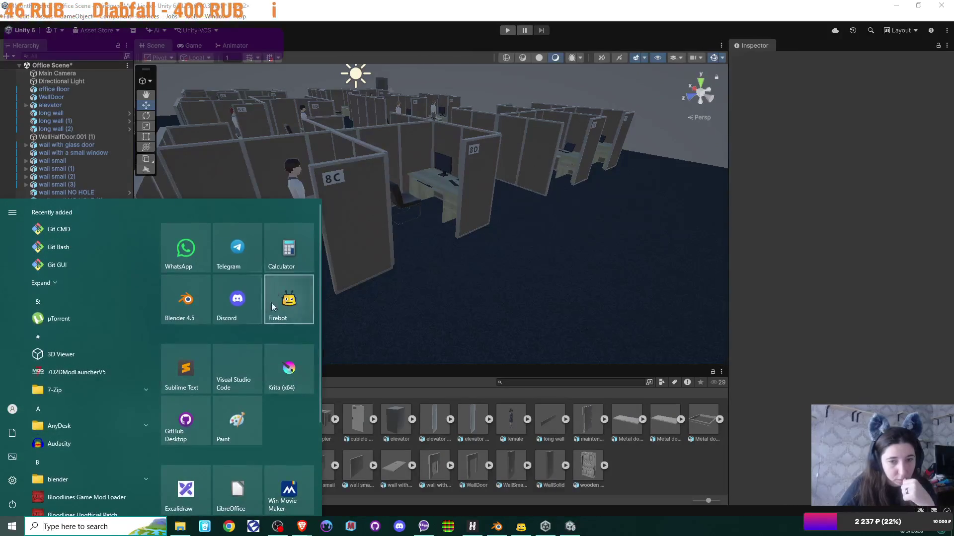
key(super)
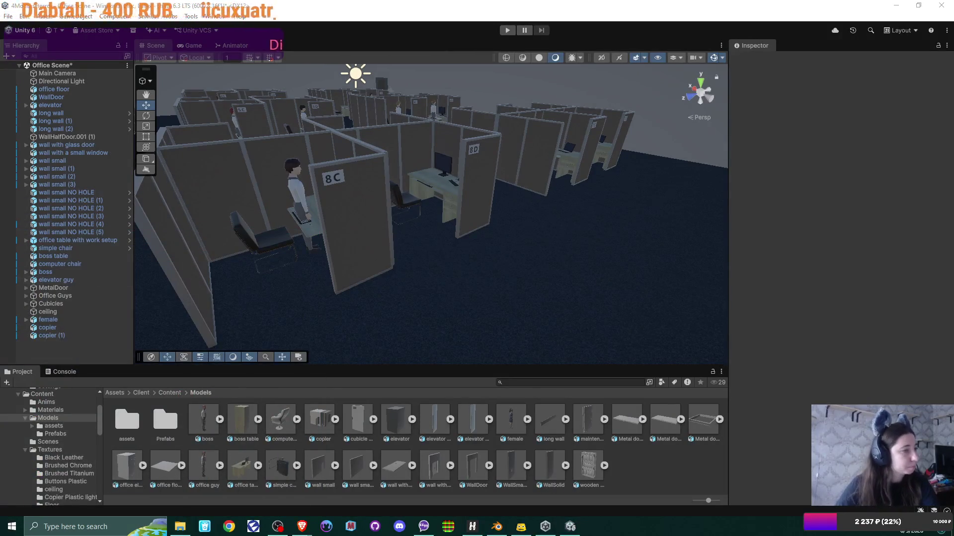
mouse_move(232, 171)
mouse_down()
mouse_move(818, 220)
mouse_move(715, 234)
mouse_move(646, 210)
mouse_up()
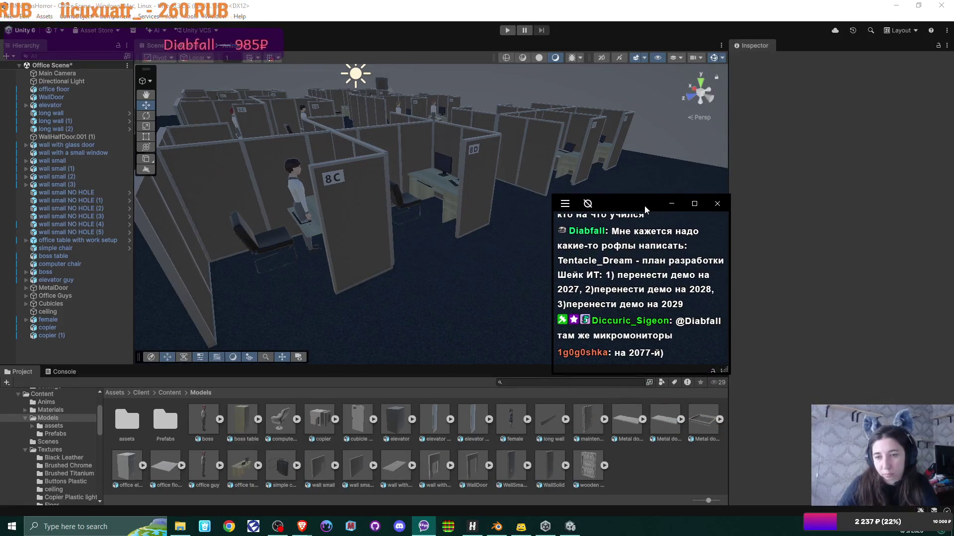
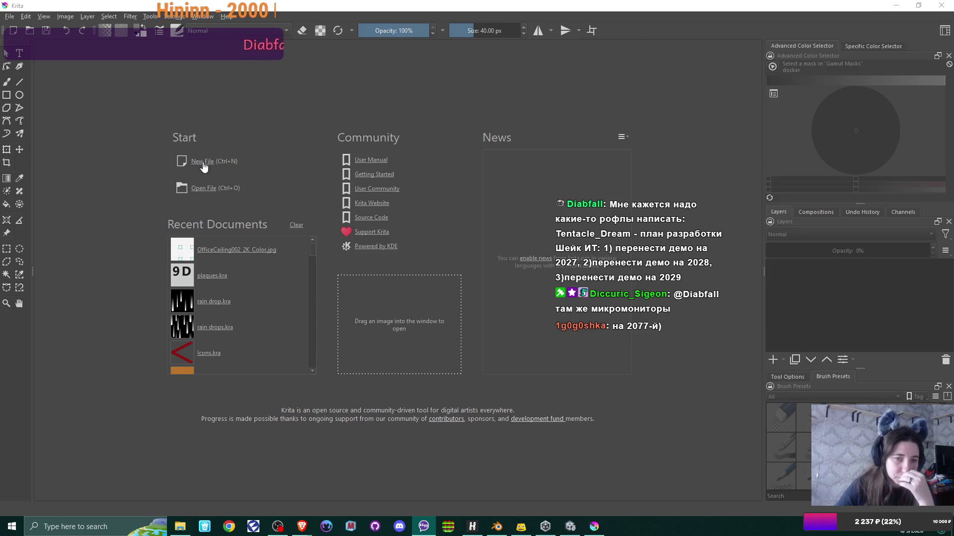
Create a new 512×512 document and delete Layer 1, leaving only the transparent Layer 2
key(ctrl+n)
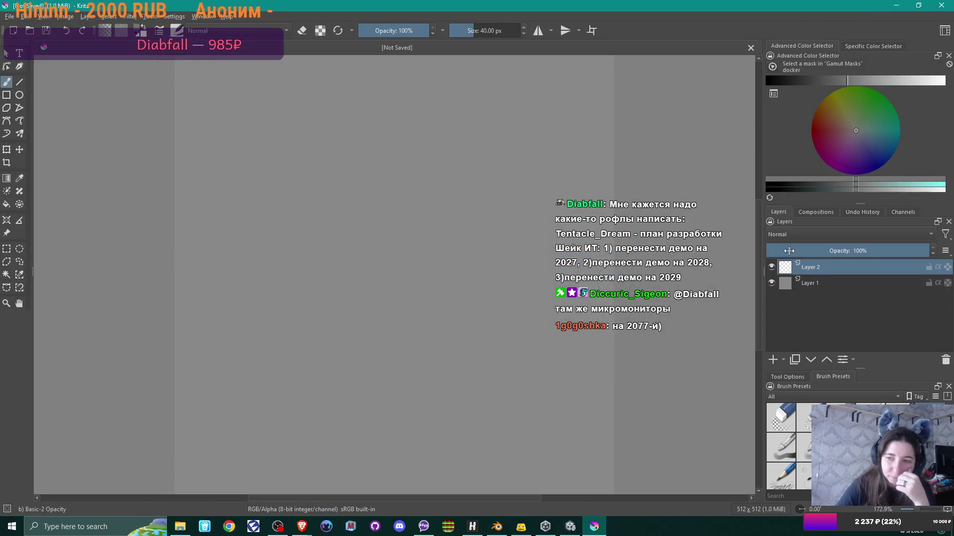
click(822, 281)
key(shift+Delete)
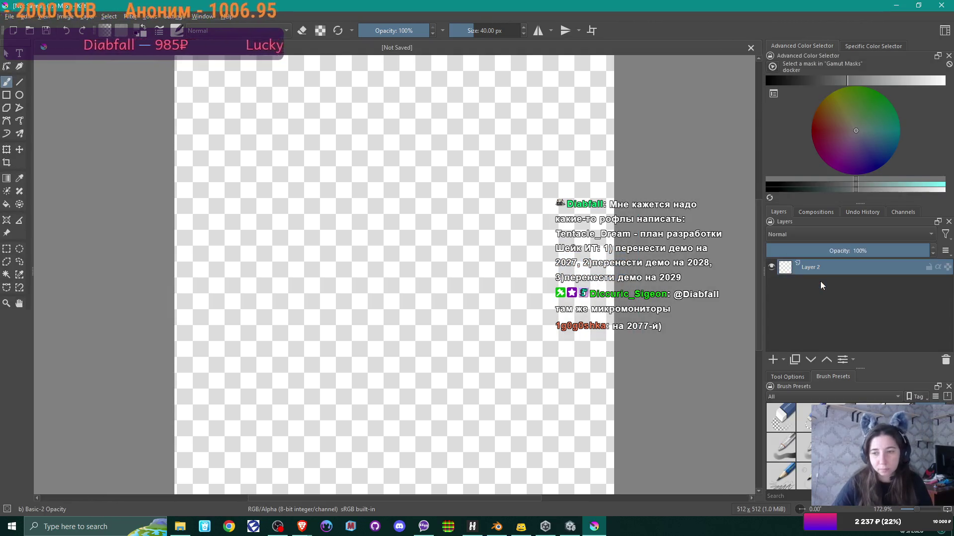
click(181, 529)
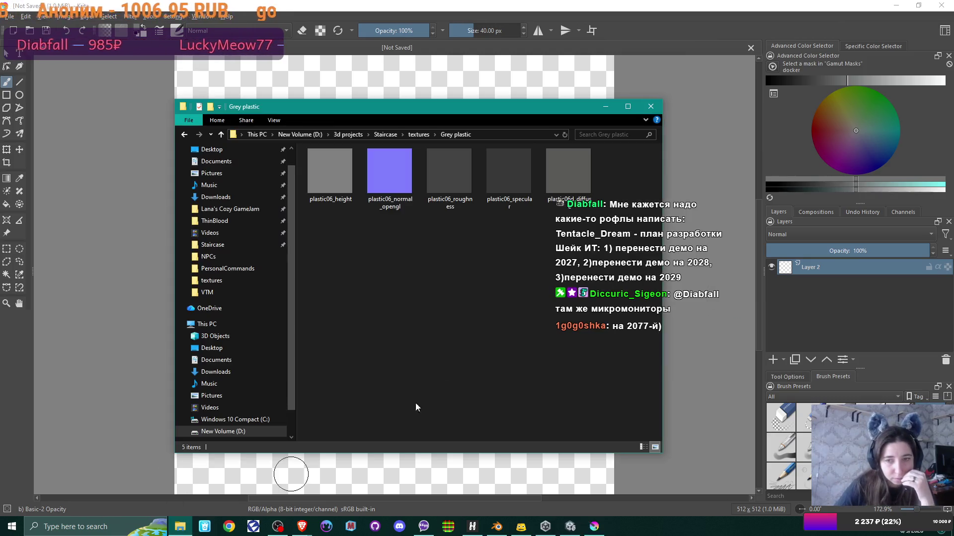
Drag the three Screenshot 2026-06-05 images into Krita as separate layers with Insert Many Layers
click(412, 133)
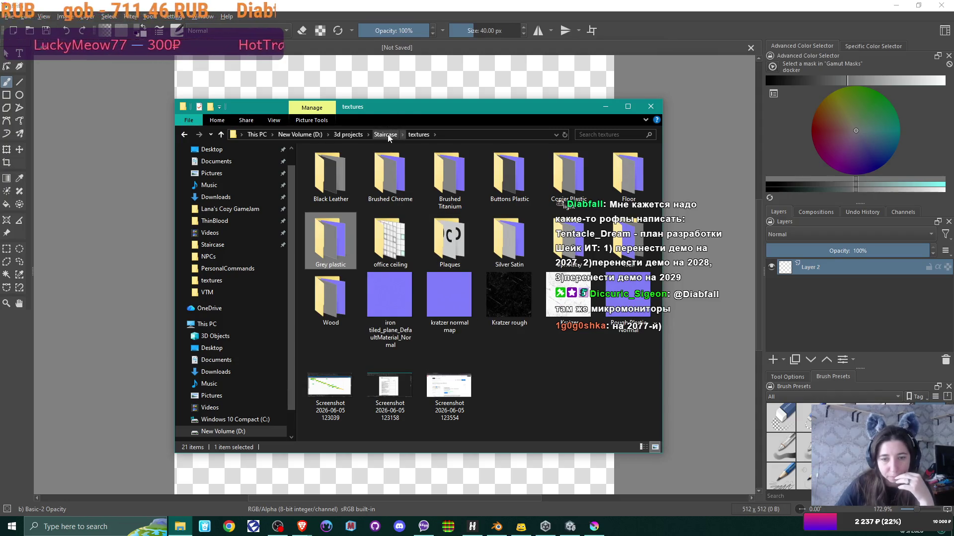
mouse_move(550, 385)
mouse_down()
mouse_move(345, 394)
mouse_move(489, 372)
mouse_move(715, 234)
mouse_up()
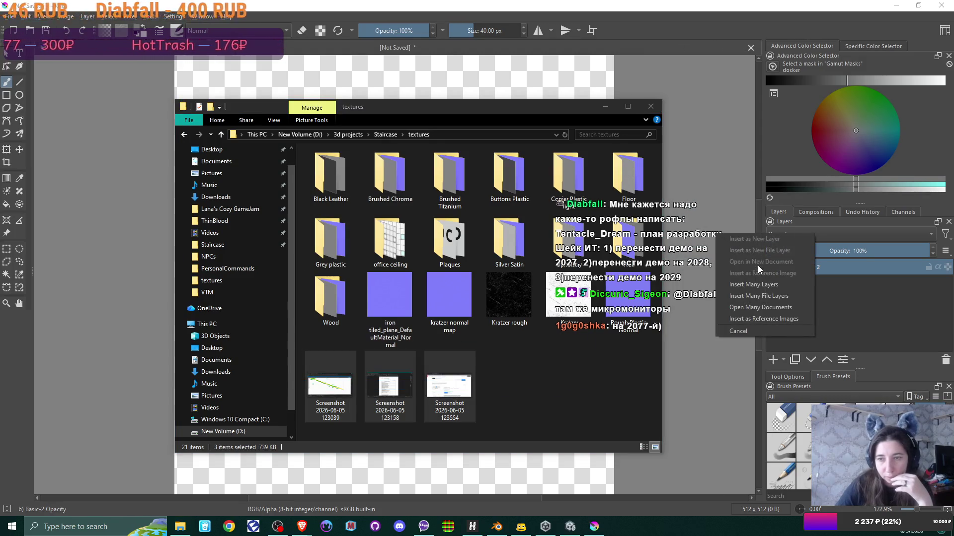
click(774, 284)
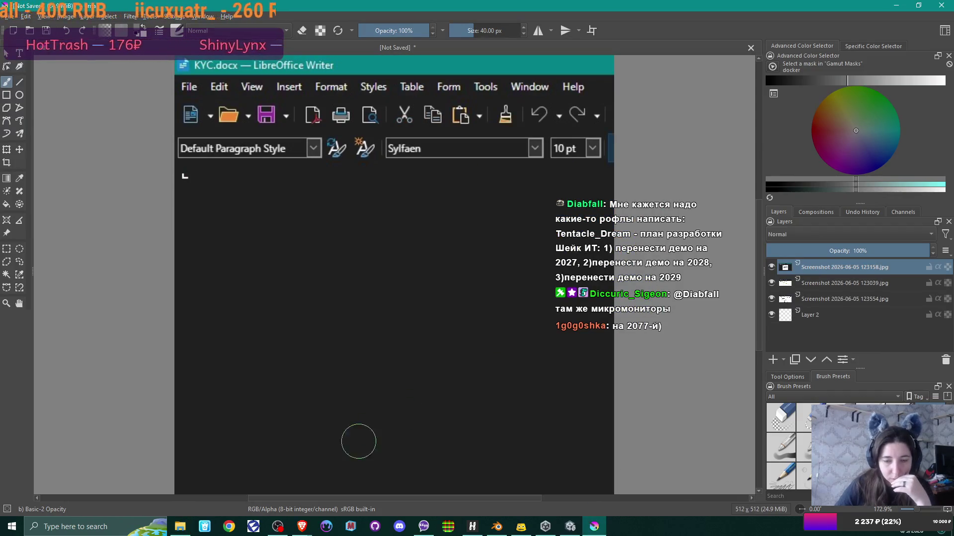
Drag Monitor 4.png from the Staircase folder into Krita as a new layer
click(179, 526)
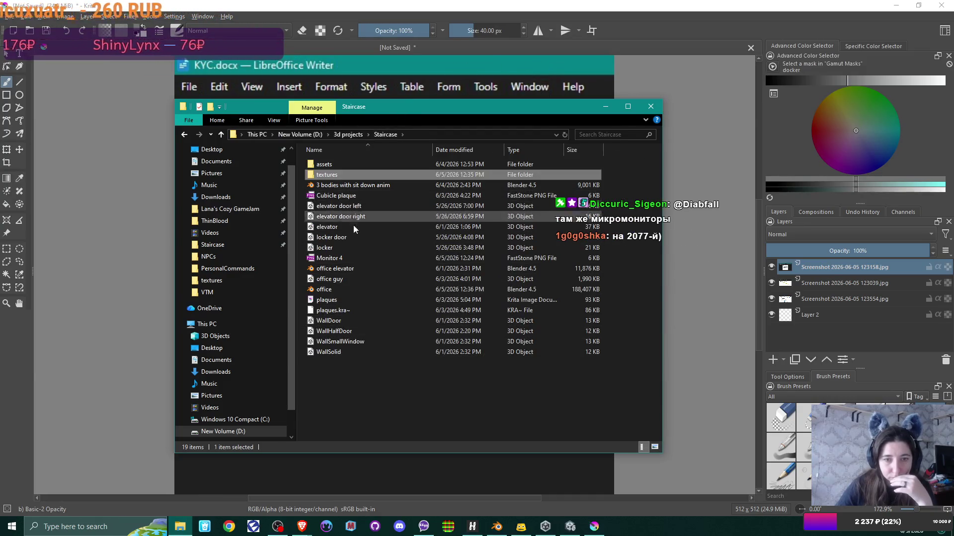
mouse_move(346, 262)
mouse_down()
mouse_move(859, 303)
mouse_move(694, 306)
mouse_up()
click(735, 315)
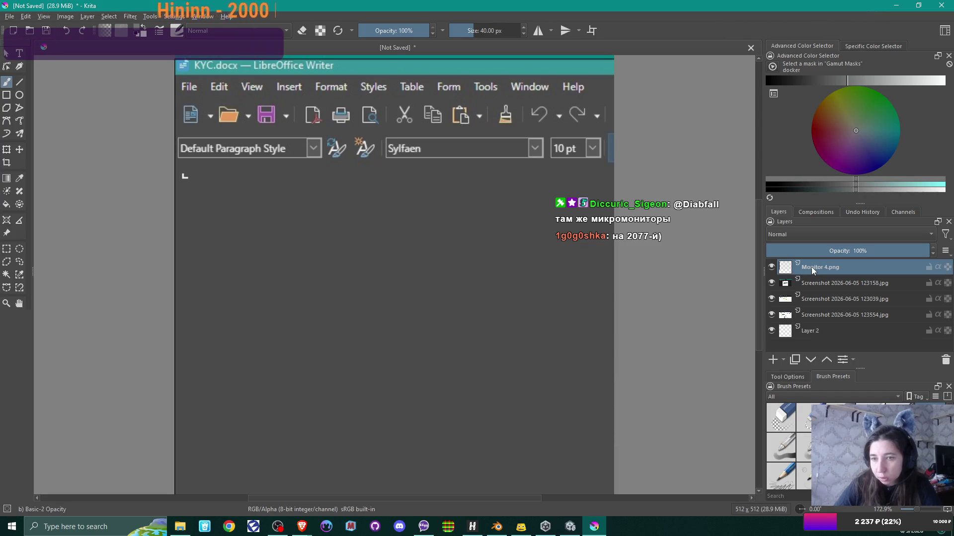
Shrink the Monitor 4.png layer from its bottom-right corner, then shift it right and down
key(1)
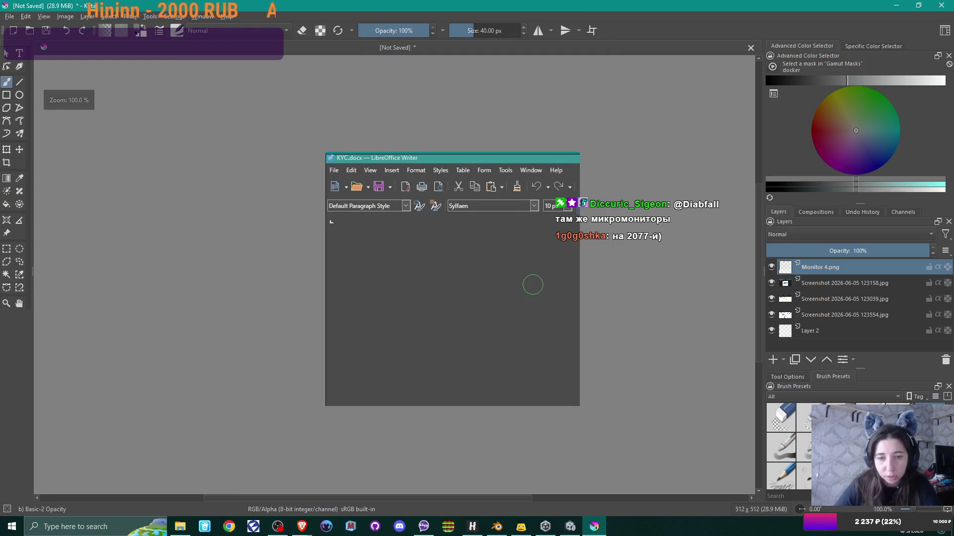
click(6, 149)
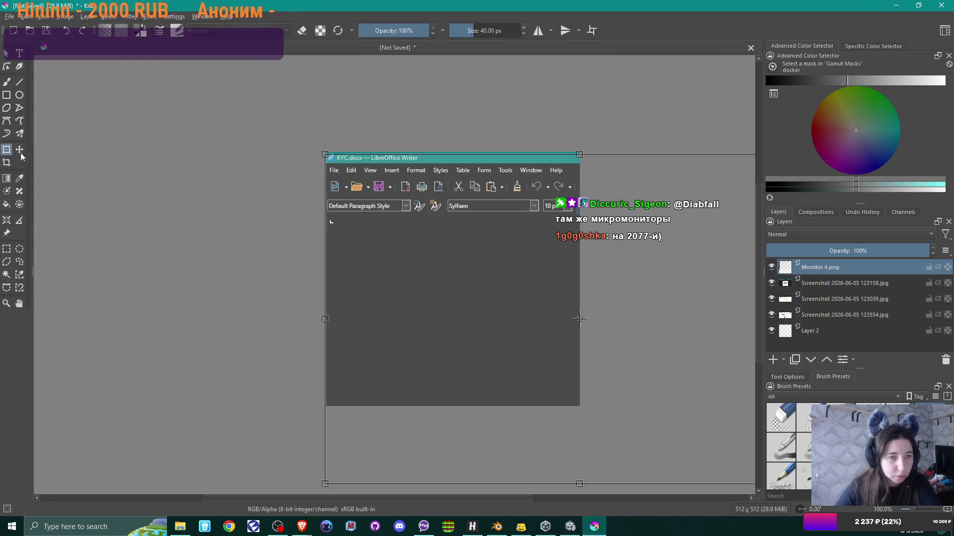
scroll(443, 262, down, 3)
drag(574, 334, 485, 272)
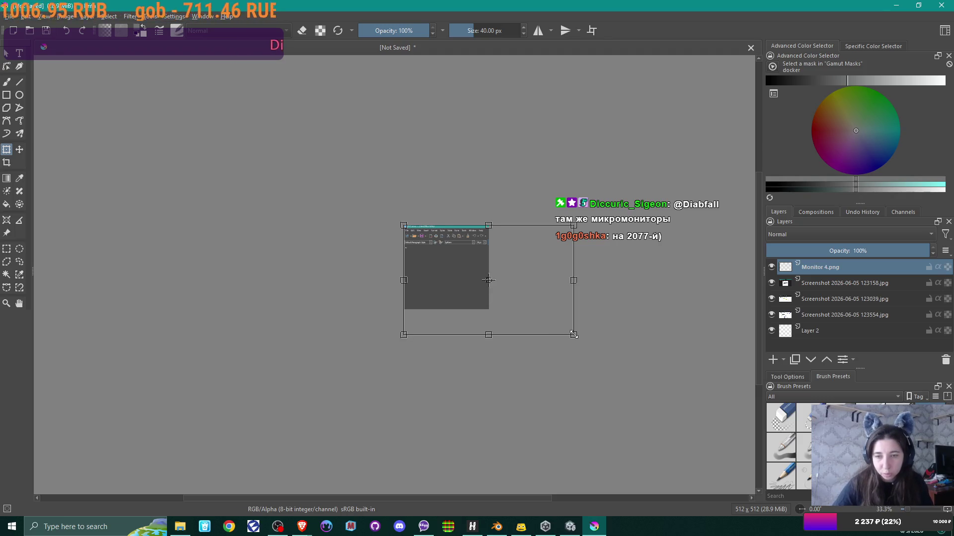
key(Return)
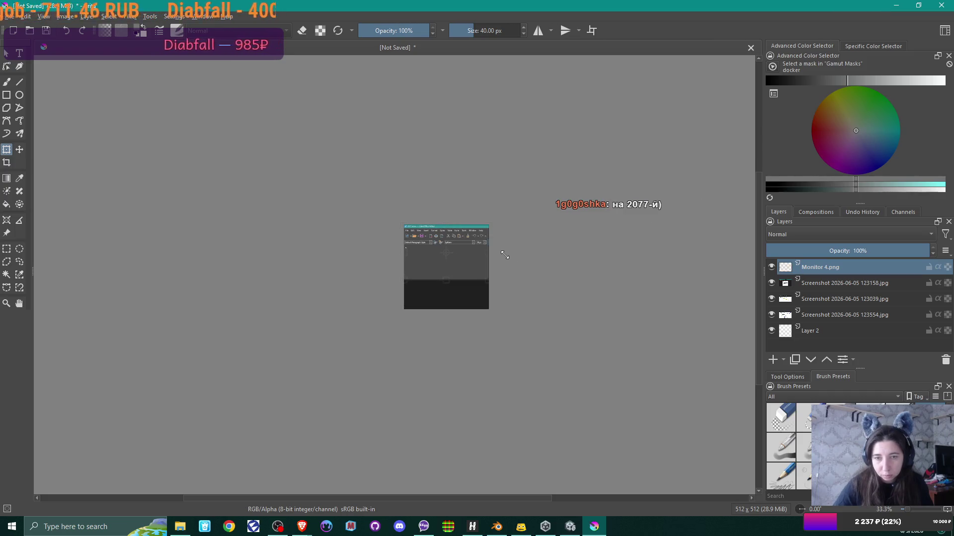
key(1)
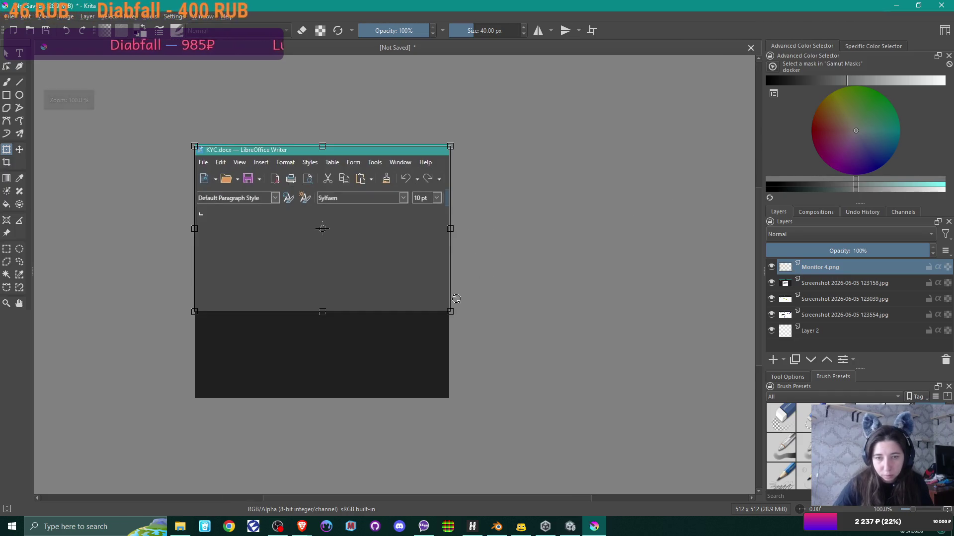
drag(450, 311, 450, 311)
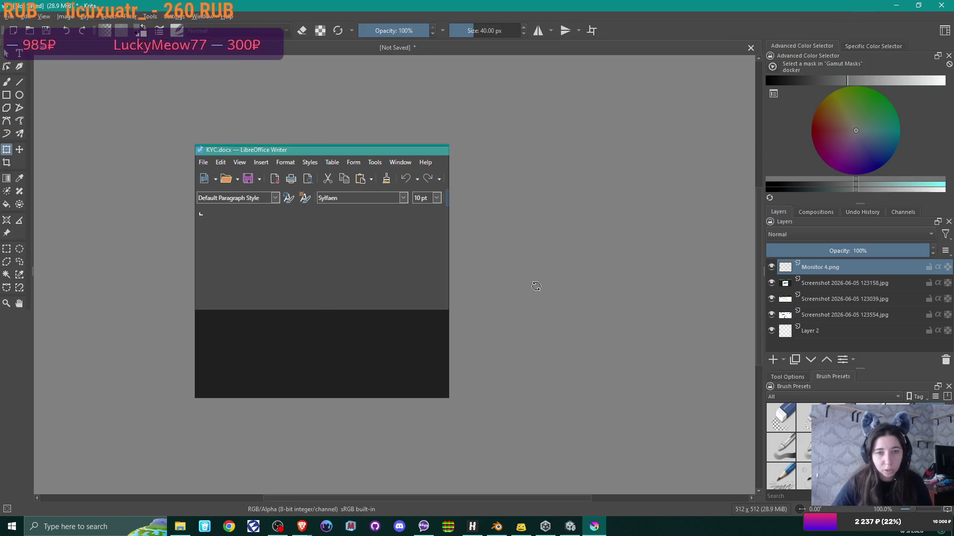
drag(536, 294, 602, 319)
Scale the Screenshot 2026-06-05 123158.jpg layer to 512 px wide, about 277 px tall, proportions kept
click(848, 283)
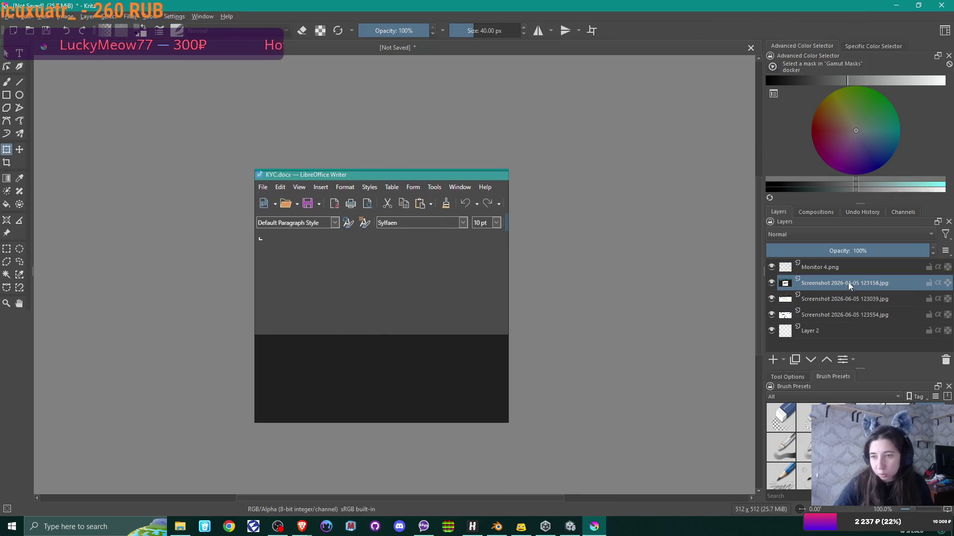
scroll(520, 353, down, 5)
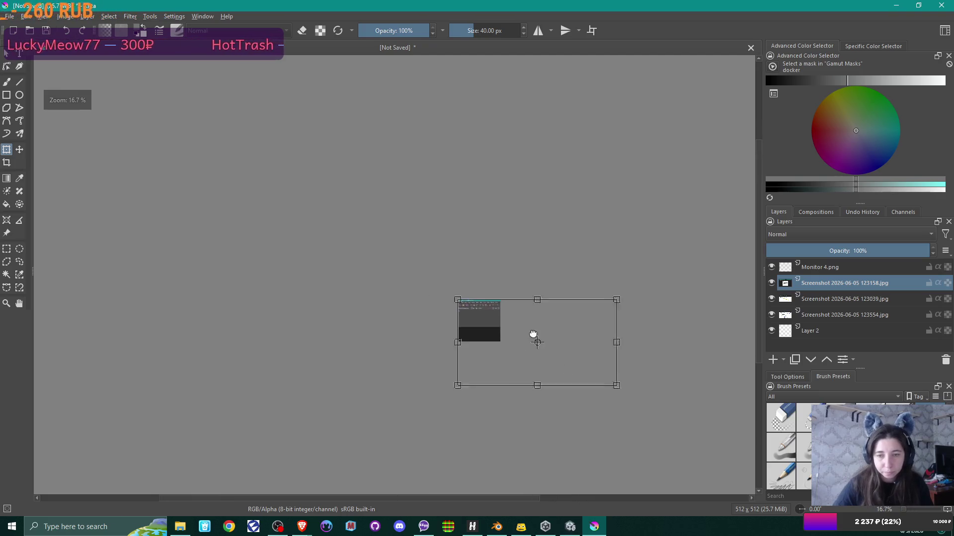
scroll(532, 334, up, 3)
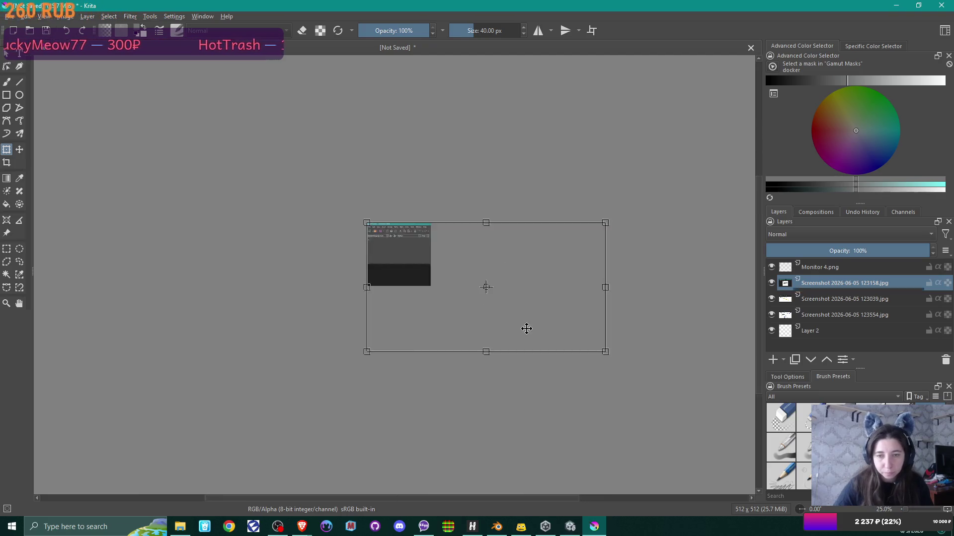
click(84, 16)
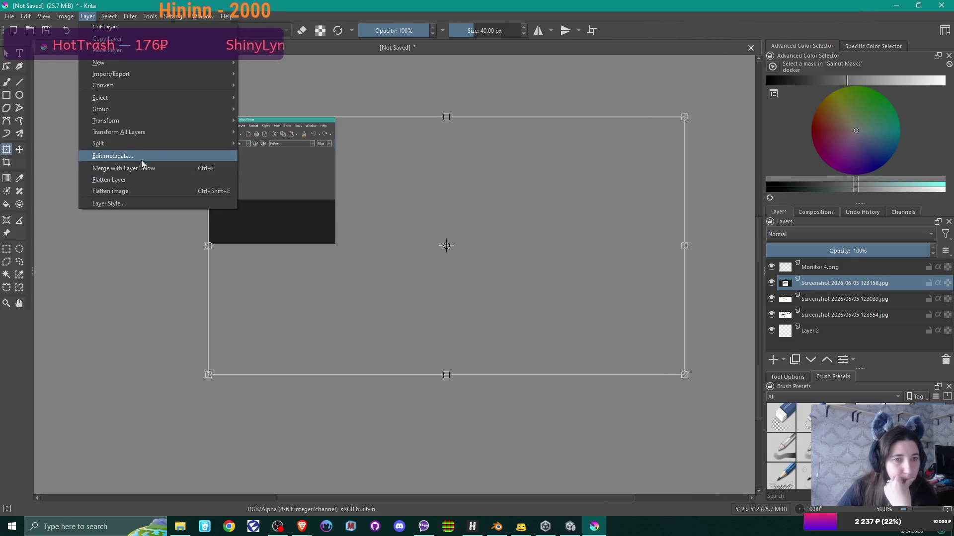
mouse_move(147, 121)
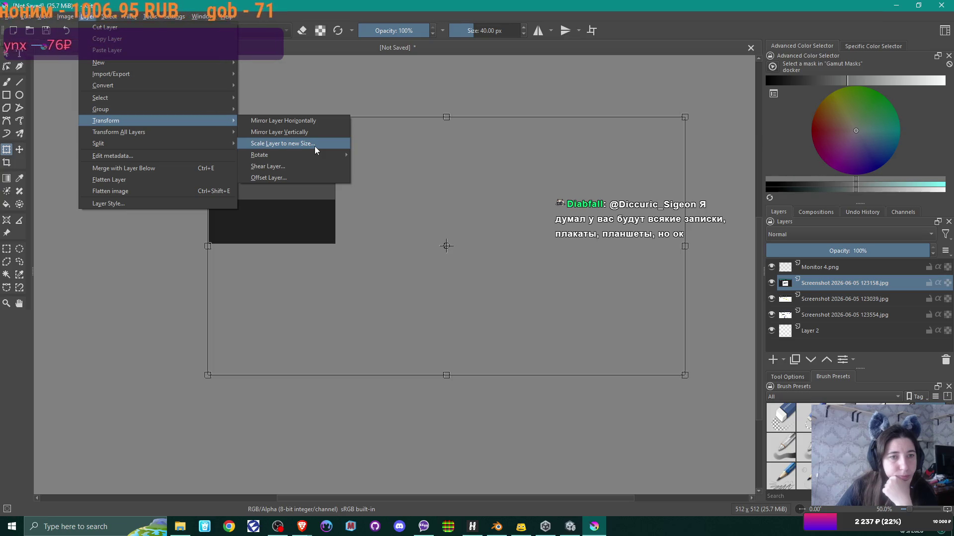
click(315, 144)
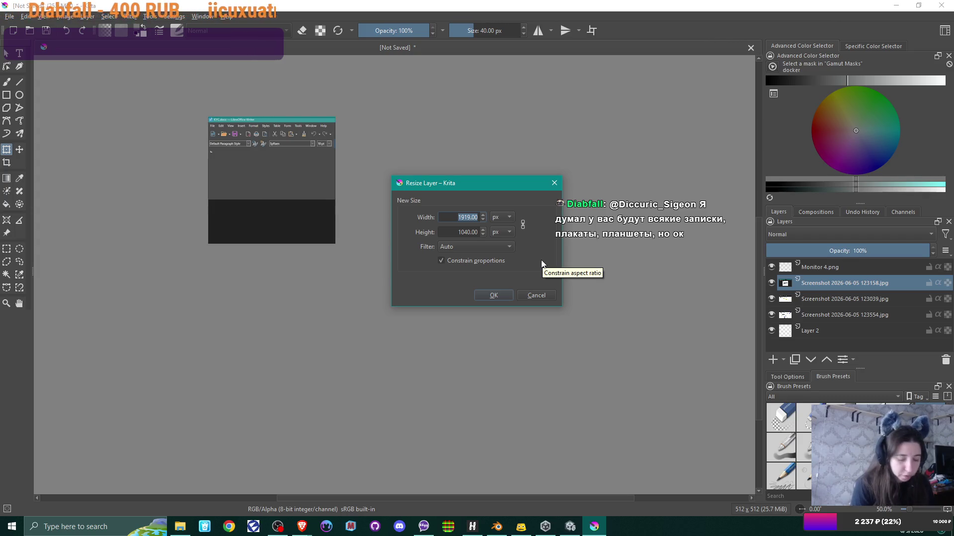
text(512)
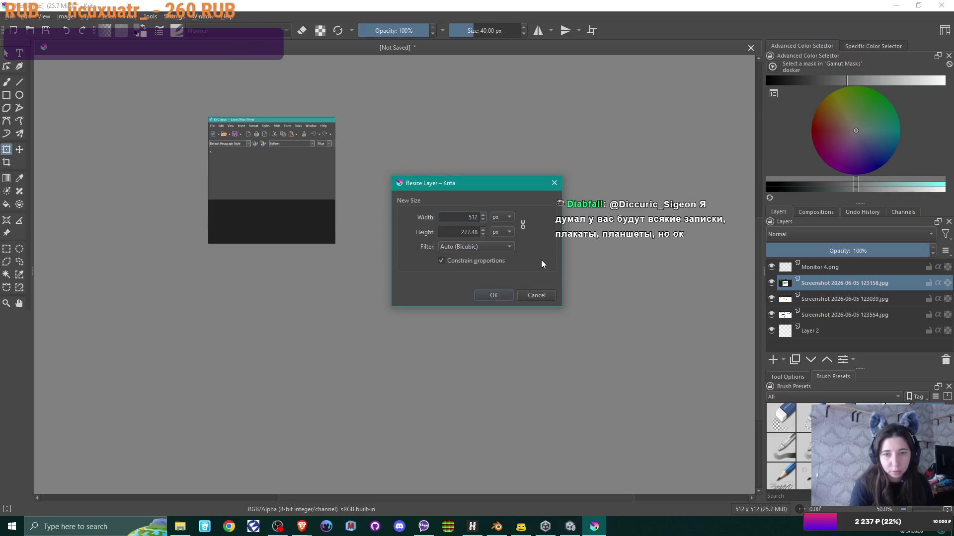
key(Return)
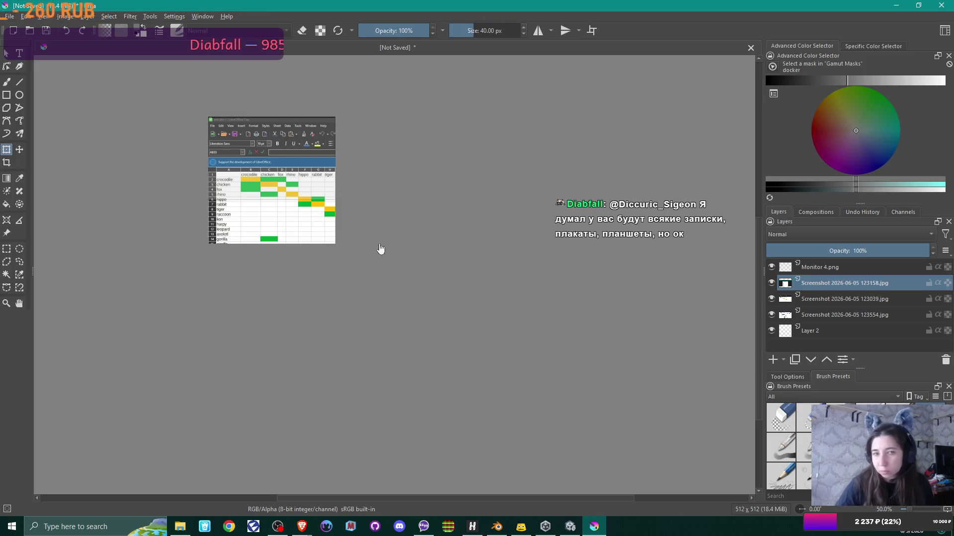
Hide the 123039, 123554 and Layer 2 layers and move the 123158 screenshot back over the canvas
scroll(307, 223, up, 3)
drag(457, 185, 505, 342)
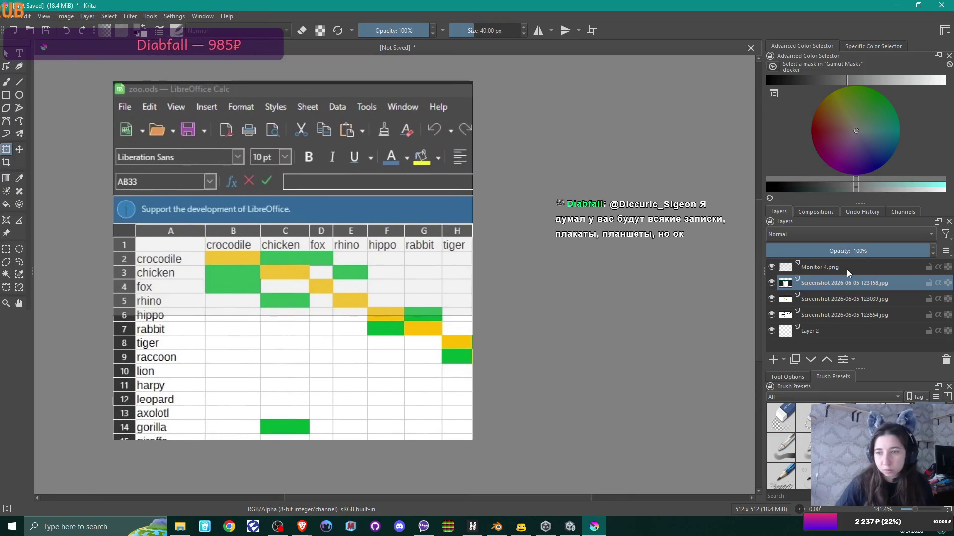
click(771, 299)
click(772, 314)
click(770, 331)
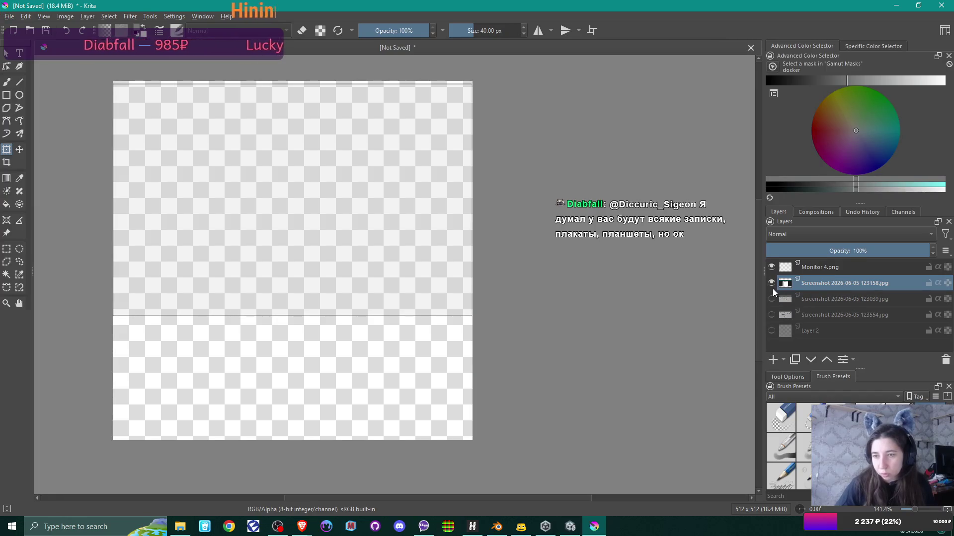
scroll(468, 302, down, 6)
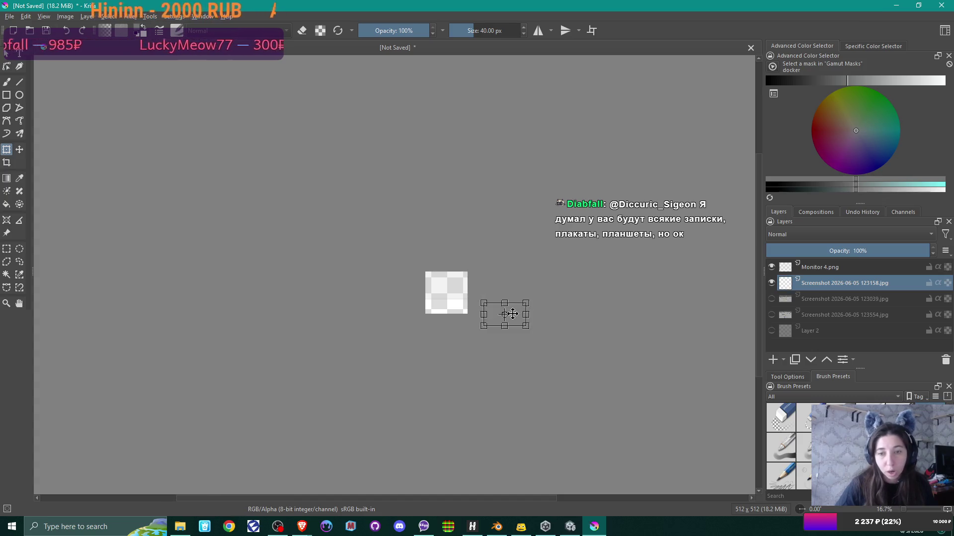
drag(512, 313, 460, 283)
Nudge the 123158 screenshot into place and stretch its bottom edge down toward the monitor bottom
scroll(459, 283, up, 7)
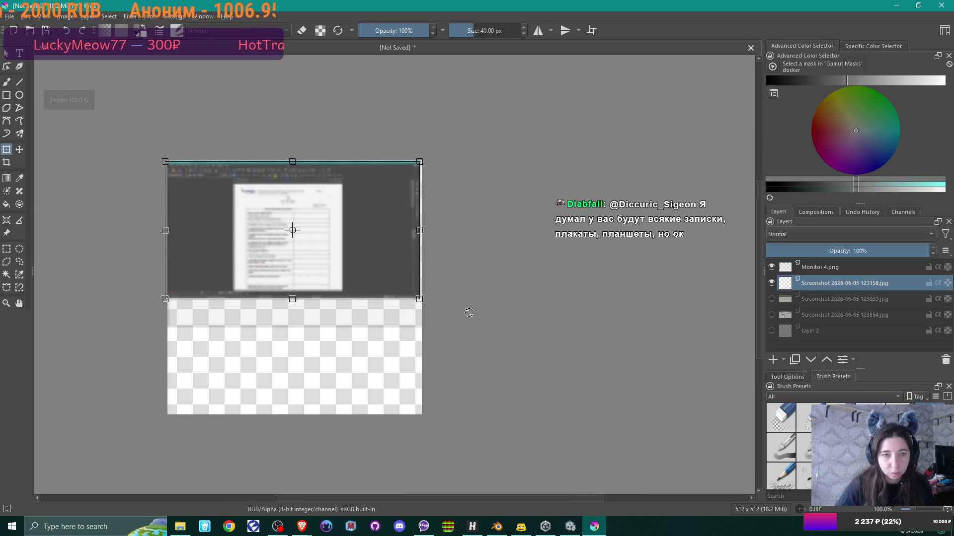
scroll(452, 271, down, 1)
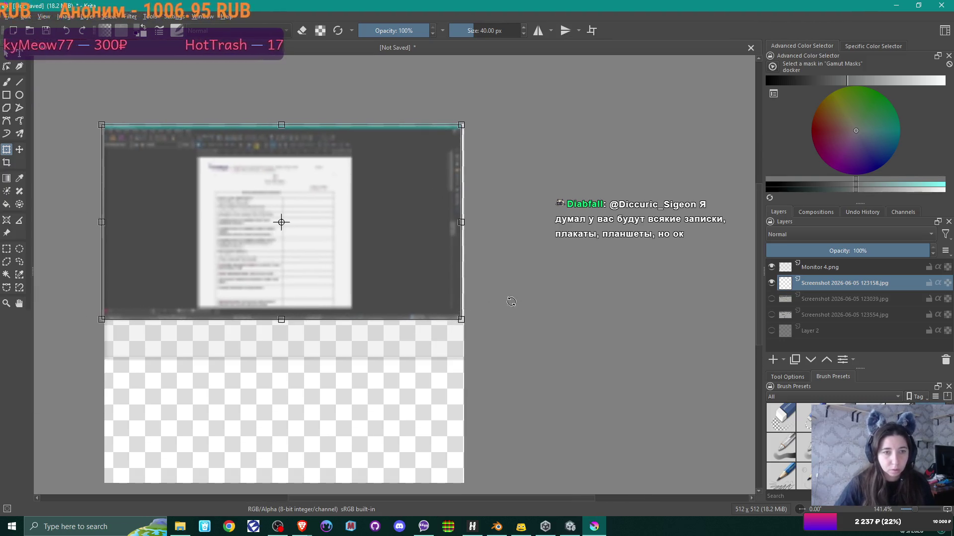
key(Right)
key(Right)
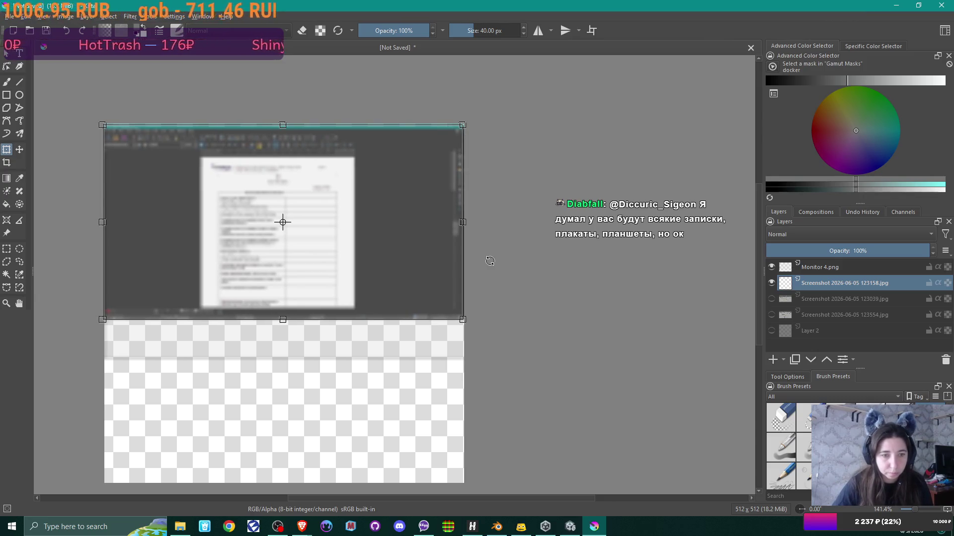
key(Down)
key(Up)
key(Up)
key(Up)
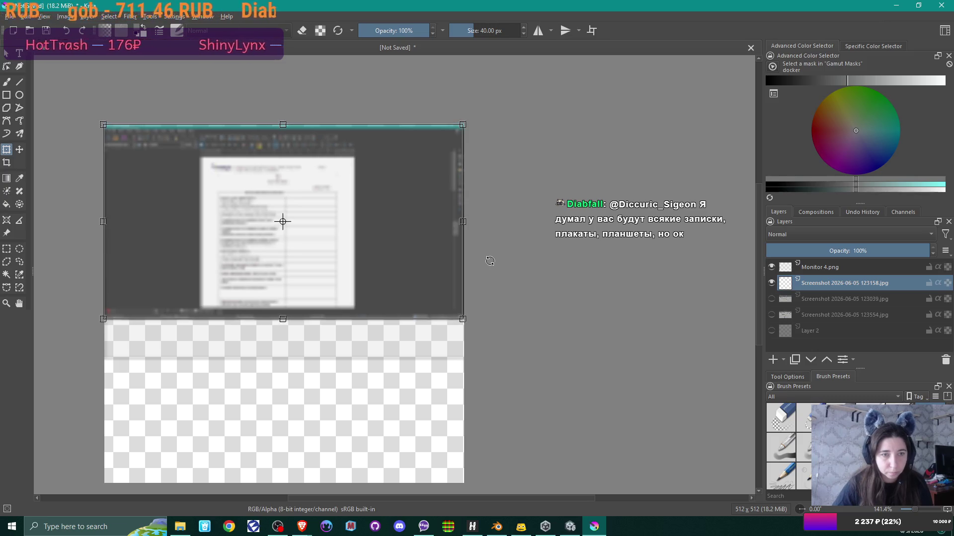
key(Down)
key(Down)
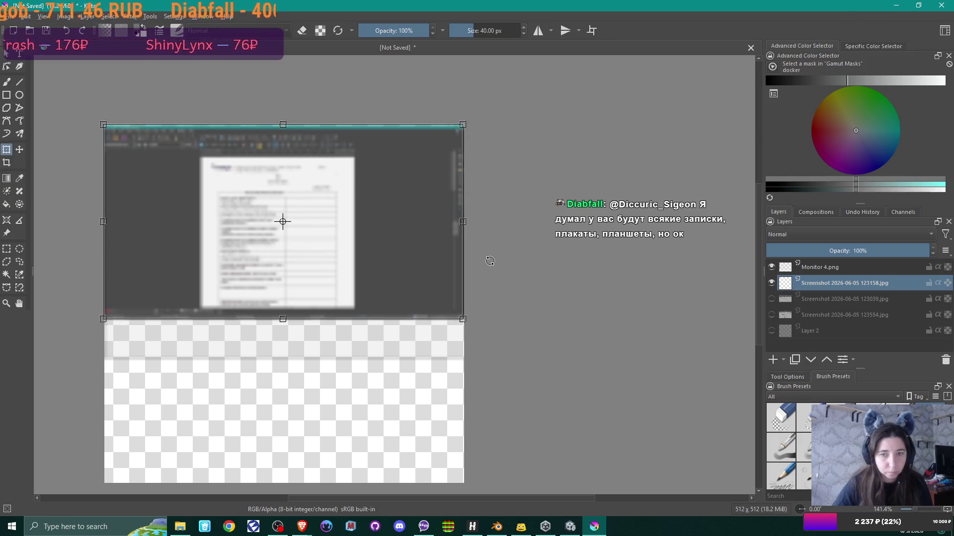
key(Up)
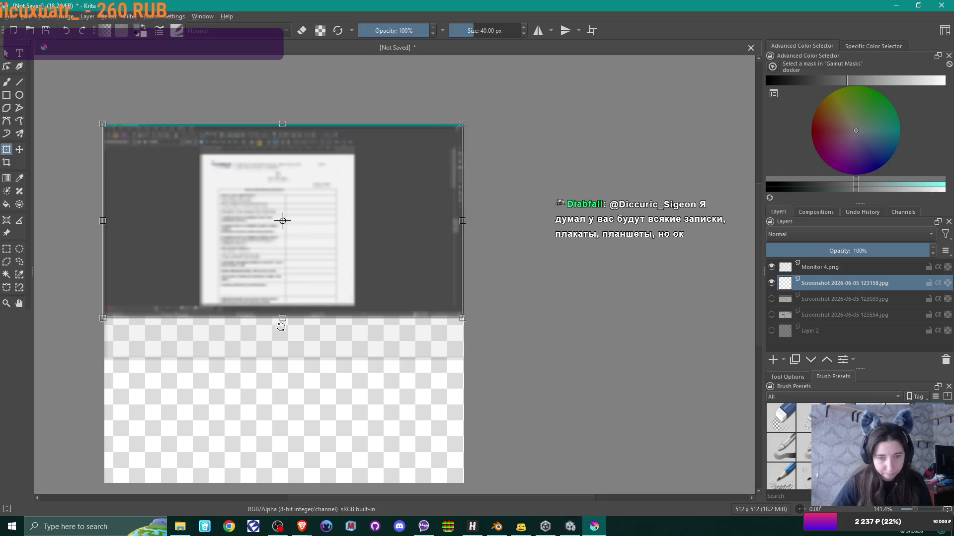
drag(282, 319, 281, 356)
Set the Monitor 4.png layer's opacity to 74%
click(814, 267)
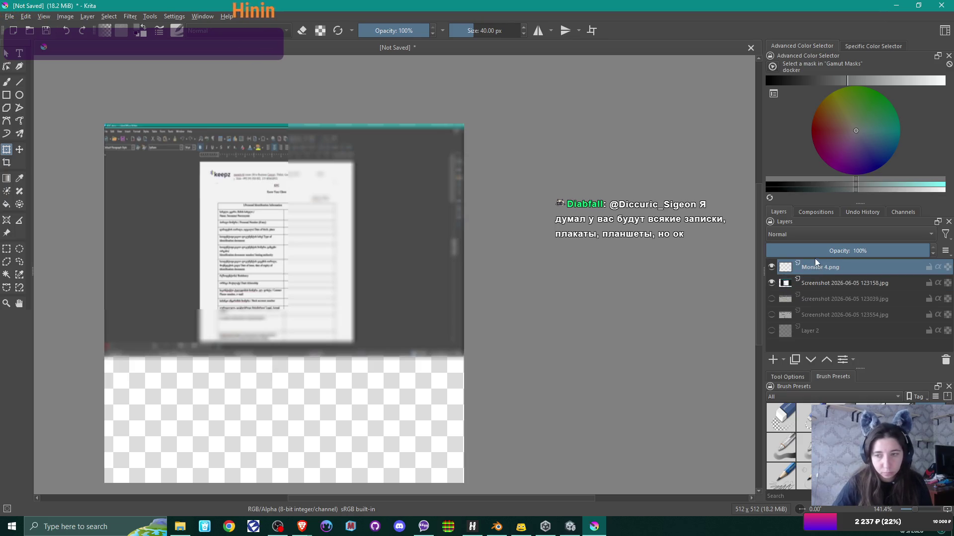
click(865, 250)
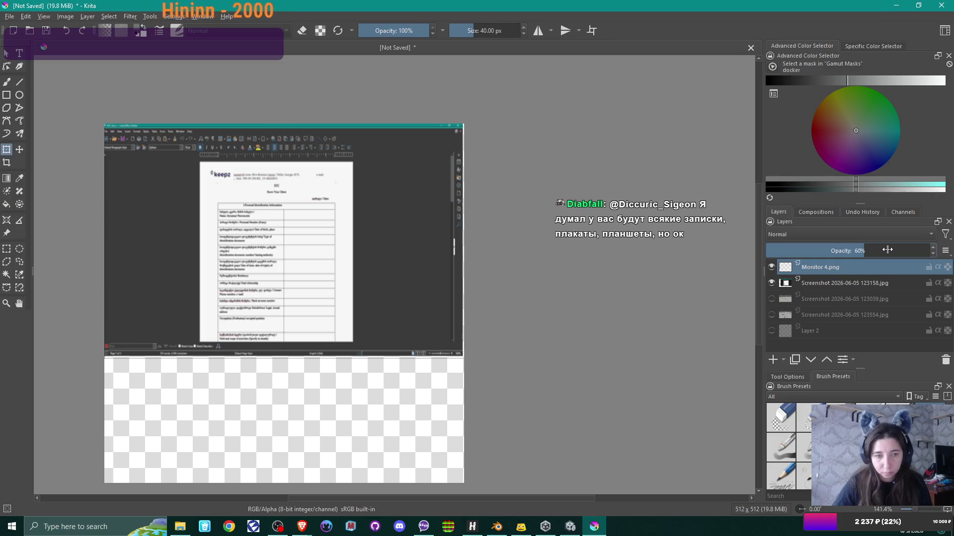
click(887, 250)
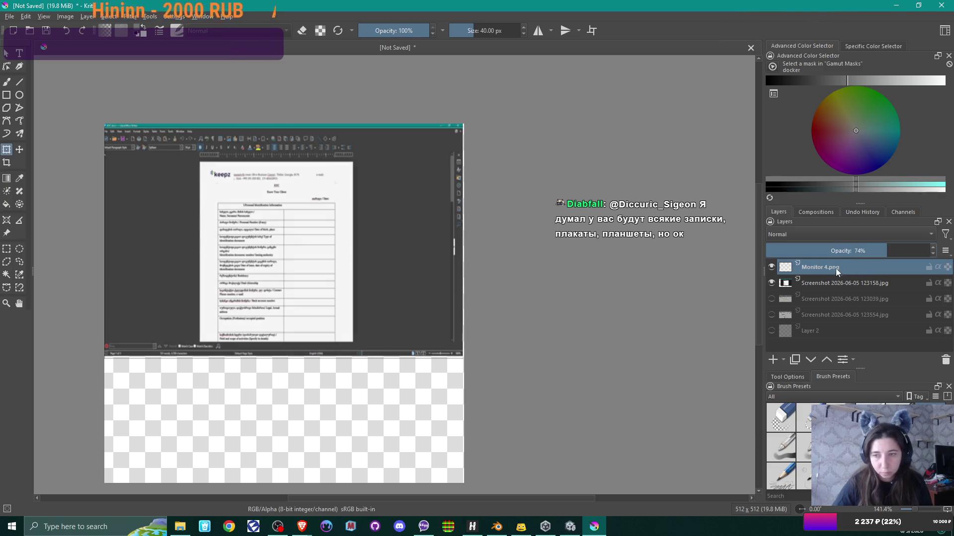
Stretch the 123158 screenshot slightly lower and wider, then hide that layer
click(829, 283)
click(281, 304)
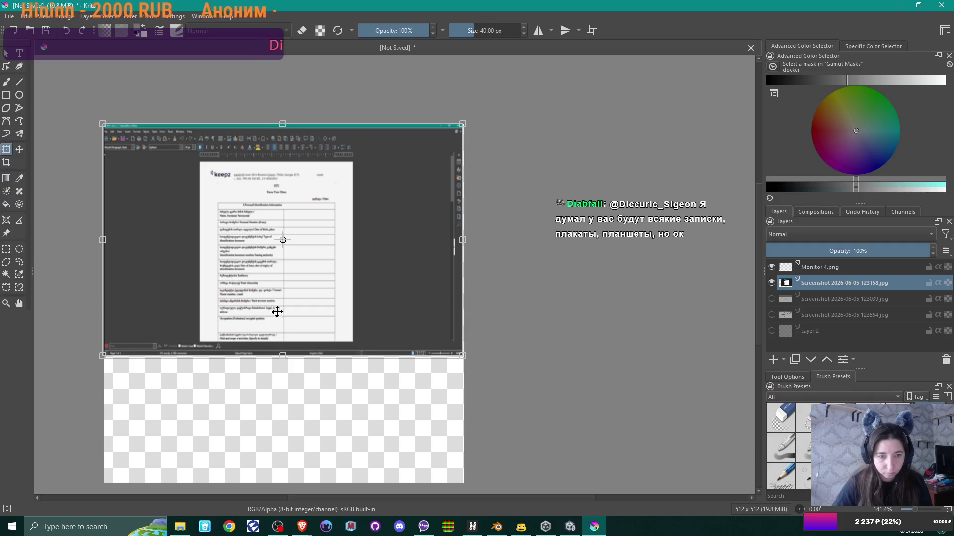
drag(282, 357, 283, 356)
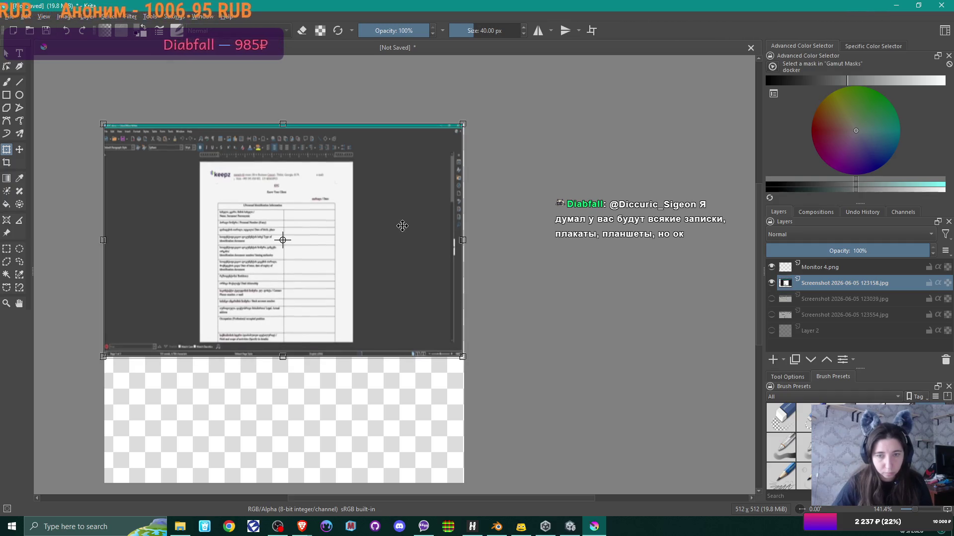
drag(462, 242, 464, 241)
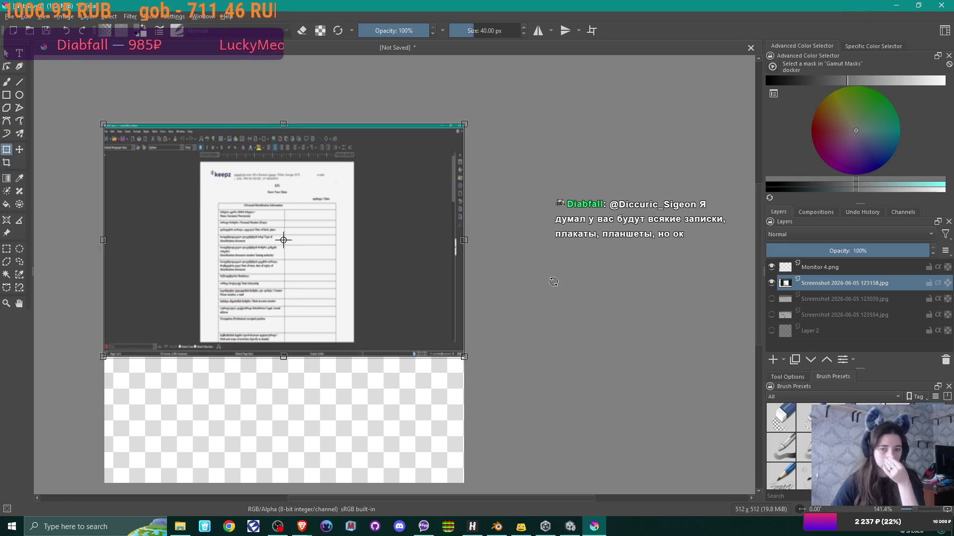
click(771, 282)
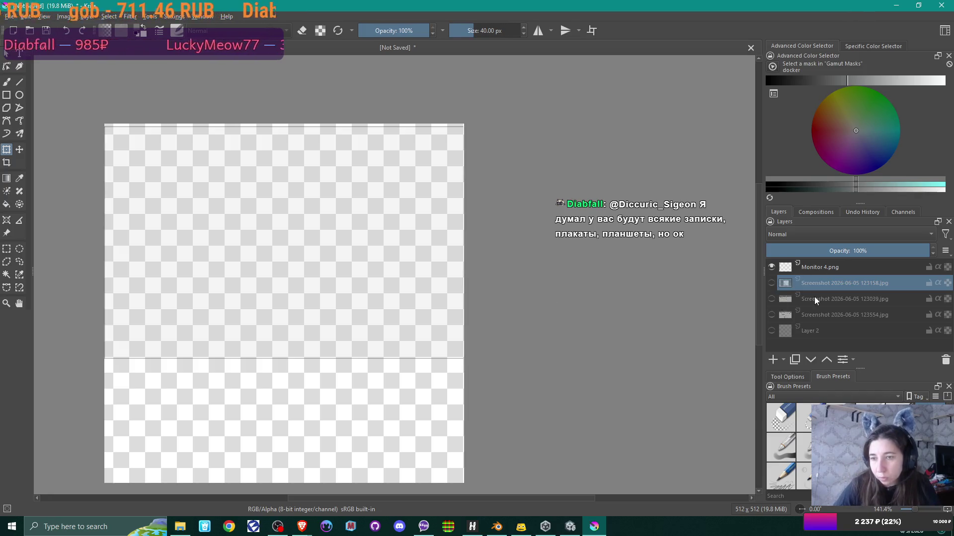
Select the Screenshot 2026-06-05 123039.jpg layer and make it visible to show the zoo.ods spreadsheet
click(814, 298)
click(771, 298)
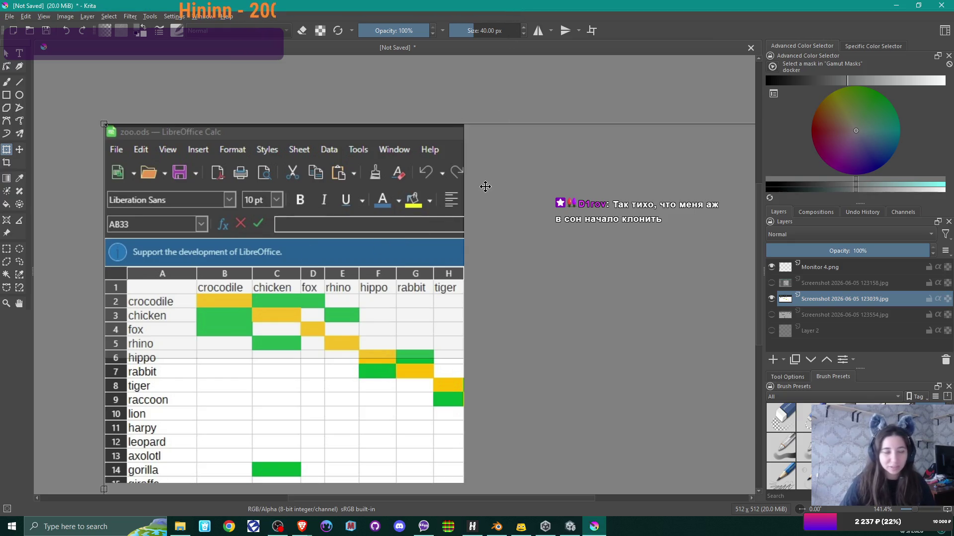
Shrink the 123039 spreadsheet screenshot to fit the canvas width
scroll(495, 235, down, 3)
mouse_move(555, 282)
mouse_down()
mouse_move(425, 198)
mouse_move(371, 213)
mouse_move(379, 228)
mouse_up()
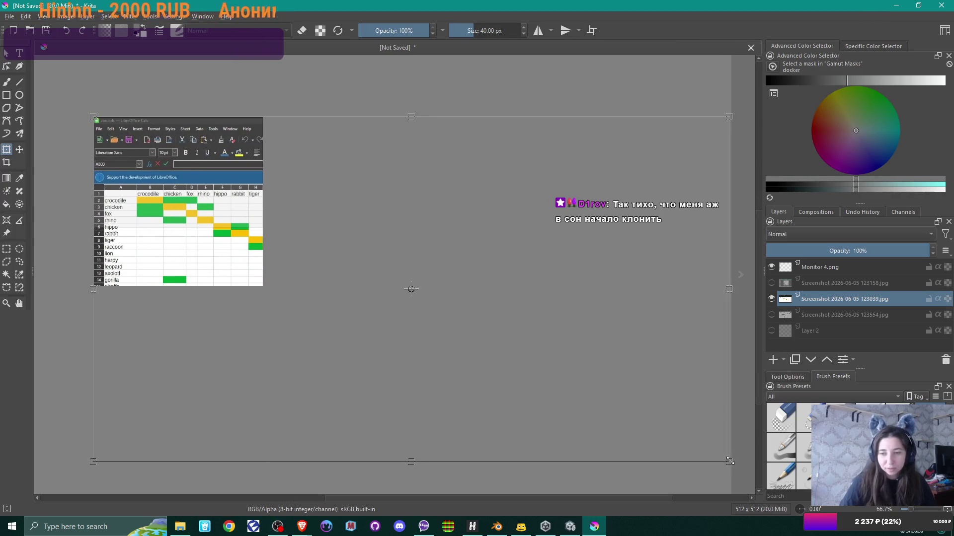
mouse_move(729, 461)
mouse_down()
mouse_move(312, 230)
mouse_move(266, 220)
mouse_up()
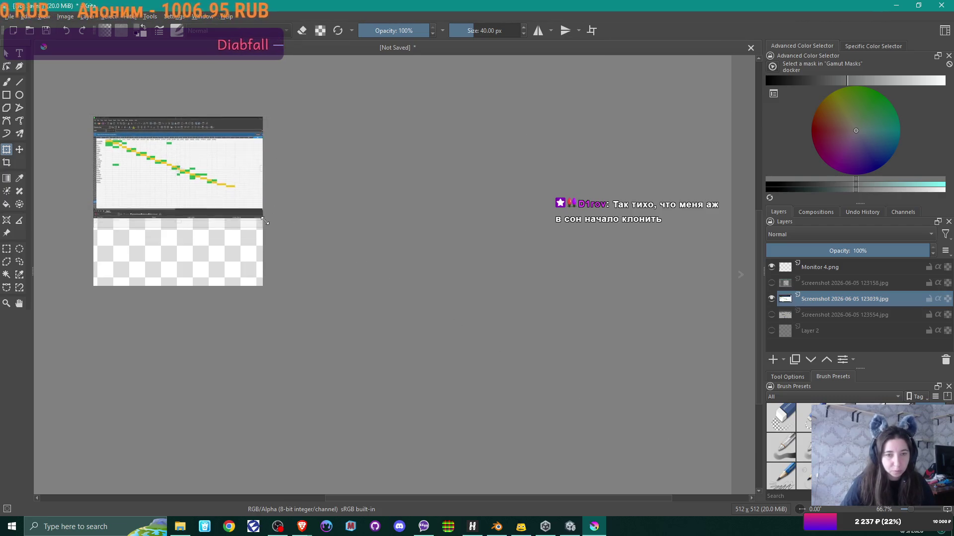
scroll(271, 229, up, 2)
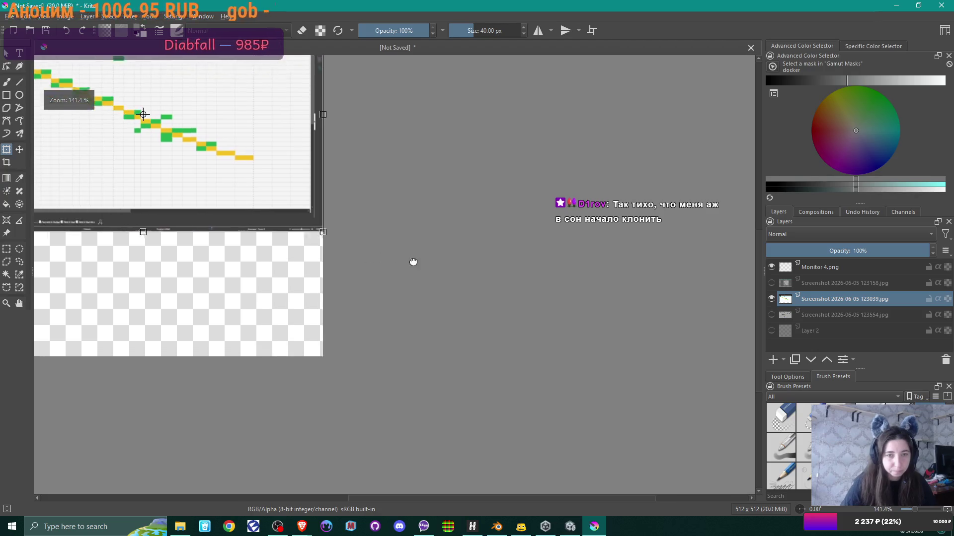
scroll(453, 375, up, 1)
mouse_move(453, 374)
mouse_down()
mouse_move(449, 395)
mouse_move(427, 397)
mouse_up()
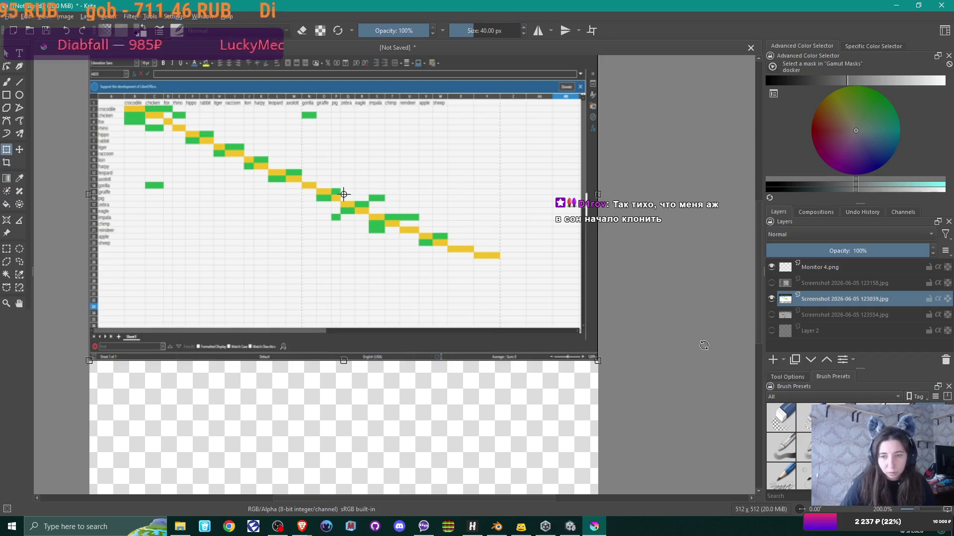
Hide the 123039 spreadsheet layer and show the 123554 job-listings screenshot layer
click(824, 267)
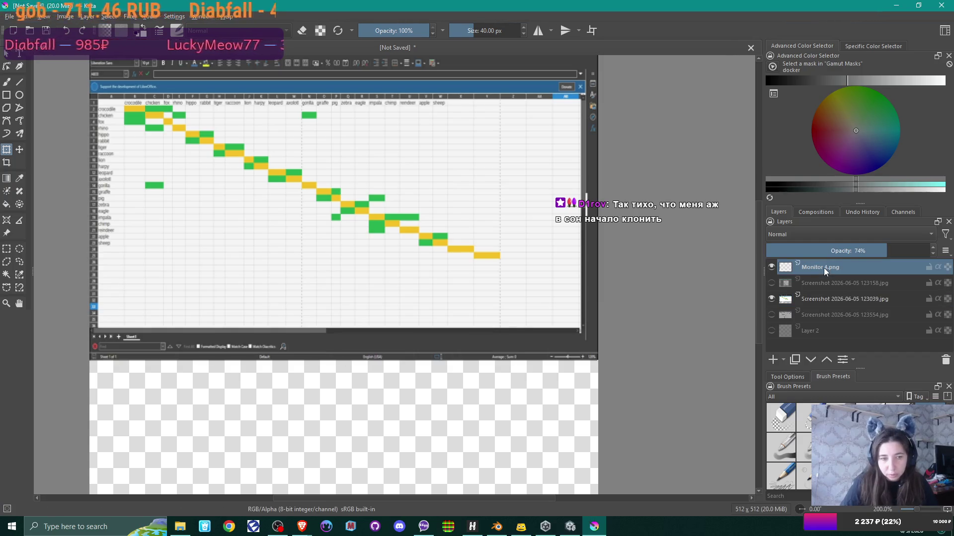
scroll(650, 316, down, 1)
drag(649, 316, 518, 336)
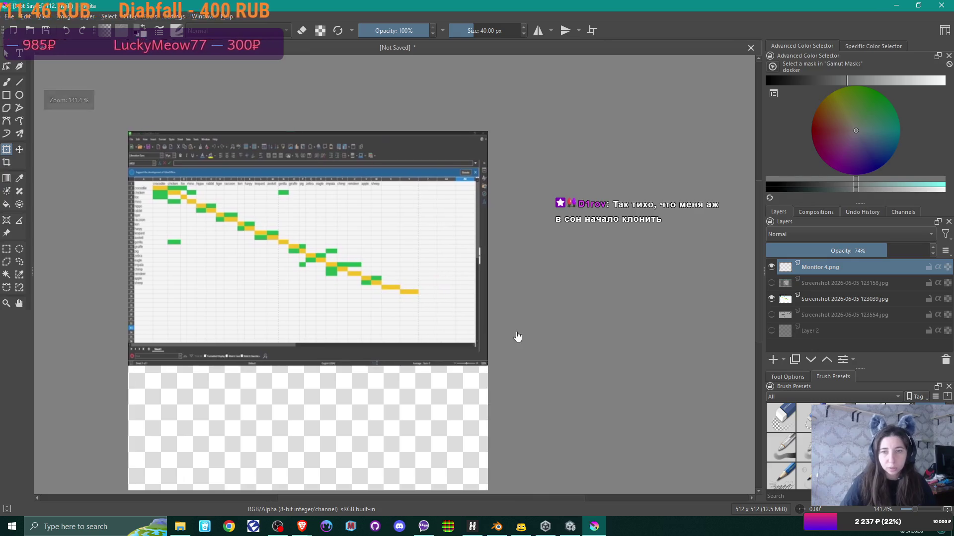
click(771, 299)
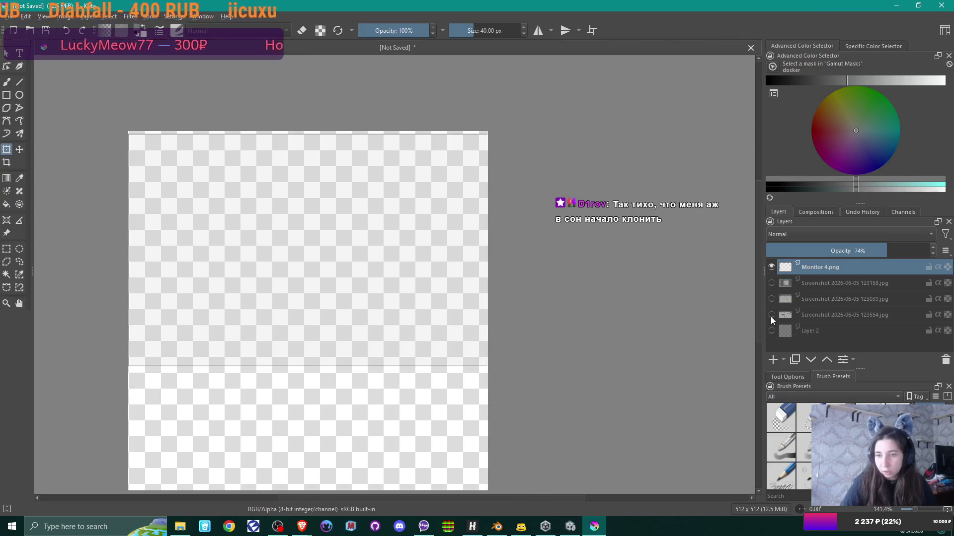
click(772, 315)
scroll(556, 340, down, 3)
drag(550, 319, 420, 219)
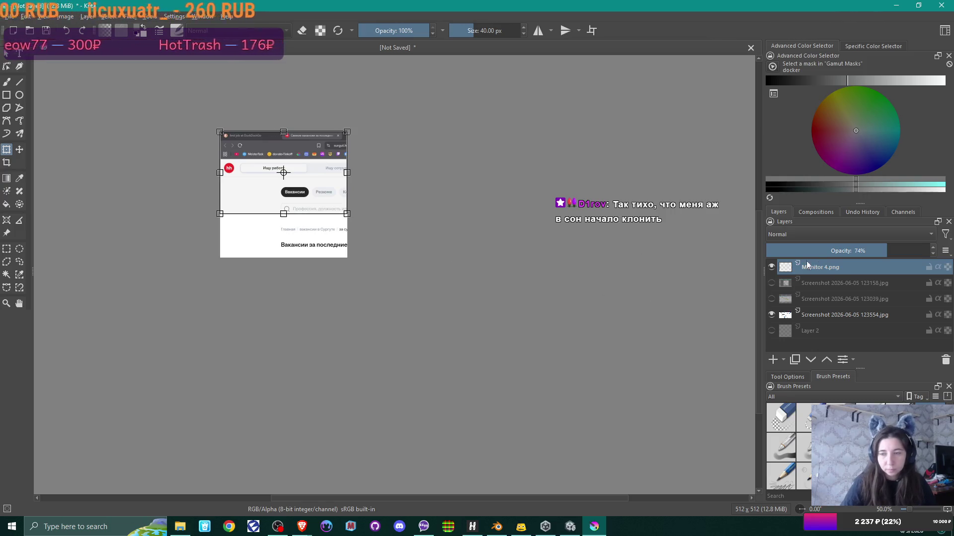
Scale the 123554 browser screenshot to the canvas width at the top and apply it
click(827, 318)
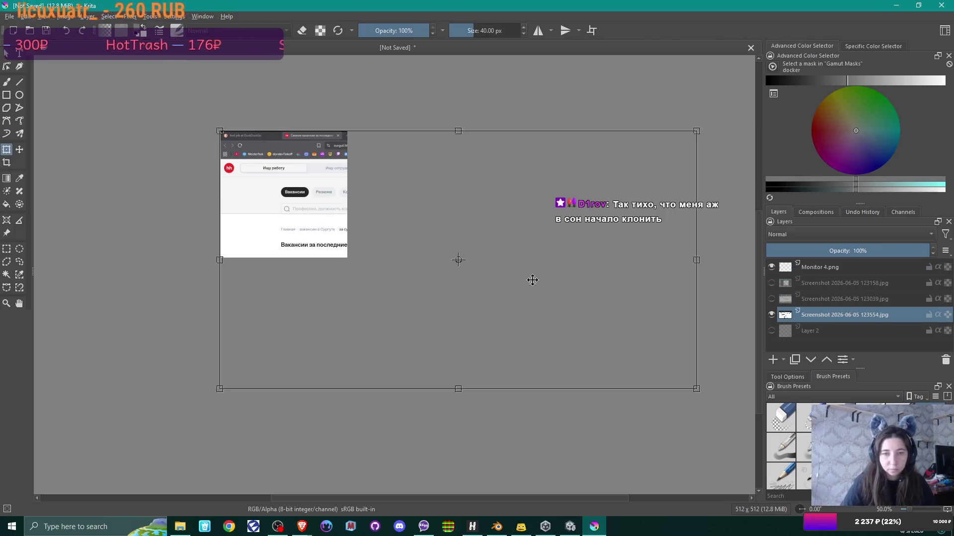
drag(698, 390, 346, 213)
scroll(346, 213, up, 4)
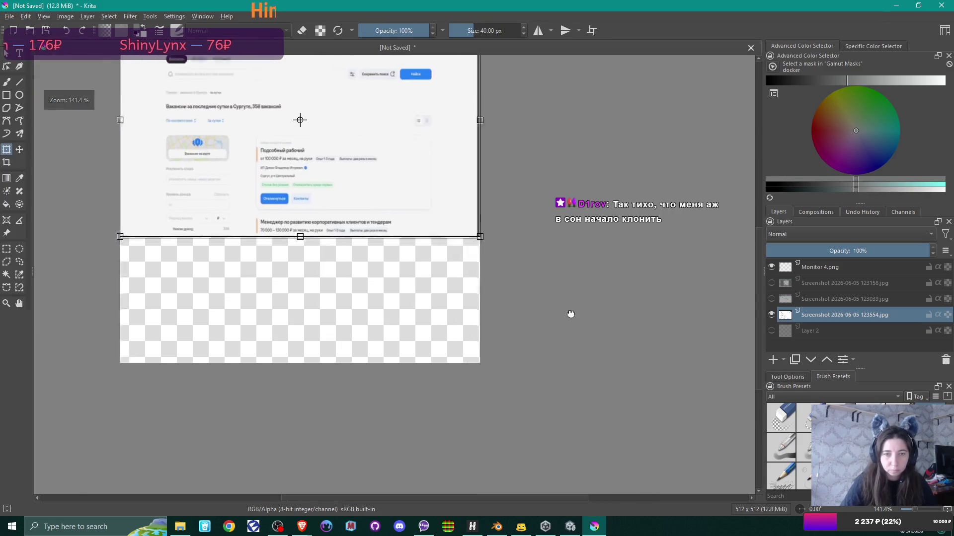
drag(455, 352, 576, 437)
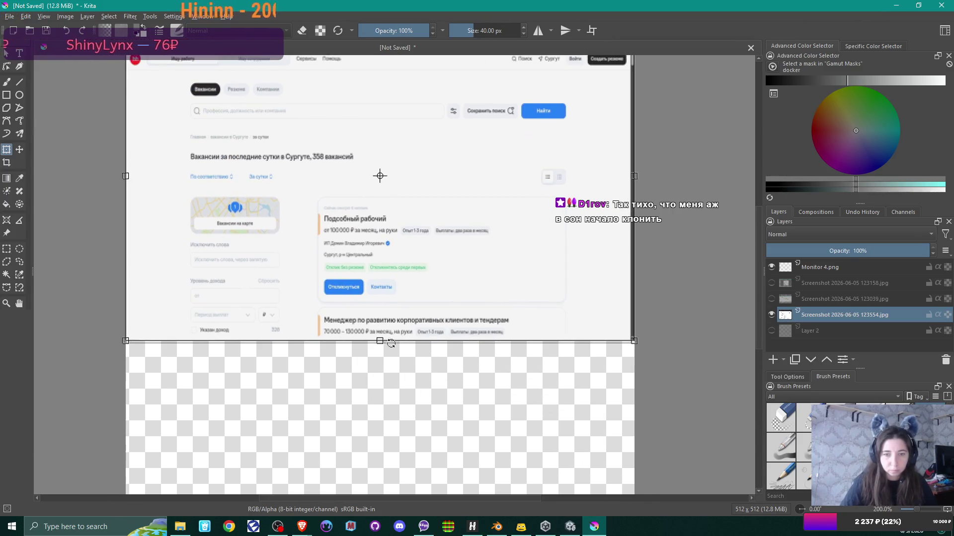
drag(380, 344, 380, 344)
scroll(408, 350, down, 1)
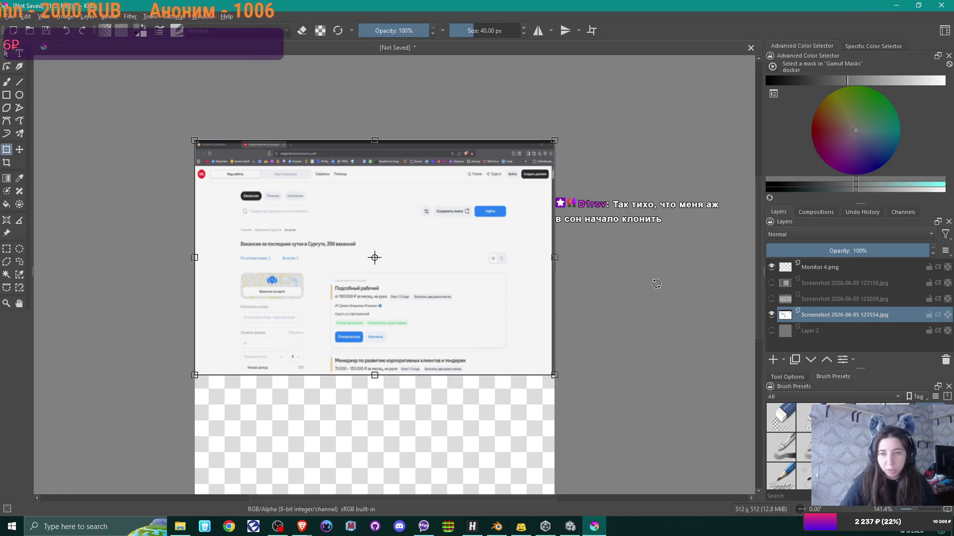
key(Return)
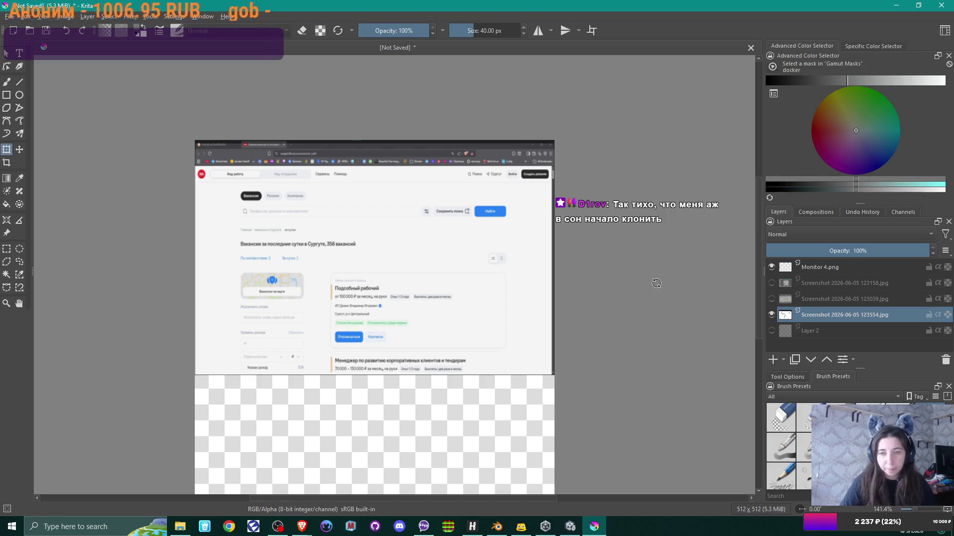
Hide the Monitor 4.png overlay layer and recentre the view on the canvas
click(771, 268)
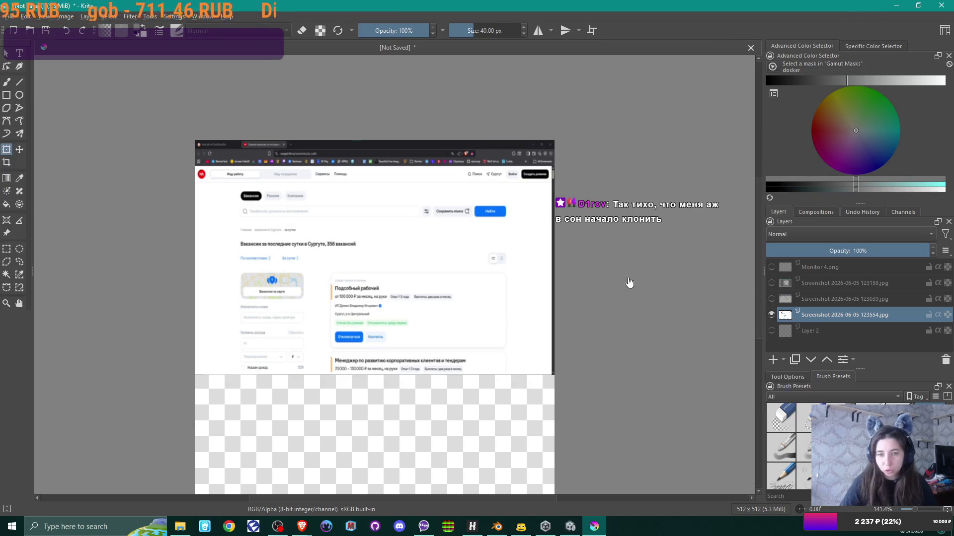
scroll(570, 226, down, 1)
drag(572, 224, 518, 223)
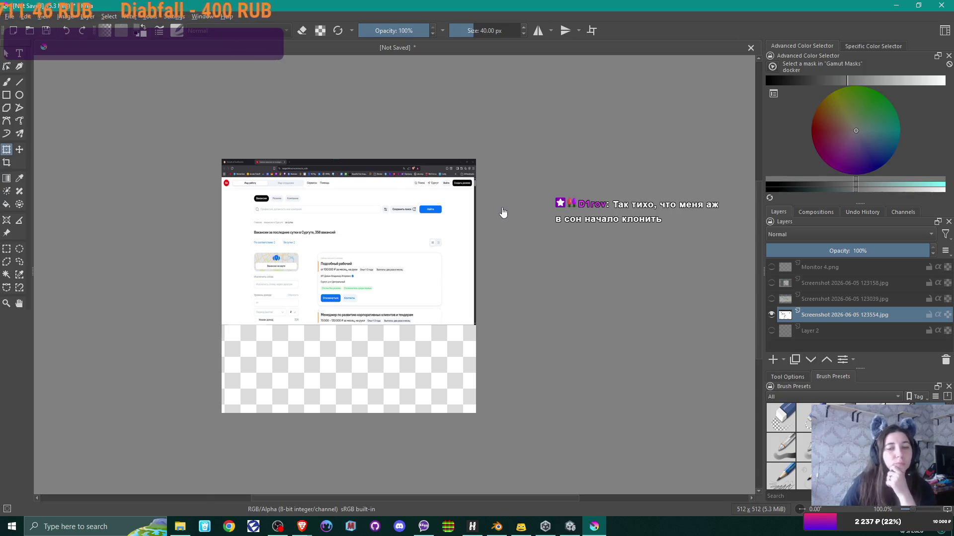
Show Layer 2 and bucket-fill it with the near-black sampled from the screenshot's top edge
click(817, 329)
click(772, 332)
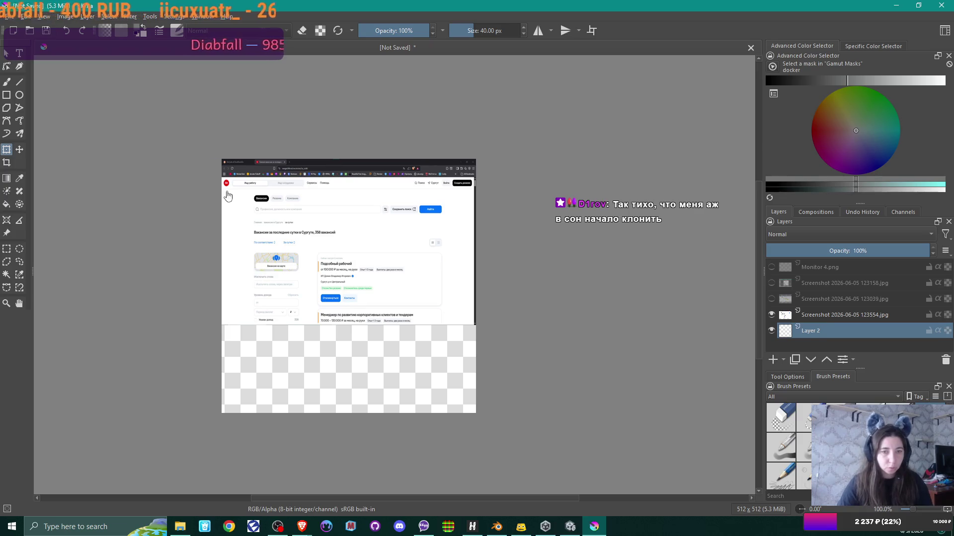
click(348, 165)
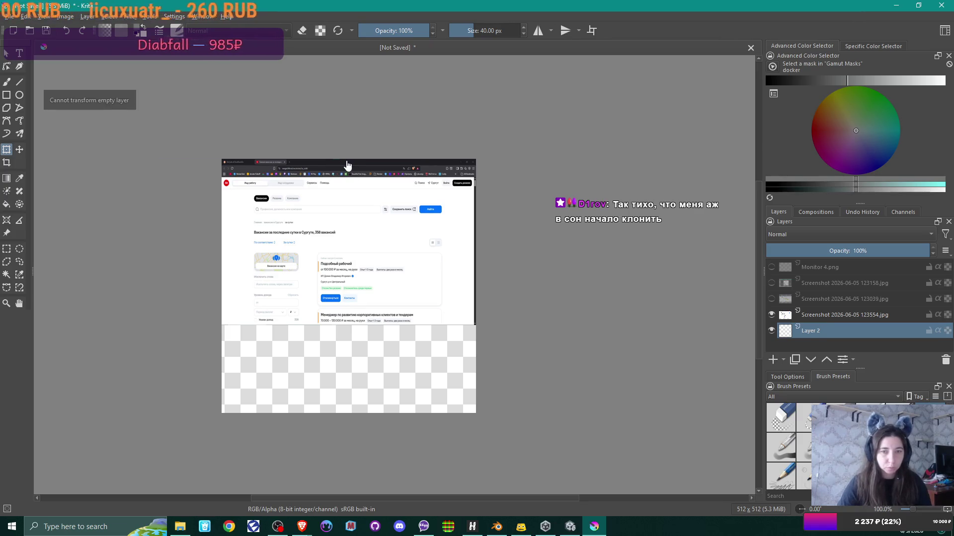
key(p)
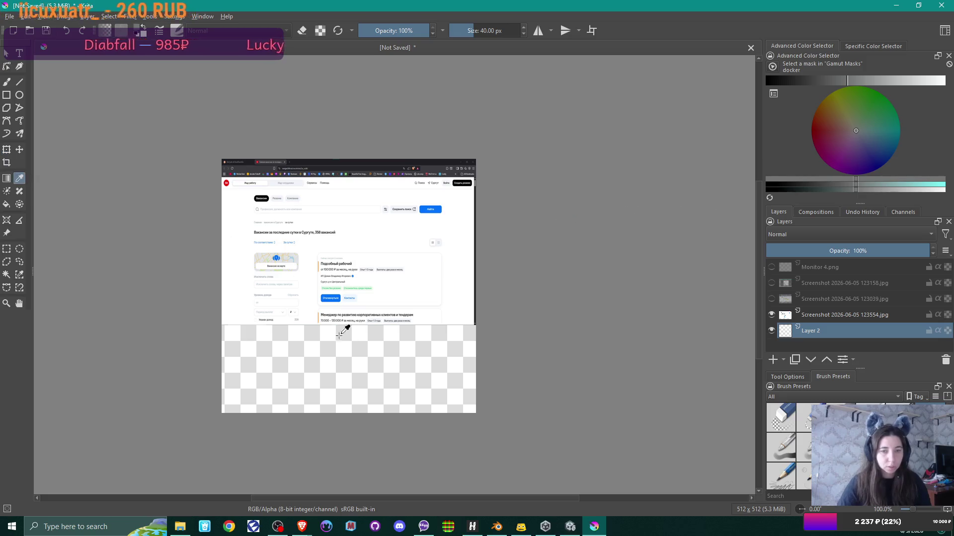
click(362, 161)
click(7, 204)
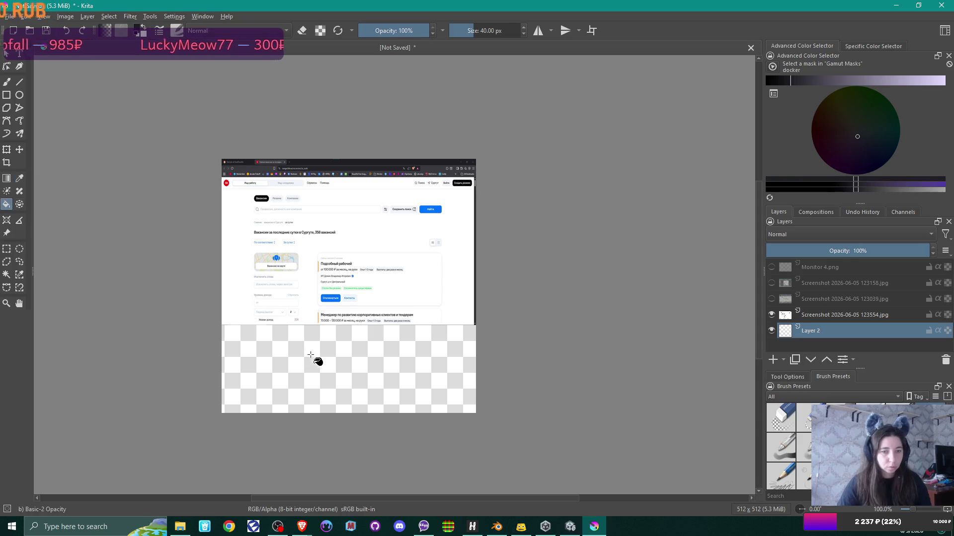
click(297, 349)
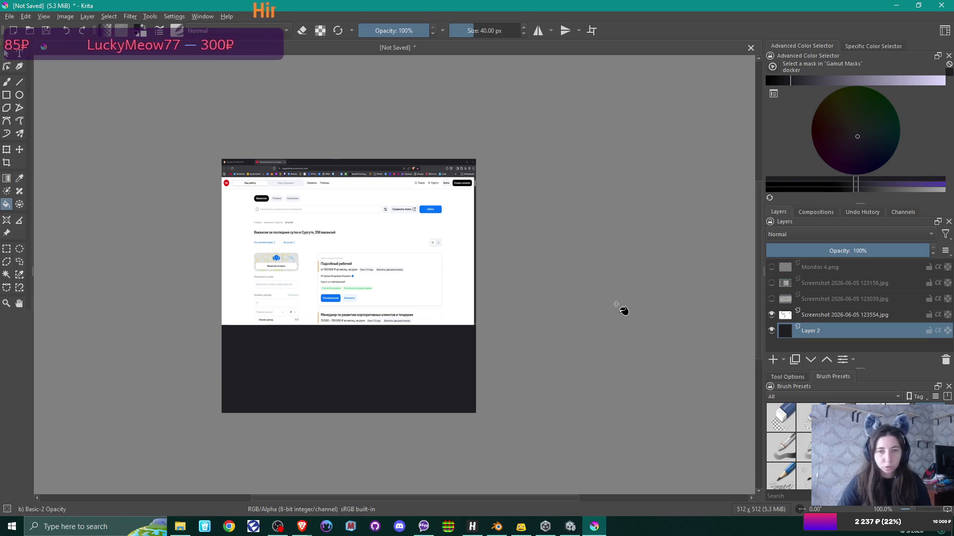
Export the website screenshot as 1.png into a new Desktop folder under textures
click(10, 16)
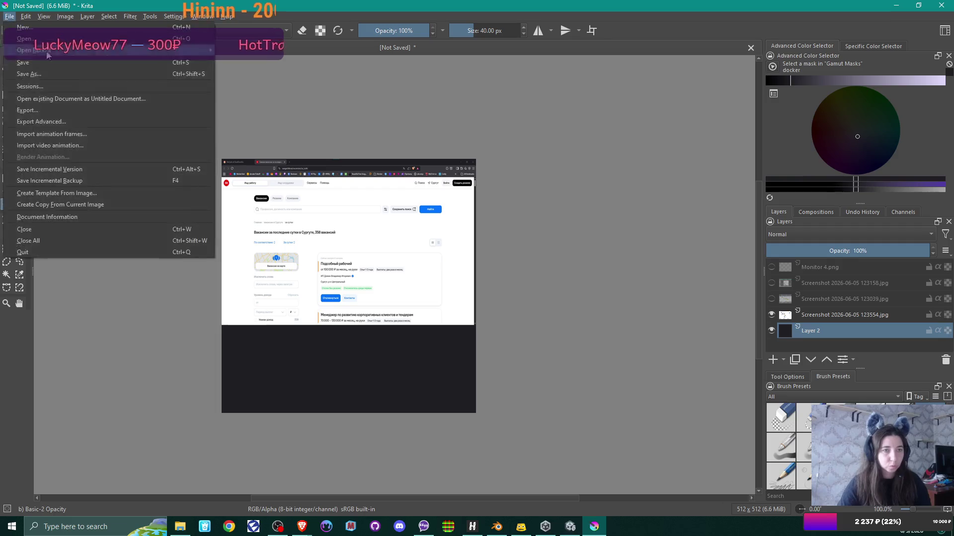
click(73, 111)
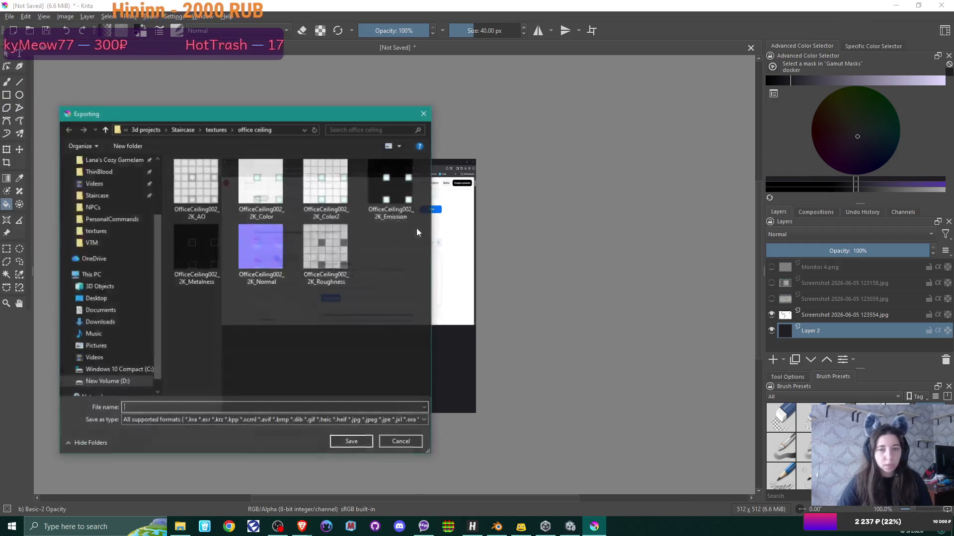
click(218, 130)
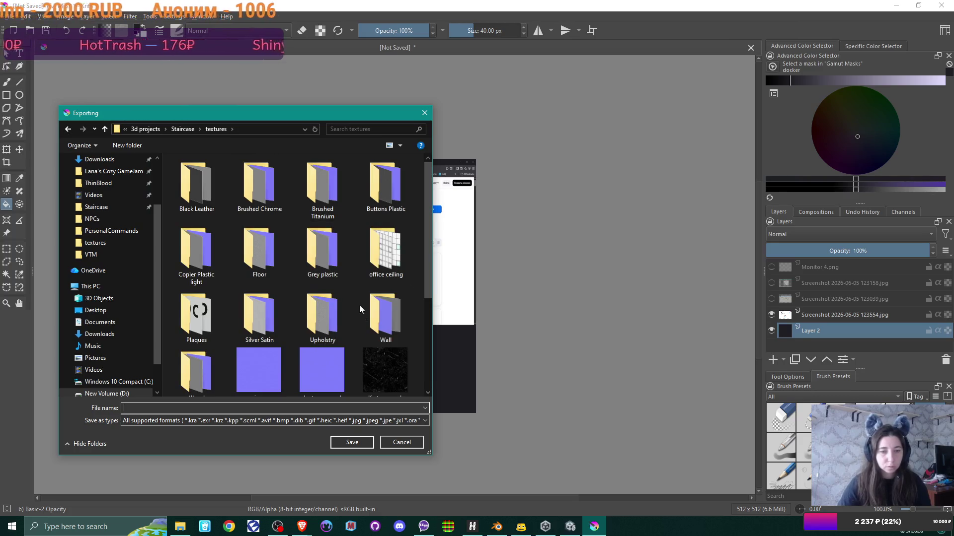
click(208, 420)
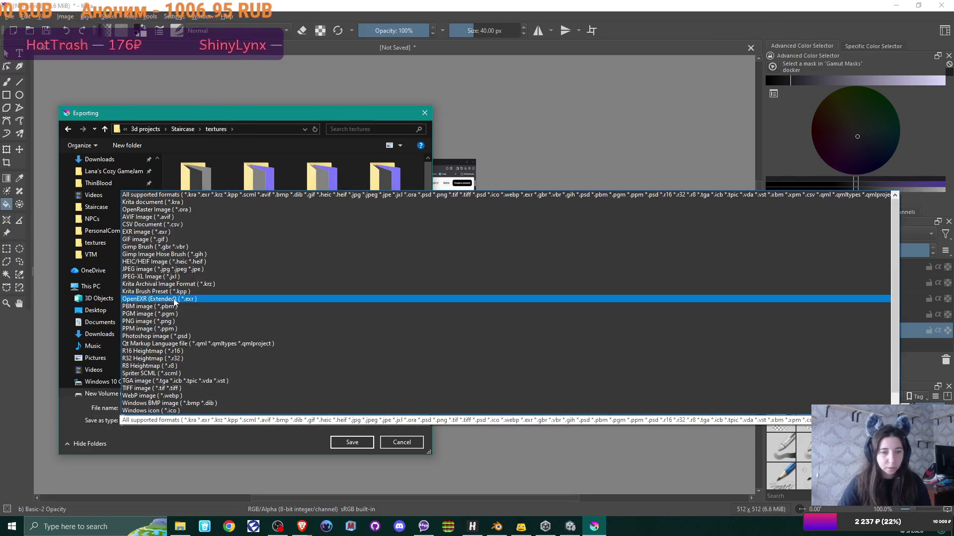
click(171, 320)
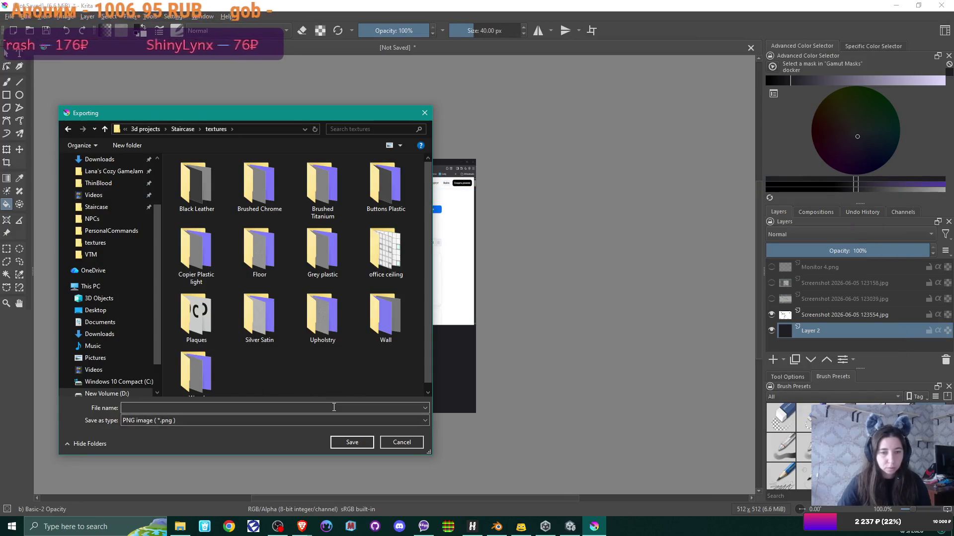
click(131, 149)
text(Des)
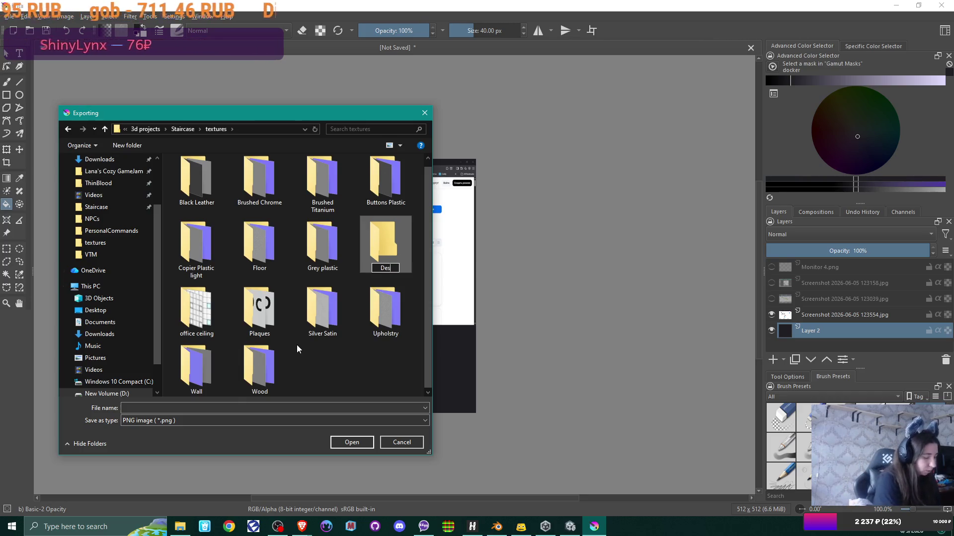
text(ktop)
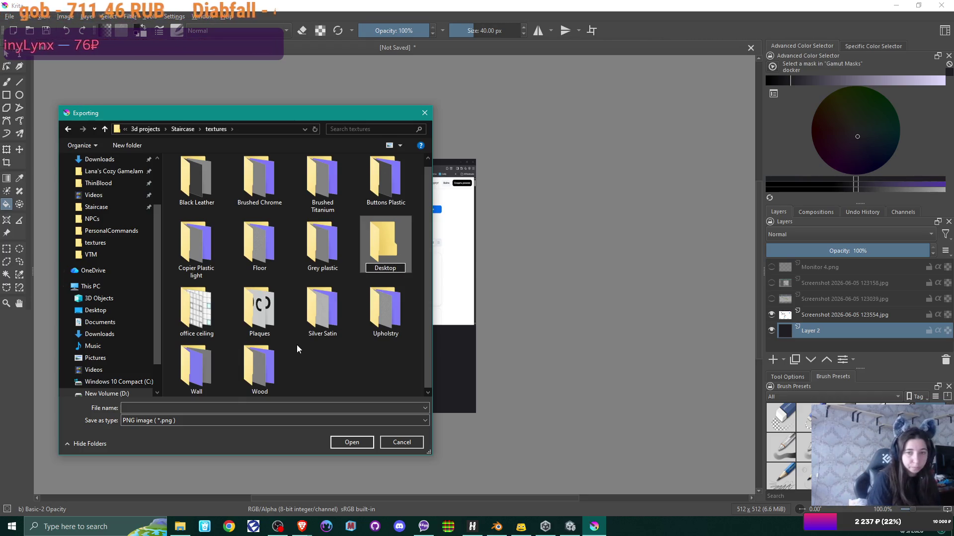
key(Return)
key(Return)
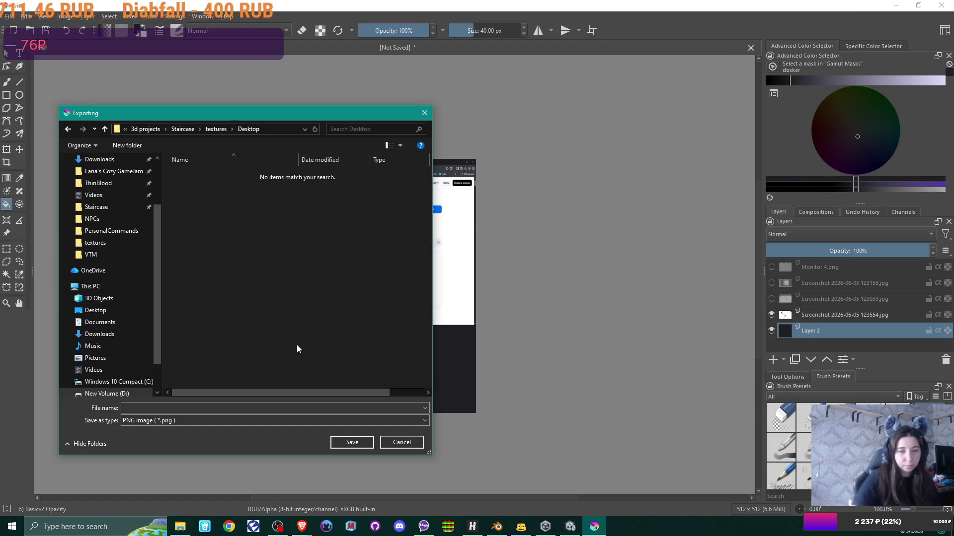
click(280, 406)
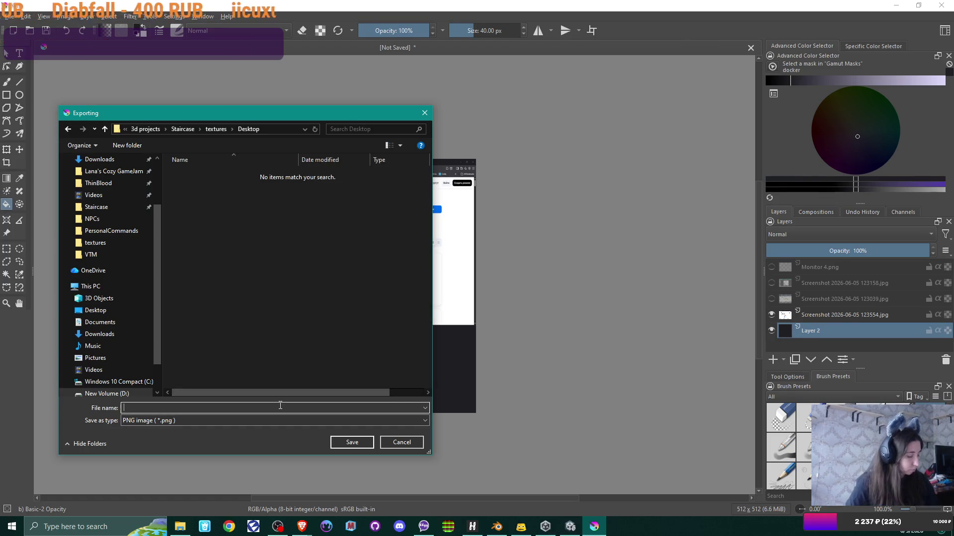
text(1)
click(350, 442)
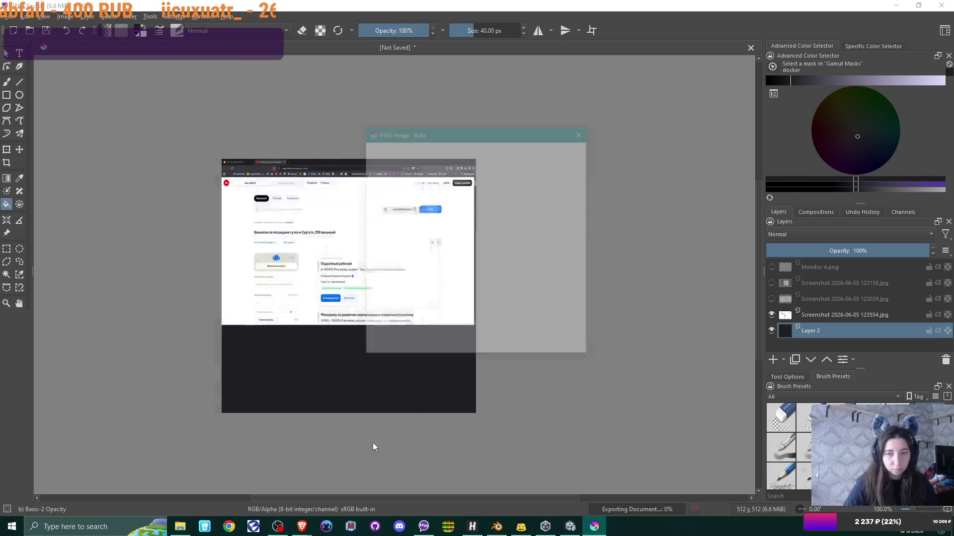
click(528, 344)
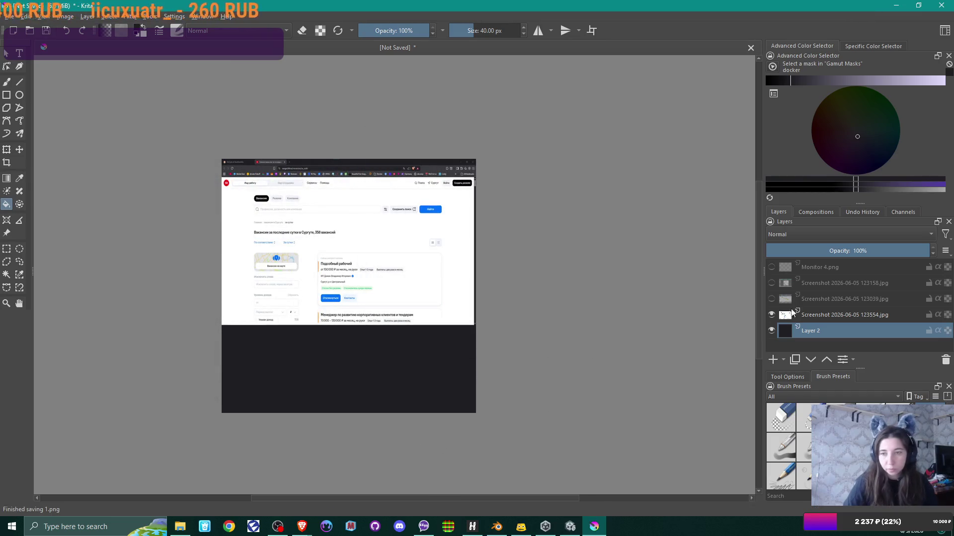
Show only the spreadsheet screenshot layer and export it as 2.png
click(771, 314)
click(771, 298)
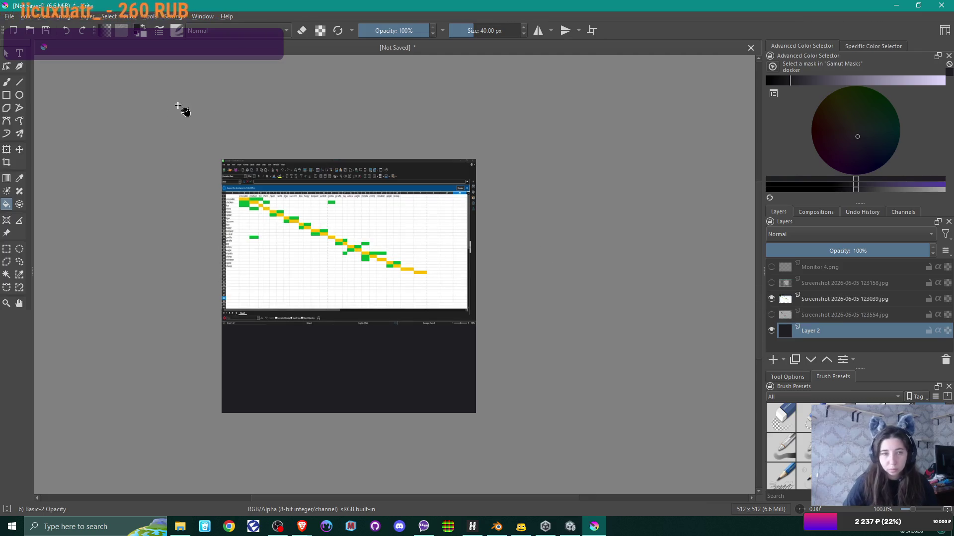
click(10, 16)
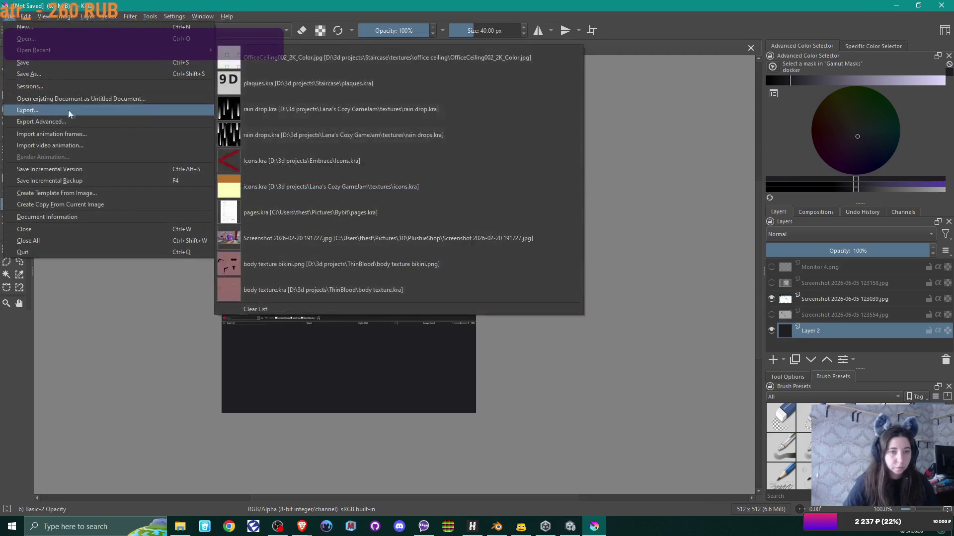
click(72, 111)
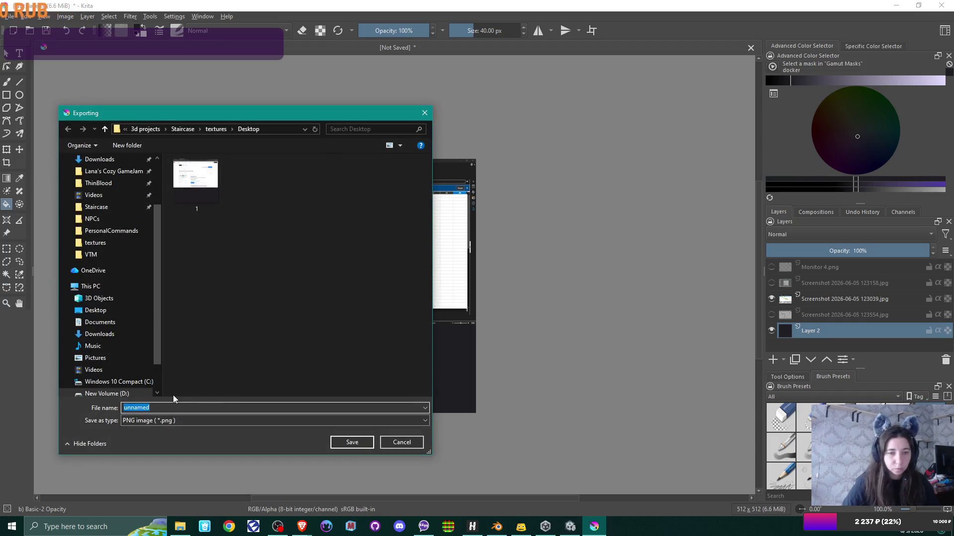
text(2)
click(357, 442)
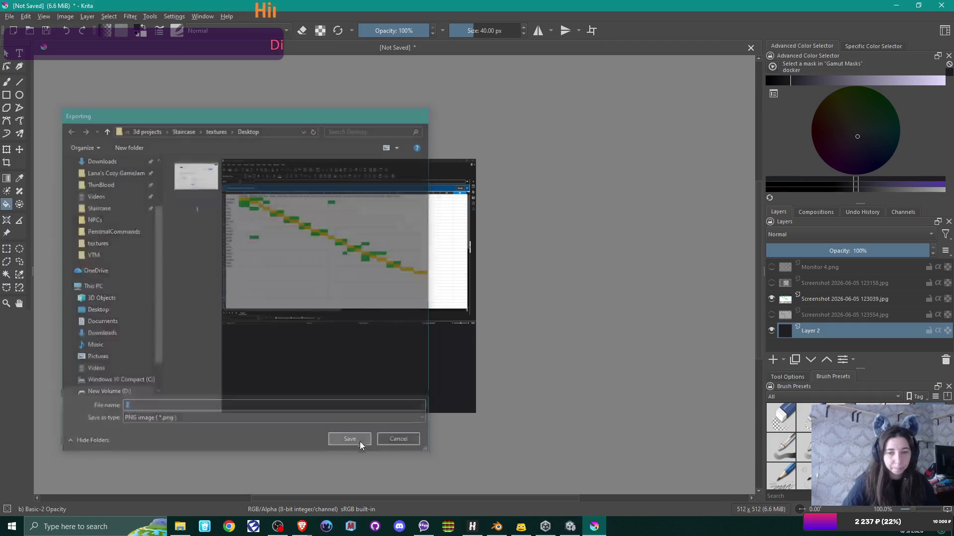
click(522, 343)
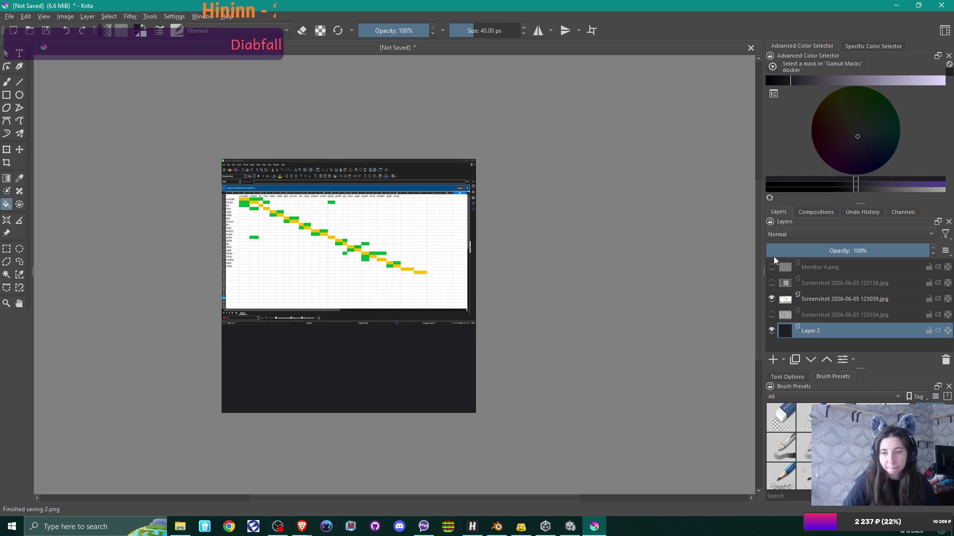
Show only the document screenshot layer and export it as 3.png
click(771, 298)
click(771, 283)
click(10, 17)
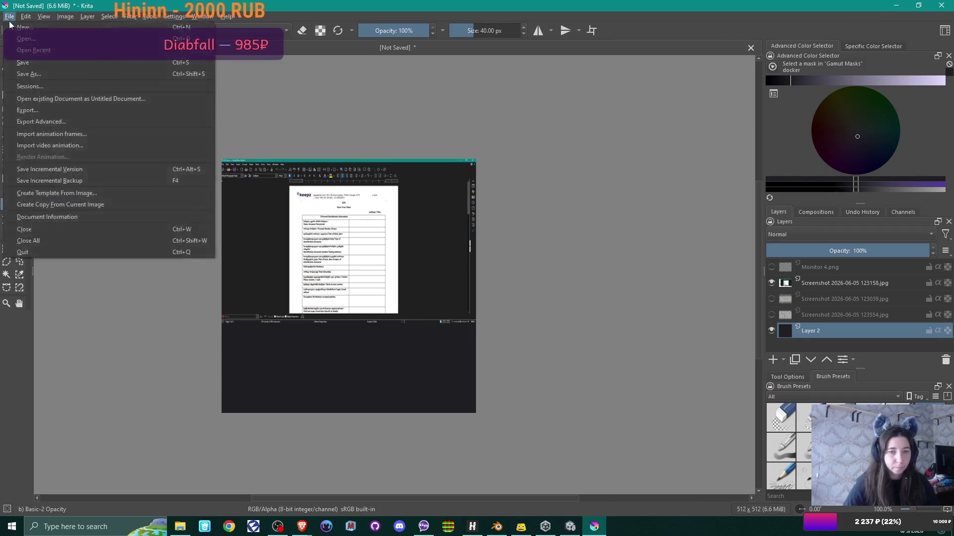
click(61, 109)
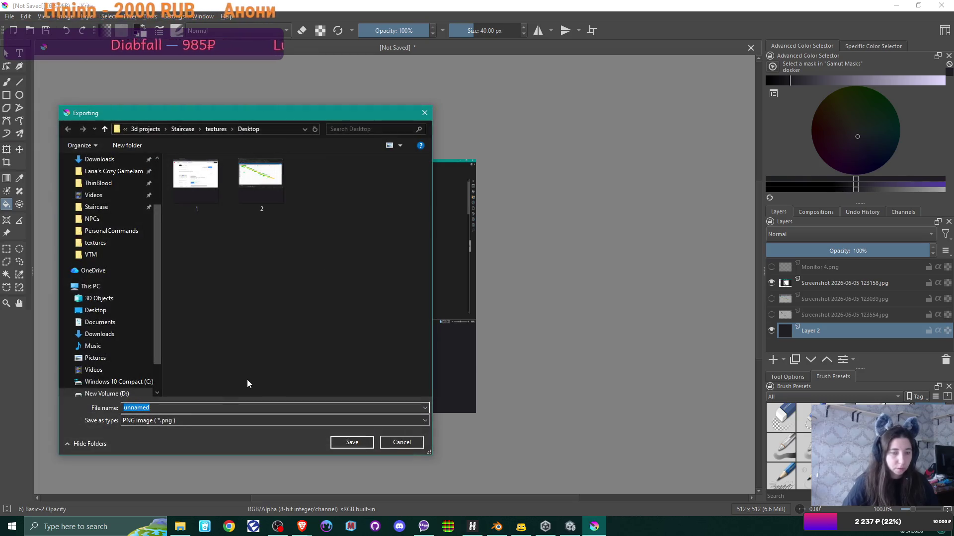
text(3)
click(351, 443)
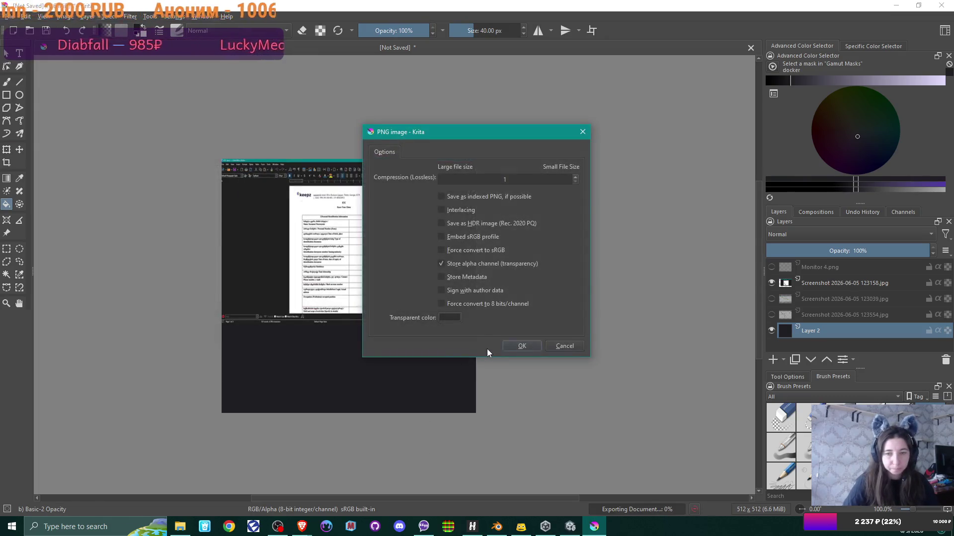
click(520, 343)
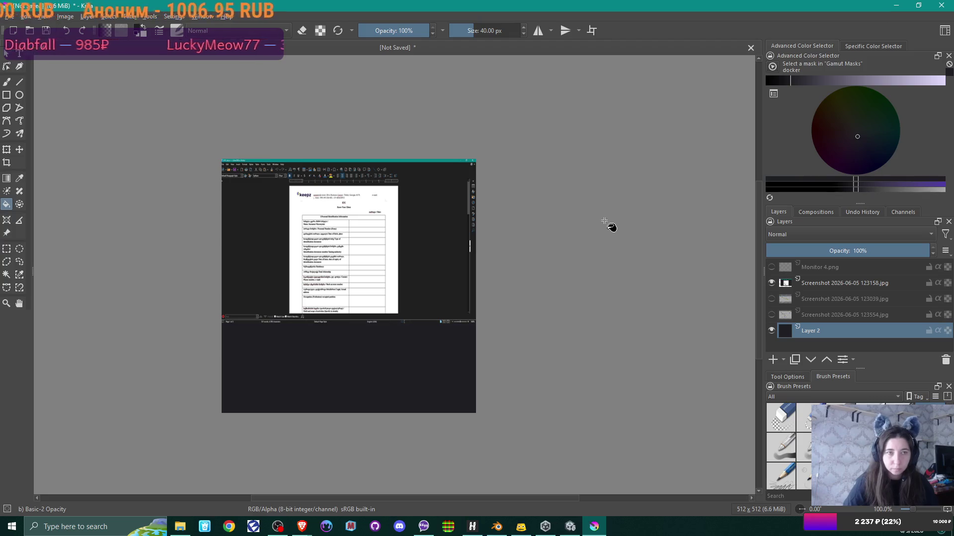
click(10, 16)
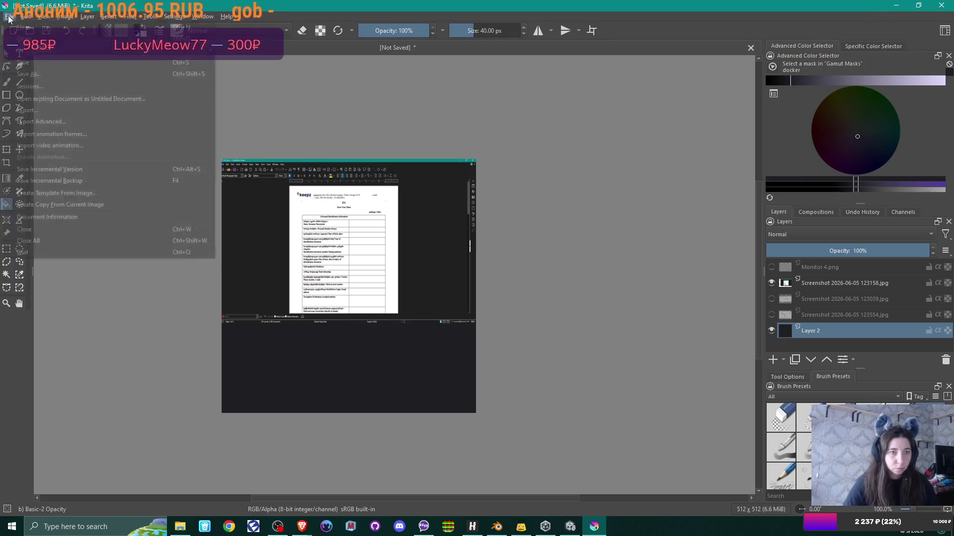
Save the Krita composition as 123.kra and close Krita
click(29, 74)
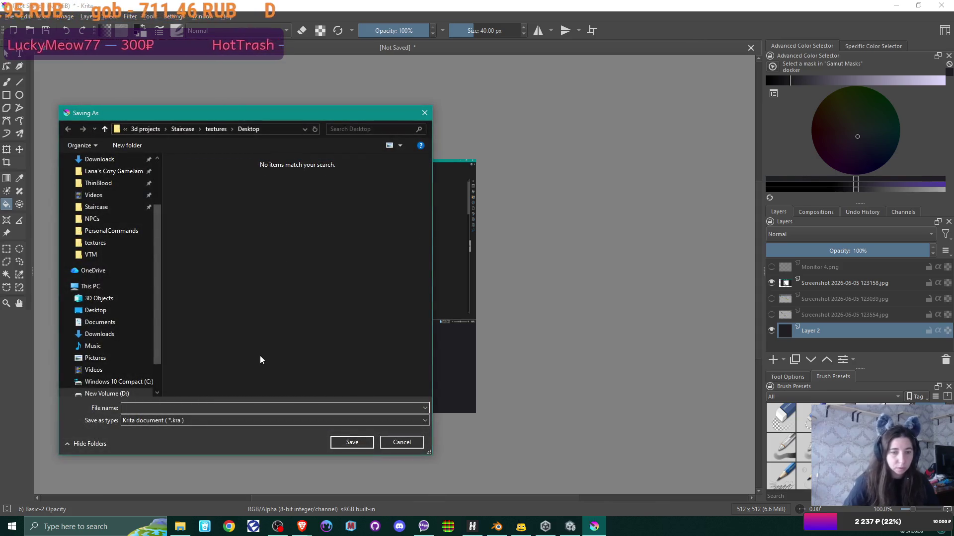
text(123)
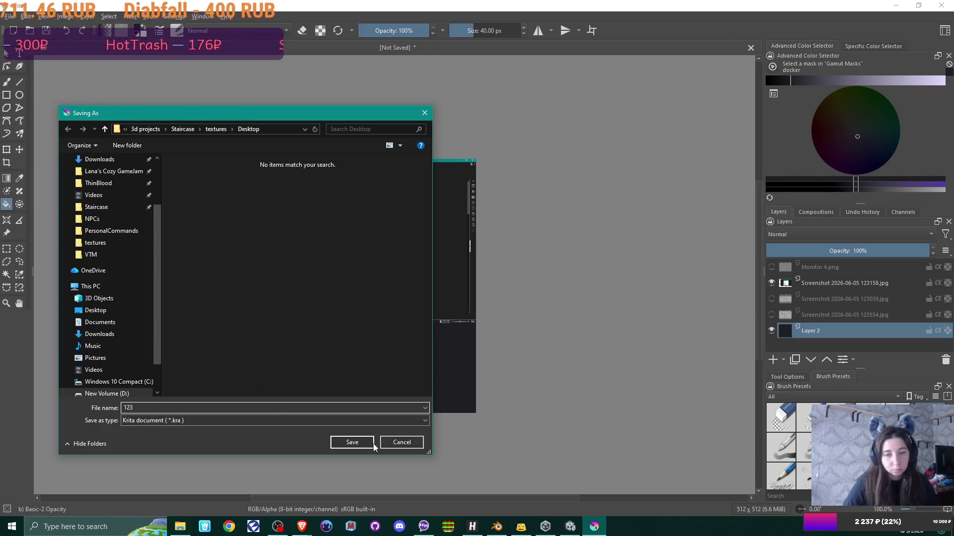
click(371, 443)
click(941, 5)
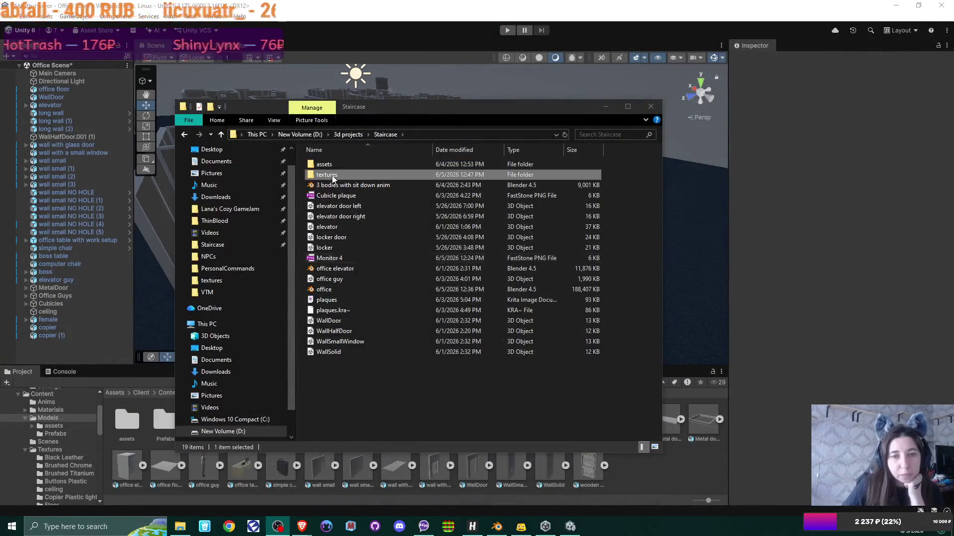
Open the textures folder in Explorer, then show Unity's Assets/Client/Content folder
double_click(387, 175)
click(684, 495)
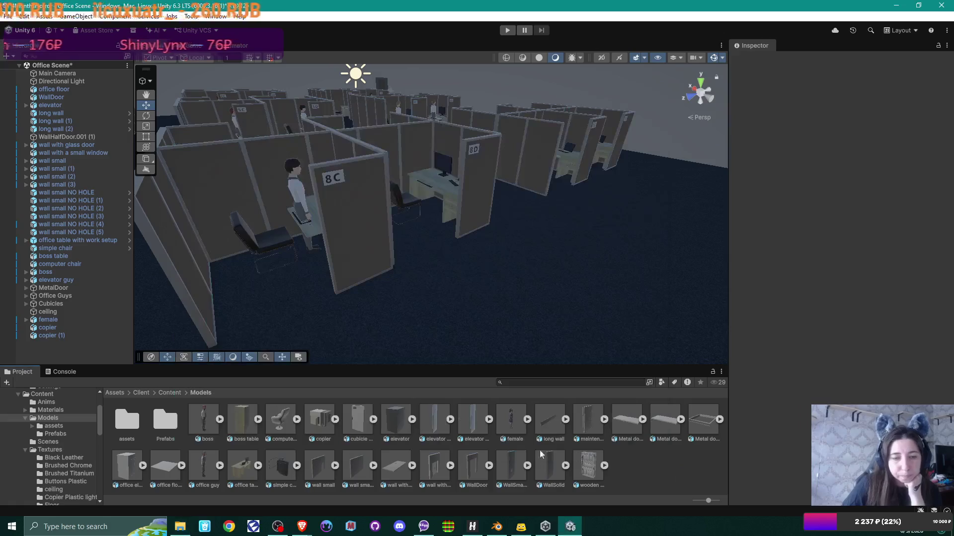
click(170, 393)
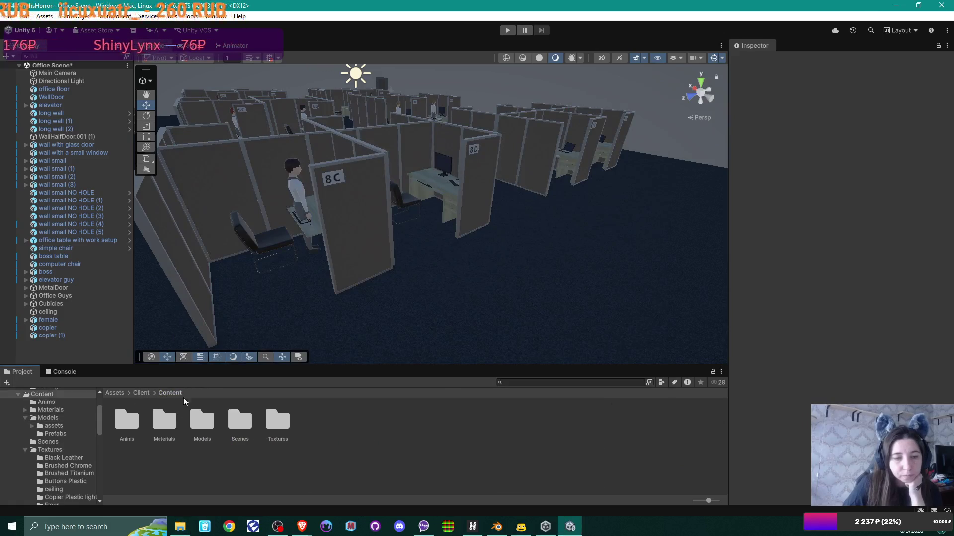
double_click(164, 419)
click(170, 393)
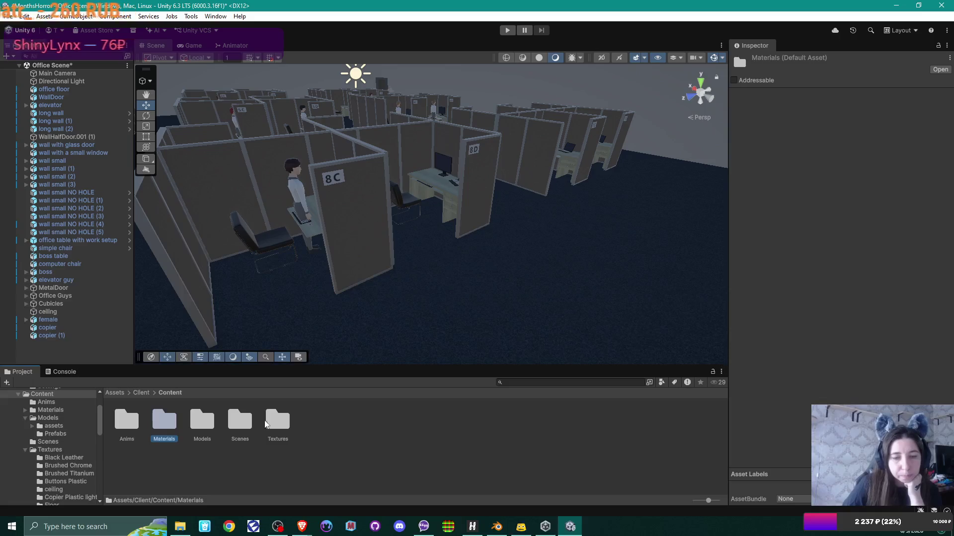
Check that the Desktop screenshots folder appears in Unity's Textures folder, then return to Content
double_click(278, 420)
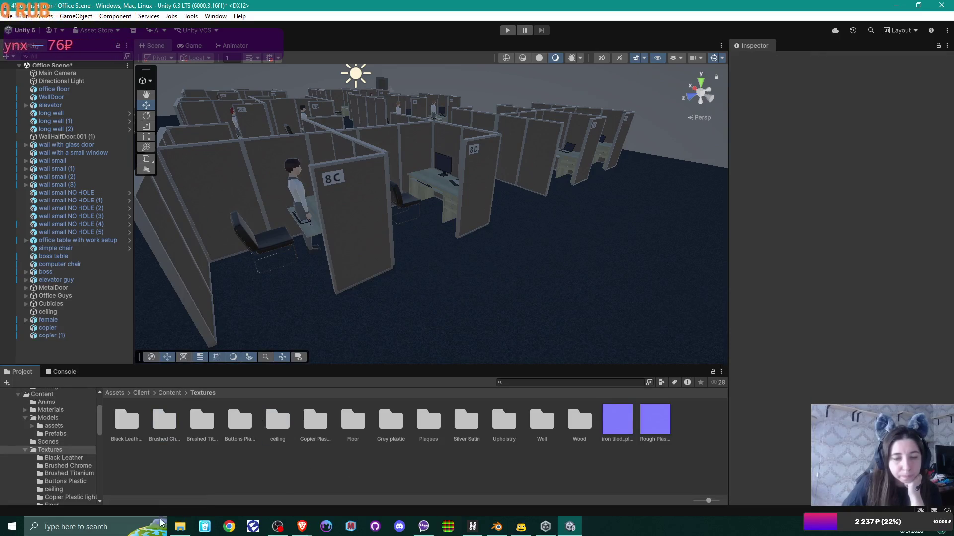
click(180, 526)
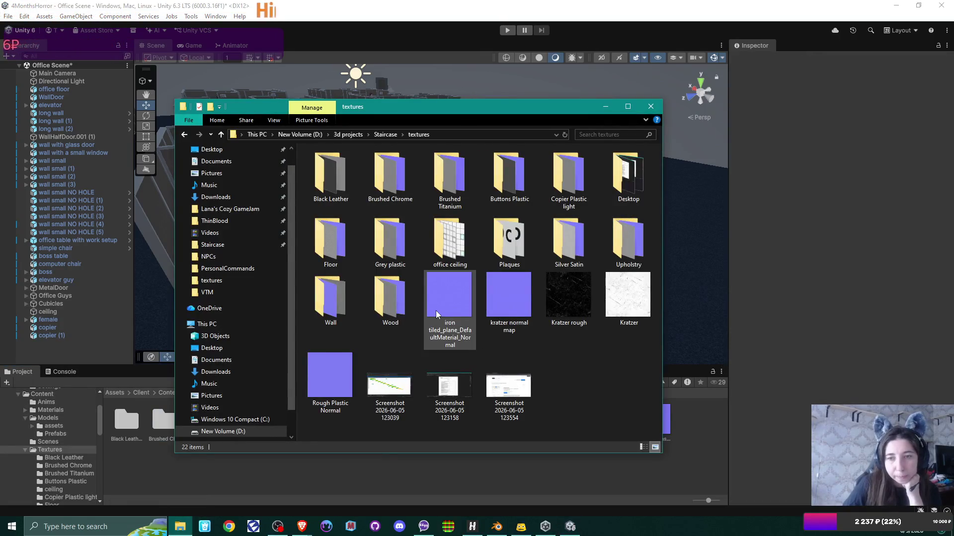
click(627, 176)
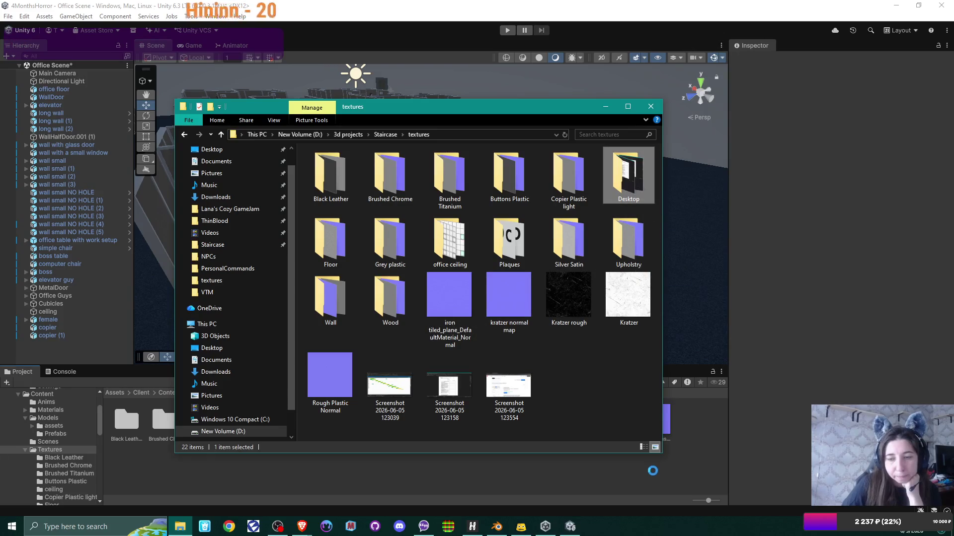
click(656, 479)
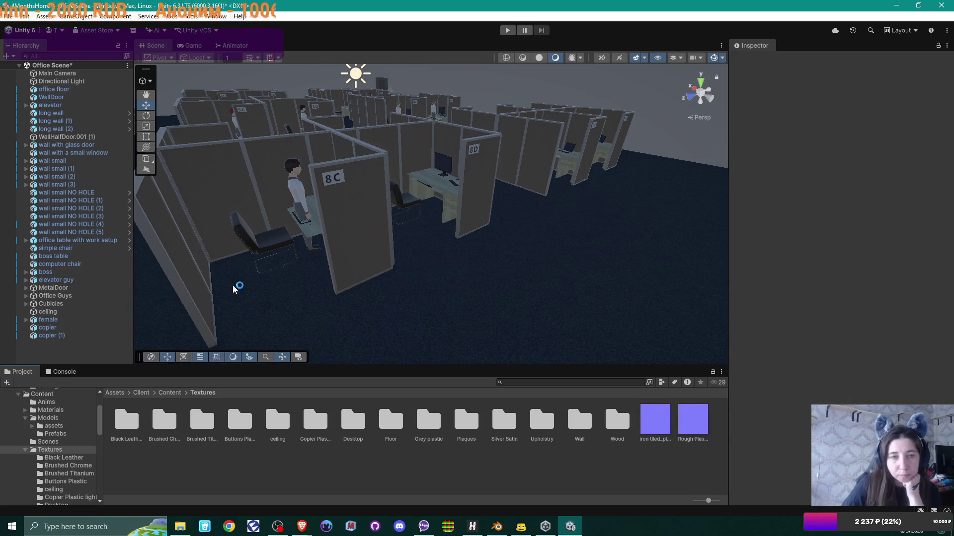
click(169, 392)
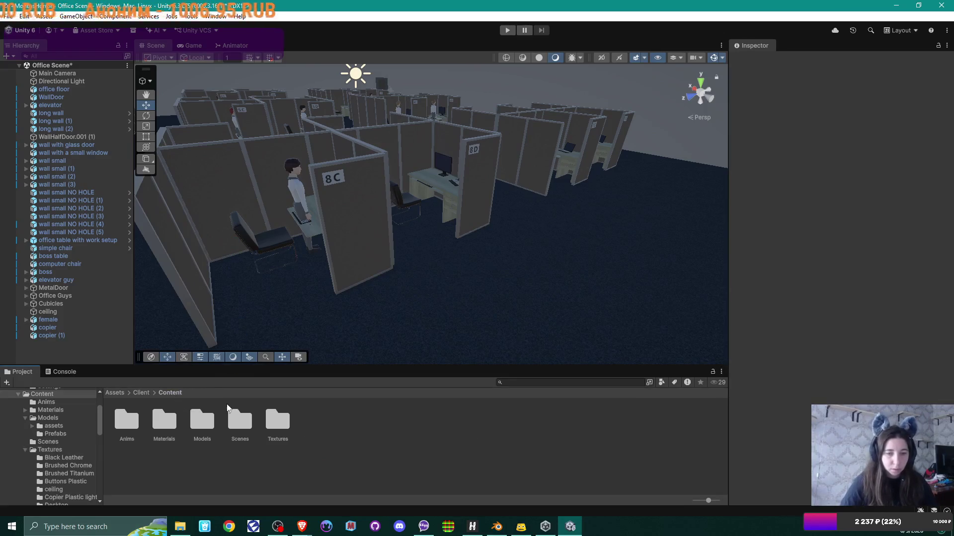
click(157, 421)
In Materials, create a URP Lit material named Desktop1 and tick its Emission option
double_click(157, 422)
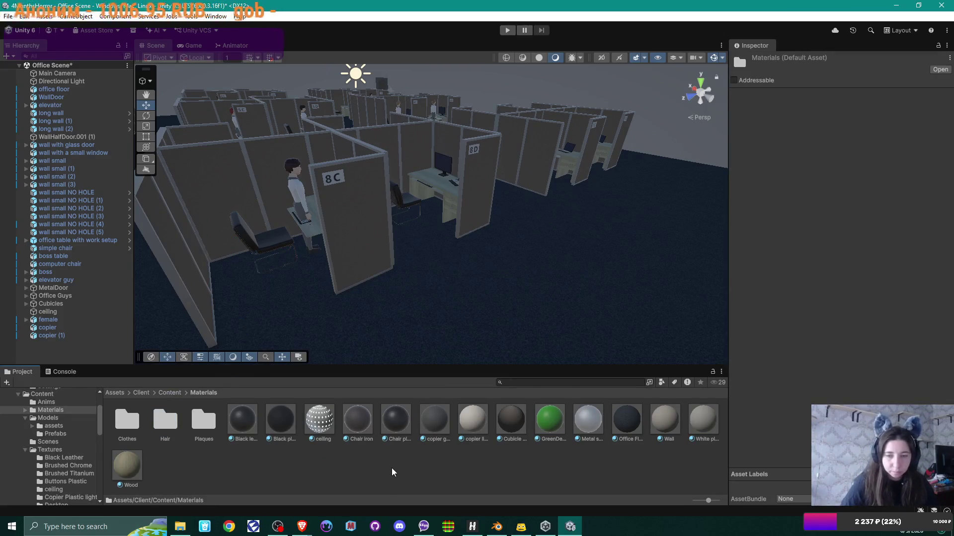
right_click(391, 468)
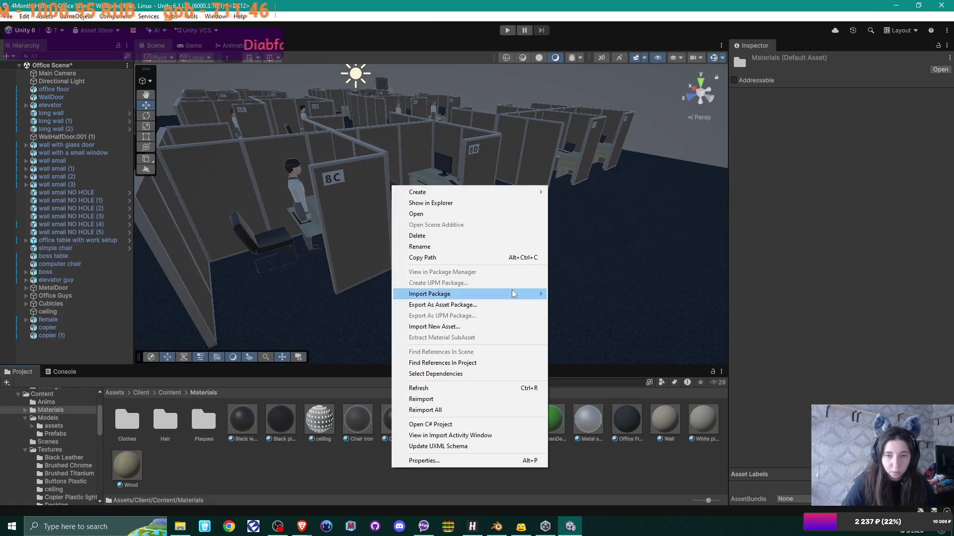
mouse_move(506, 192)
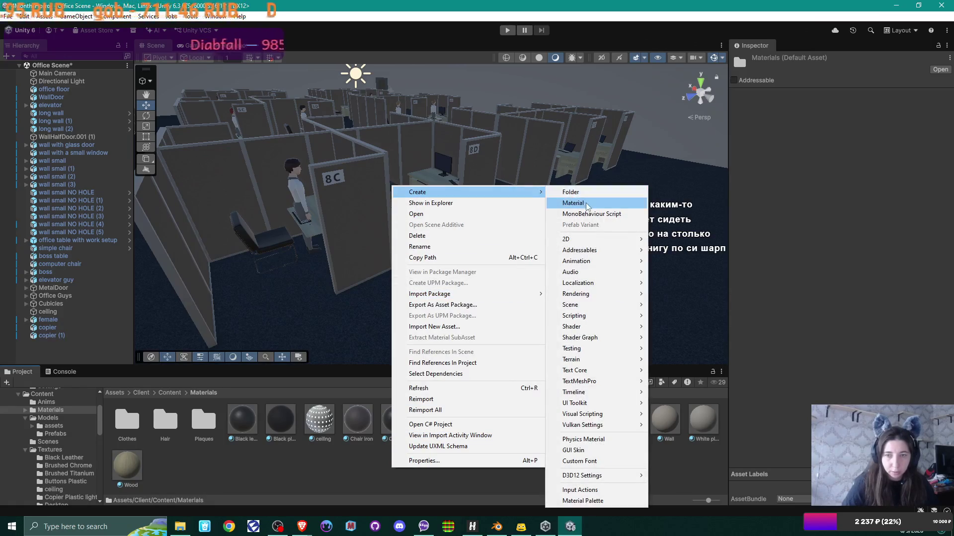
click(585, 203)
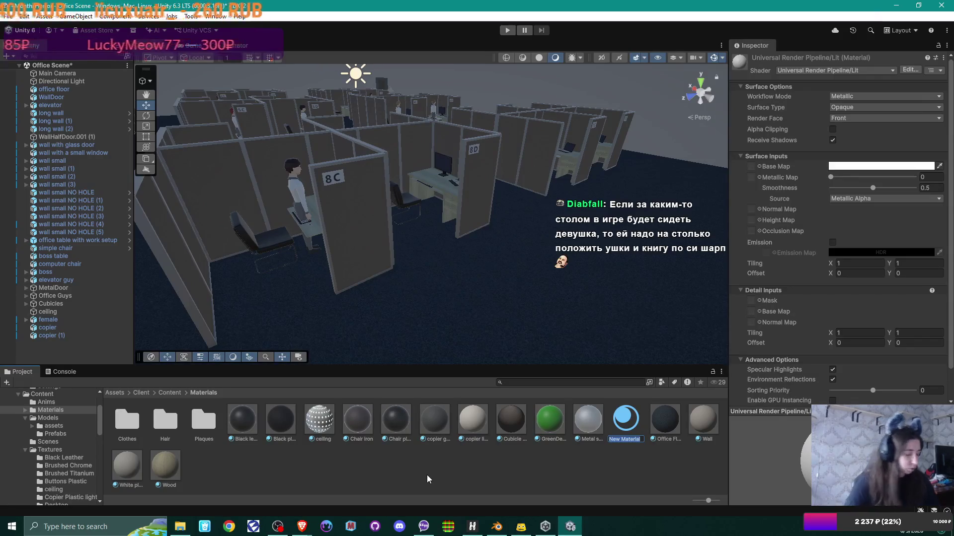
text(Des)
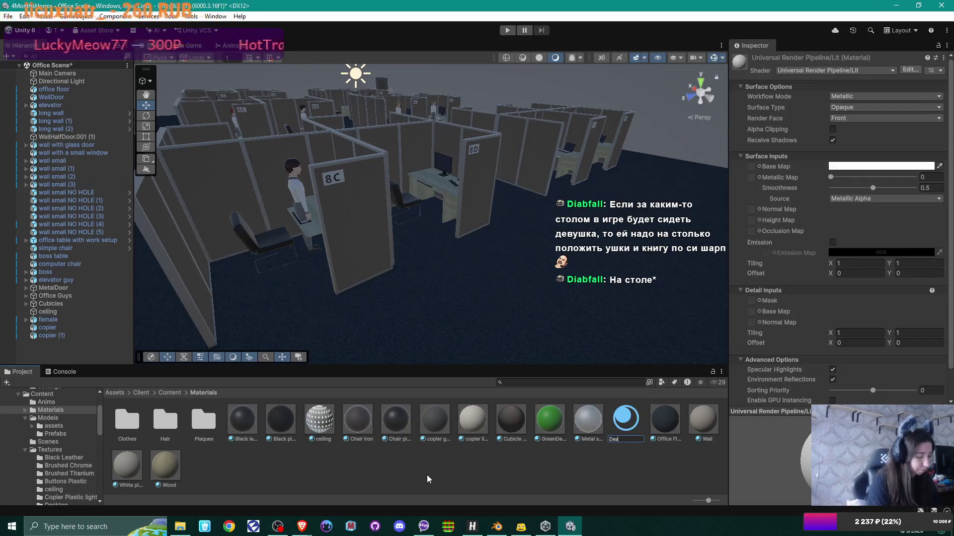
text(ktop1)
key(Return)
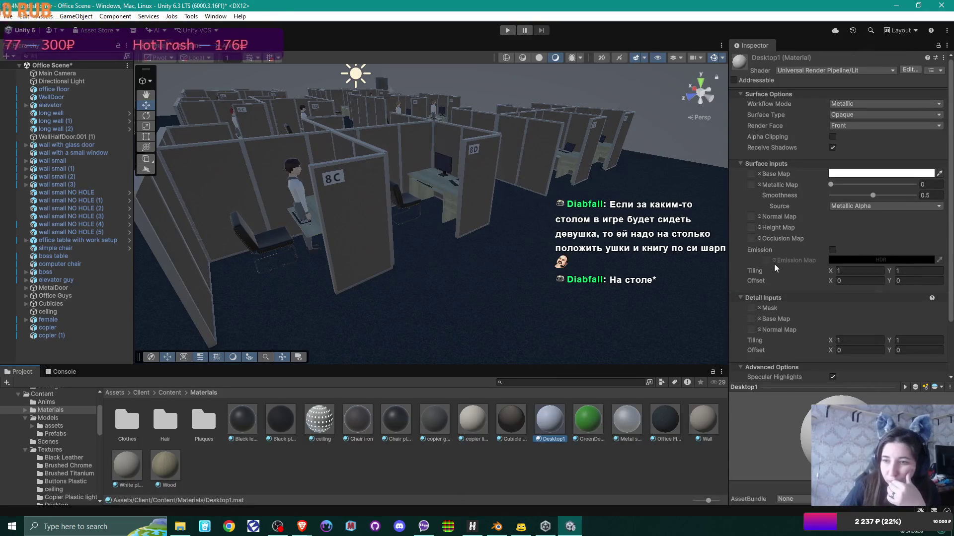
click(833, 250)
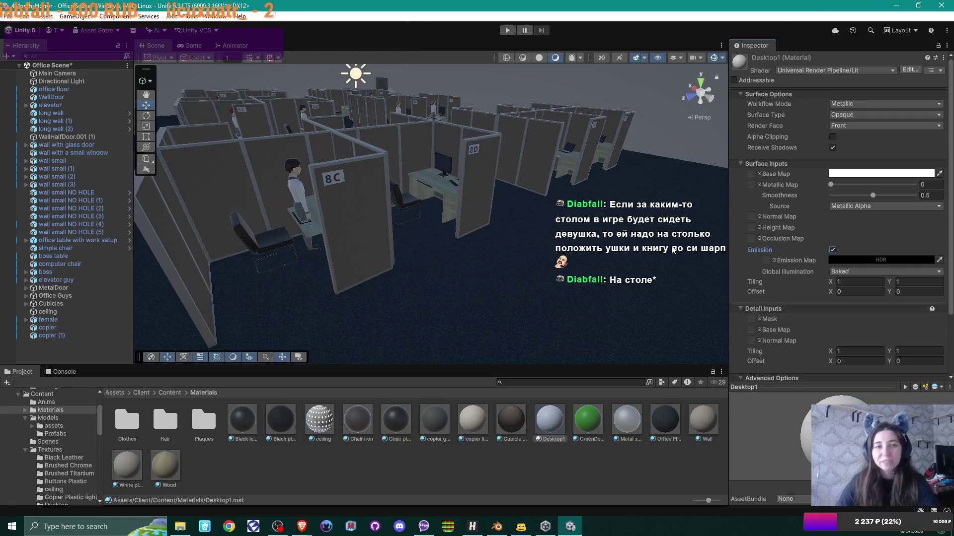
Orbit the Scene view around the office
mouse_move(533, 202)
mouse_down()
mouse_move(490, 195)
mouse_move(697, 176)
mouse_move(314, 204)
mouse_move(266, 179)
mouse_move(447, 179)
mouse_move(413, 178)
mouse_move(478, 194)
mouse_move(438, 168)
mouse_move(440, 179)
mouse_move(420, 168)
mouse_move(449, 177)
mouse_move(423, 169)
mouse_move(349, 198)
mouse_move(617, 181)
mouse_move(618, 191)
mouse_up()
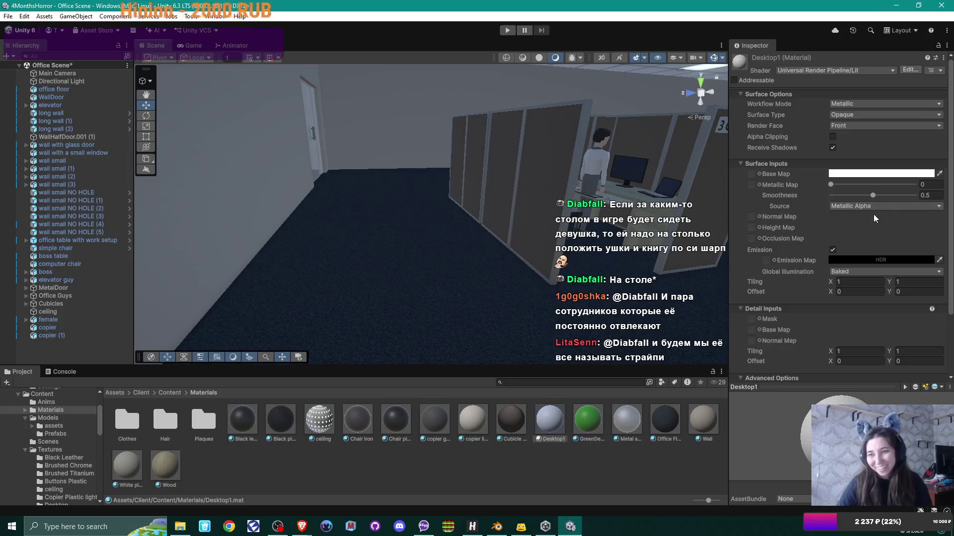
Set texture 1 as Desktop1's base map
click(759, 174)
text(1)
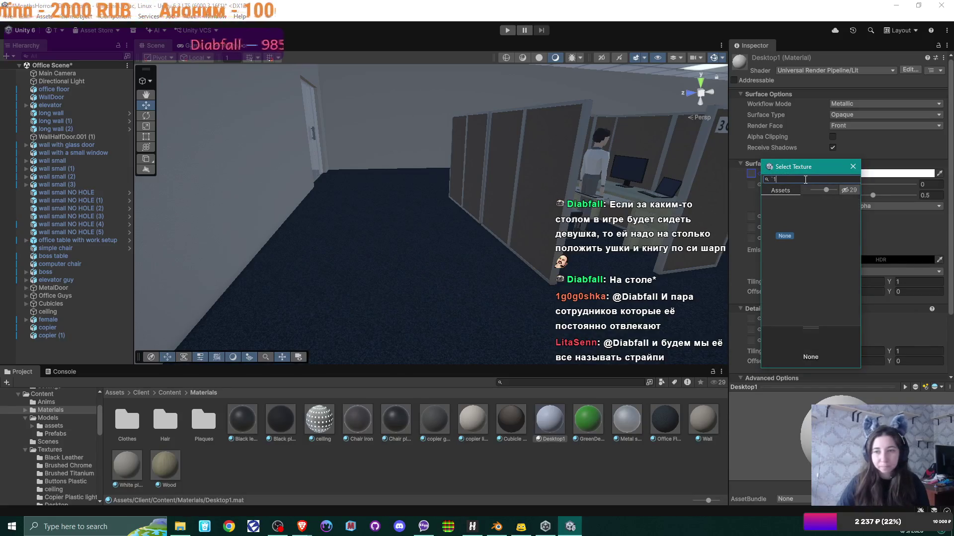
double_click(828, 214)
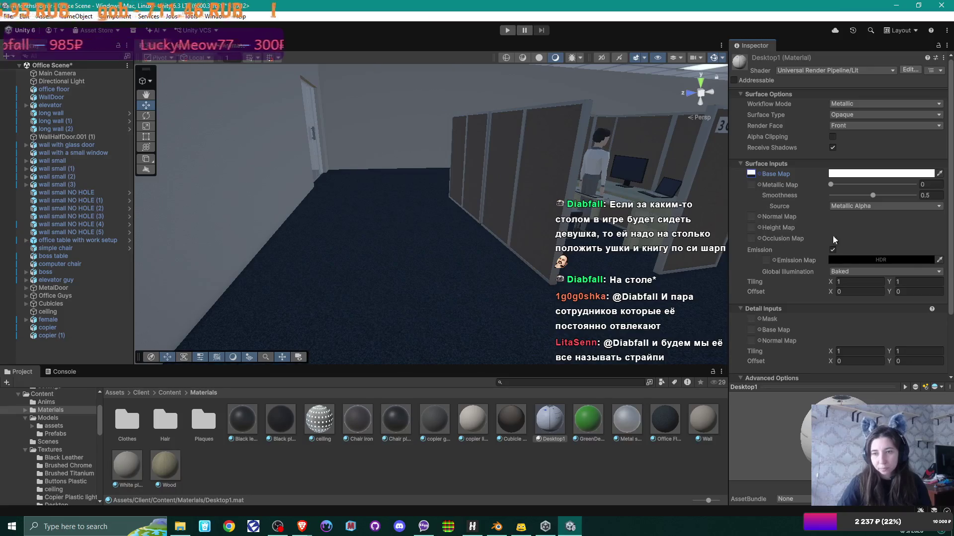
Make Desktop1's emission colour near-white (246, 246, 246) at intensity 1
click(896, 260)
click(936, 260)
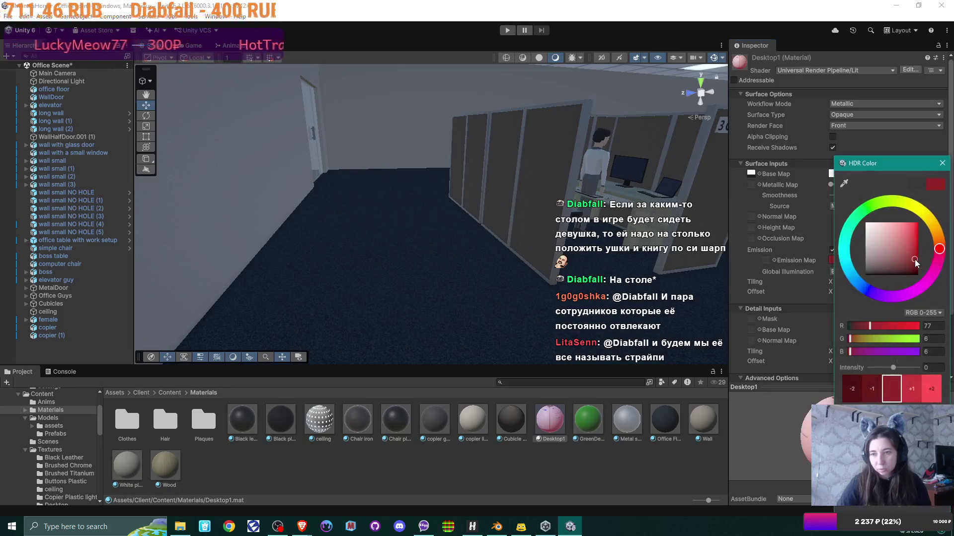
drag(874, 230, 865, 226)
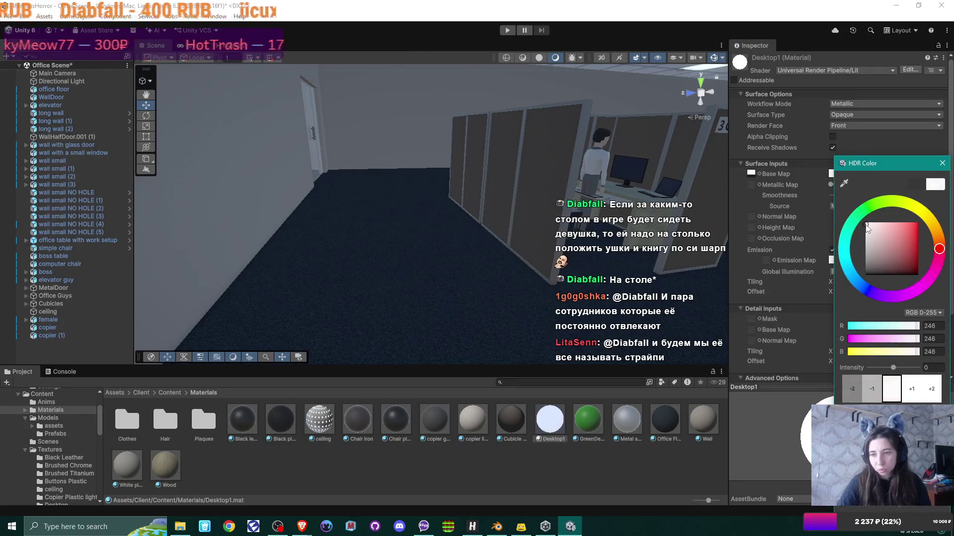
click(910, 390)
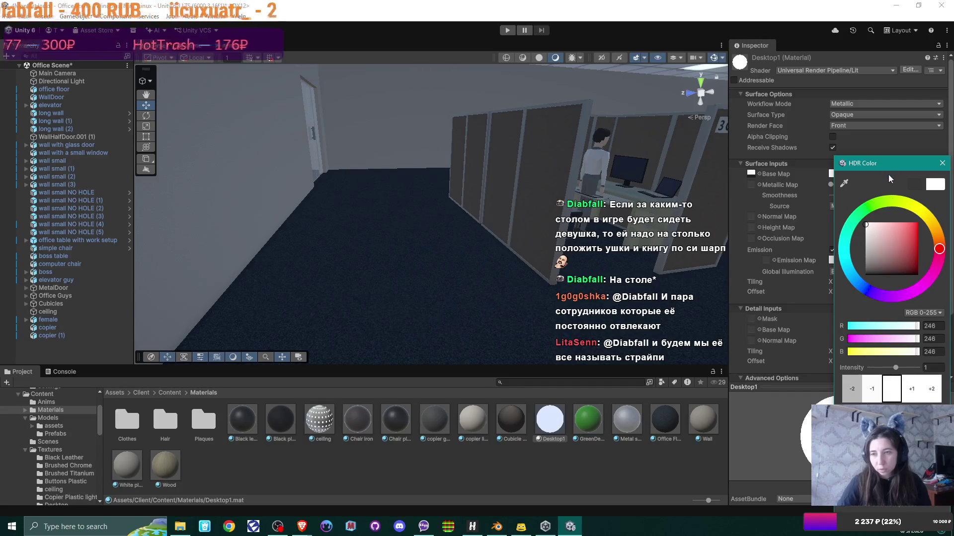
click(942, 164)
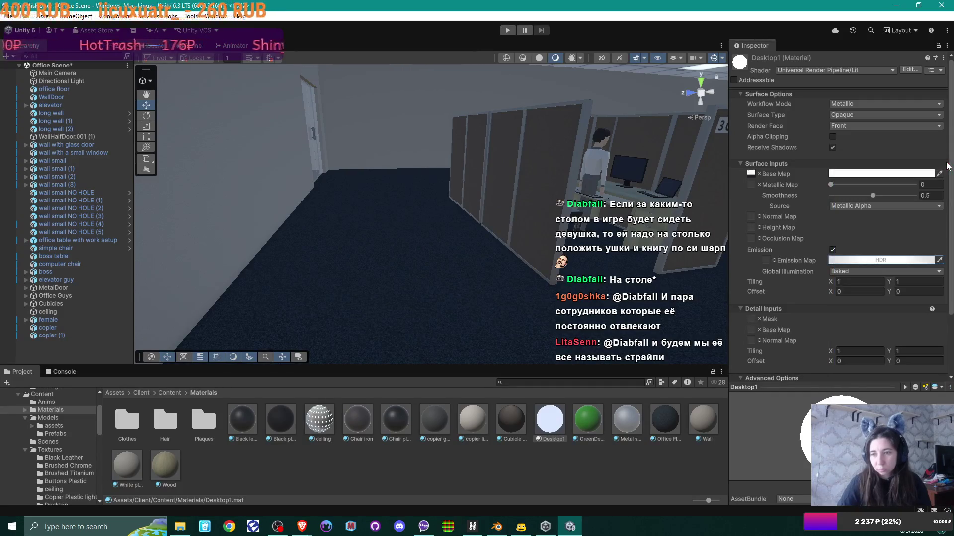
mouse_move(495, 214)
mouse_down()
mouse_move(612, 197)
mouse_move(542, 226)
mouse_move(564, 225)
mouse_up()
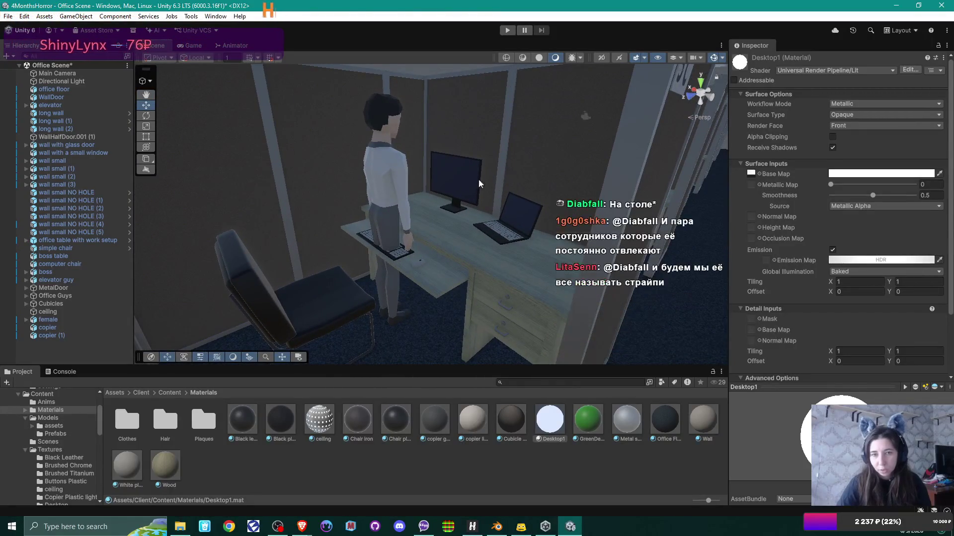
Assign Desktop1 to Monitor 4's Element 1 screen material and frame the monitor
click(469, 174)
click(478, 183)
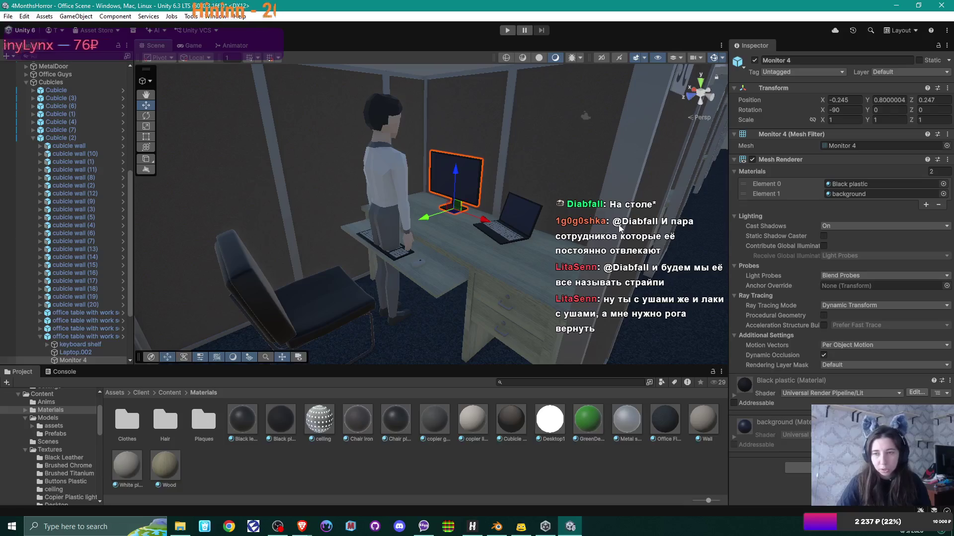
click(943, 194)
text(de)
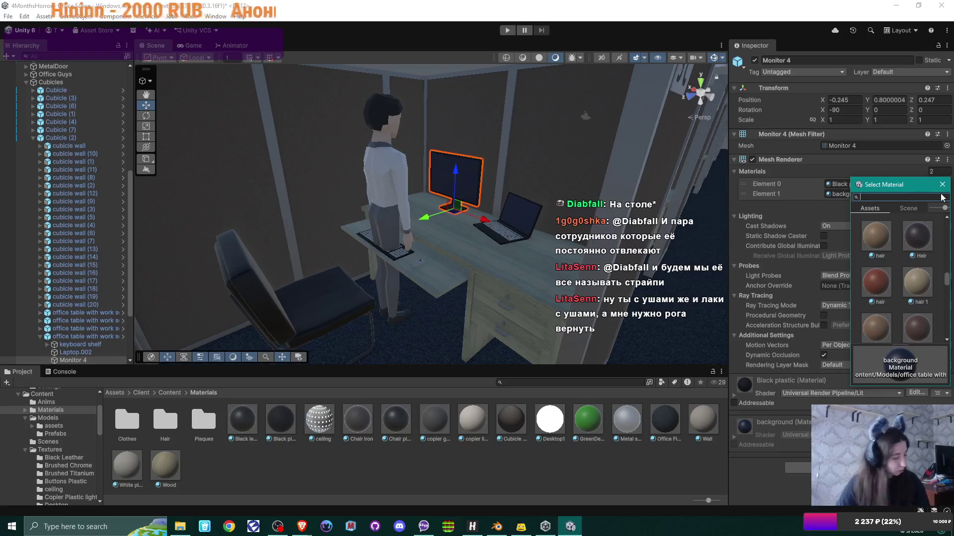
text(sk)
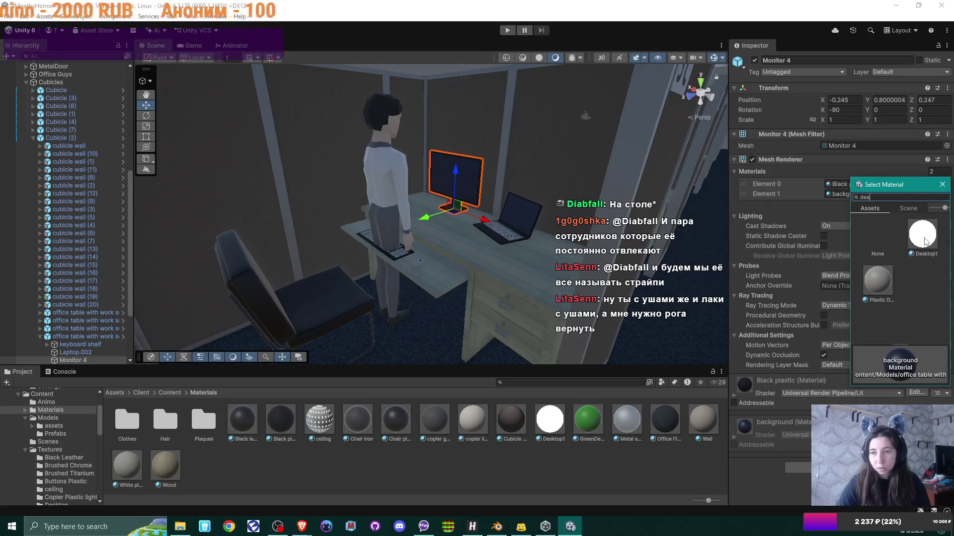
double_click(922, 236)
mouse_move(521, 234)
mouse_down()
mouse_move(488, 216)
mouse_move(537, 207)
mouse_up()
key(f)
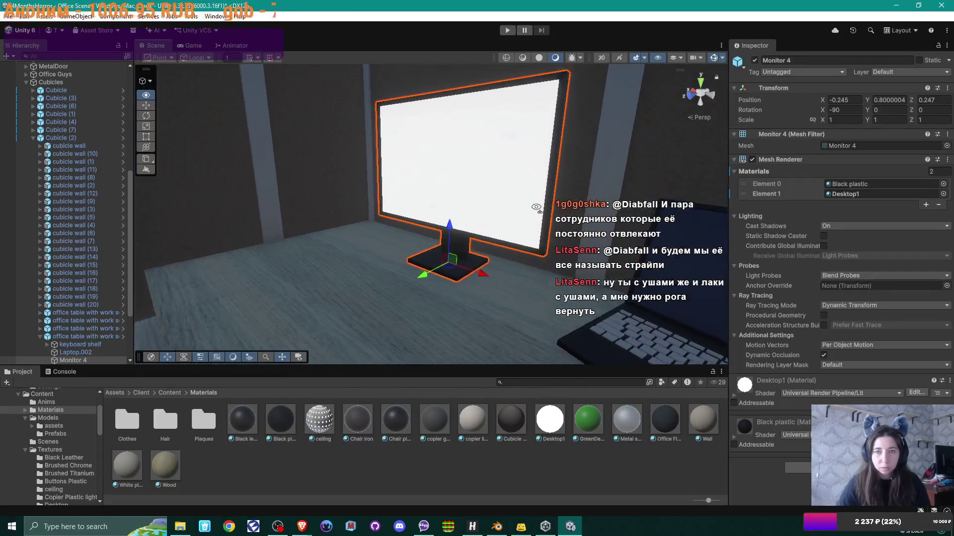
scroll(536, 206, down, 10)
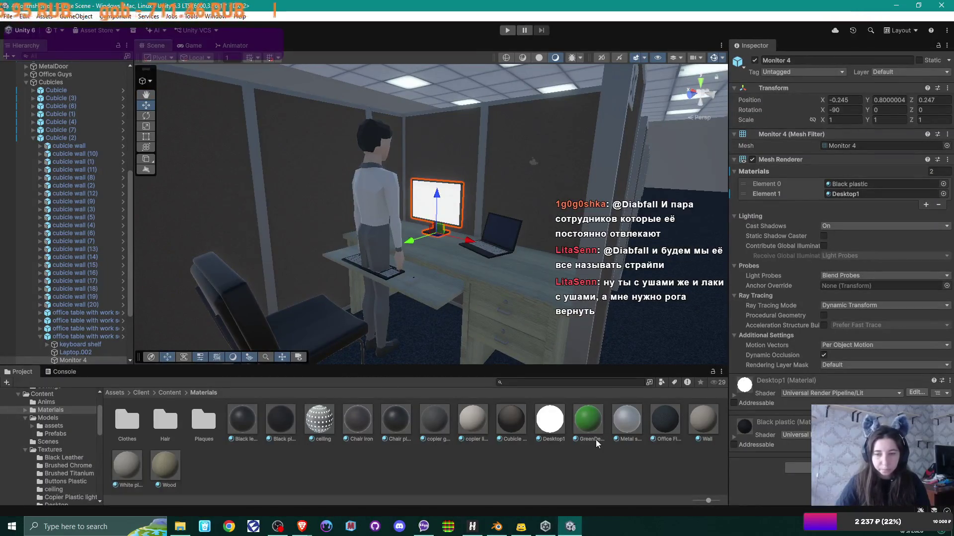
click(541, 423)
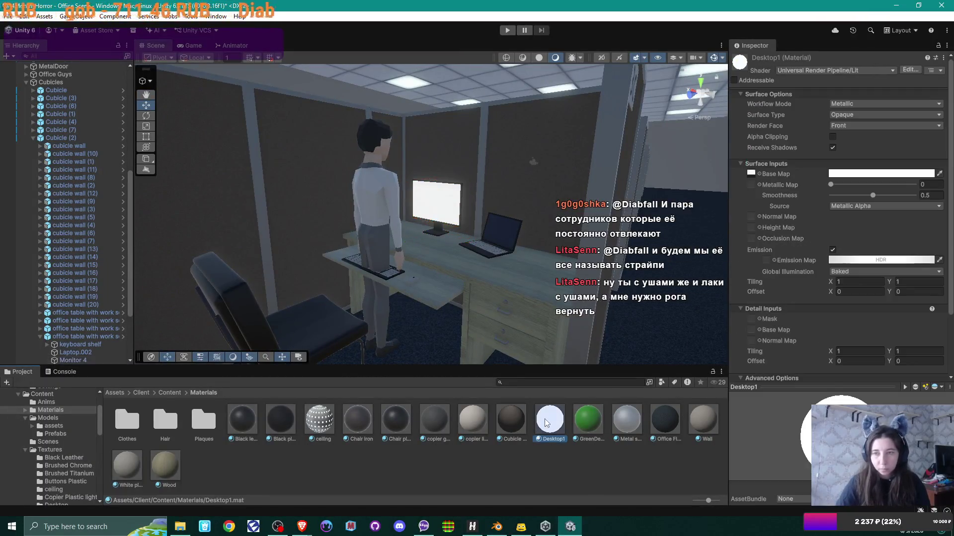
Lower Desktop1's emission intensity four steps to about -2.64 so the screenshot shows
click(895, 261)
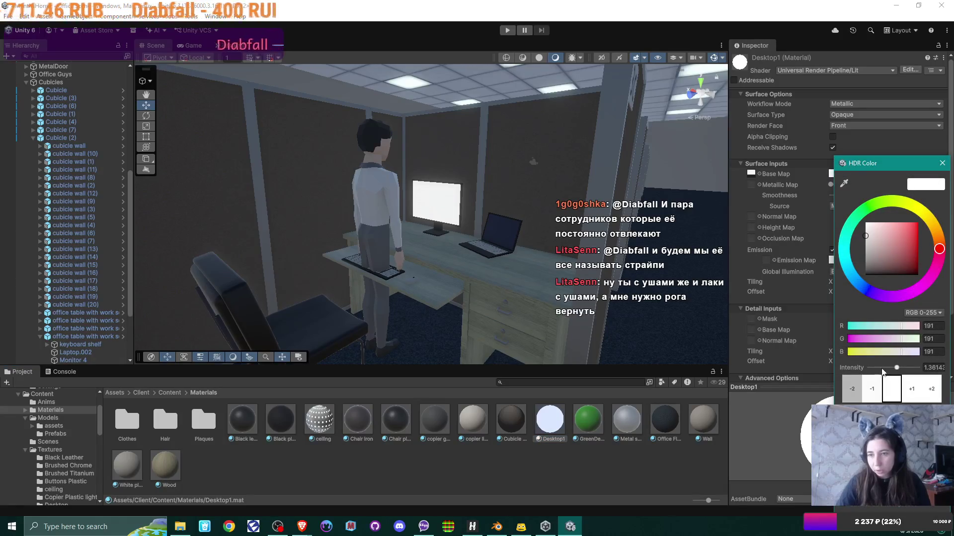
click(875, 392)
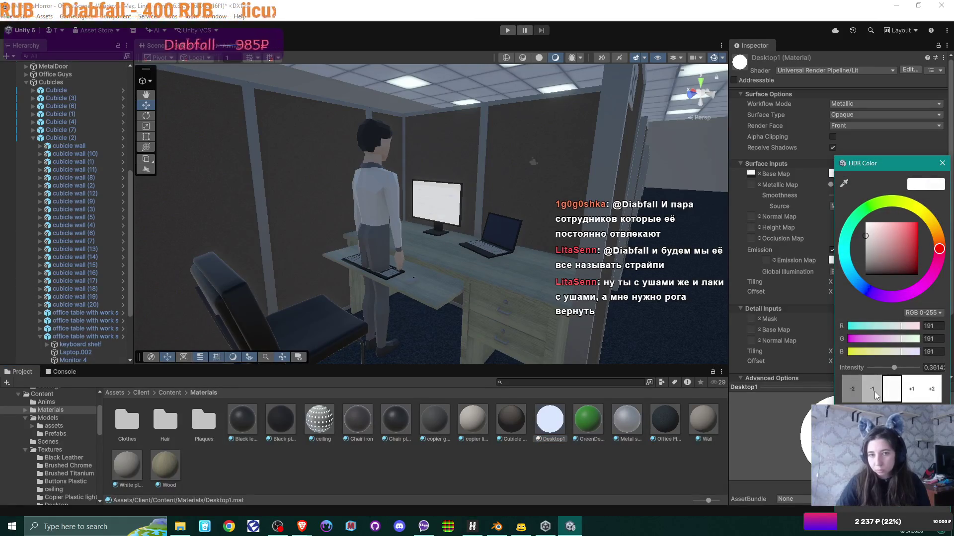
click(874, 392)
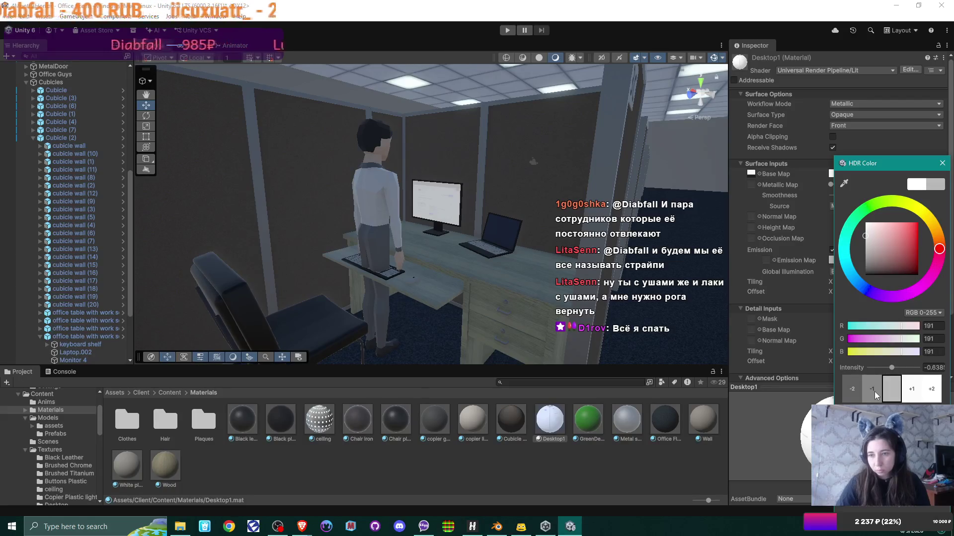
click(874, 392)
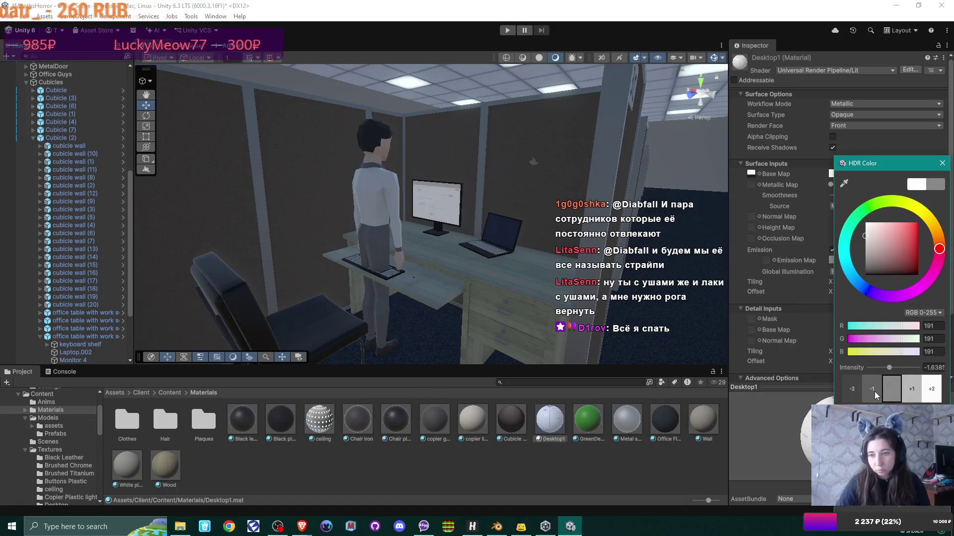
click(874, 392)
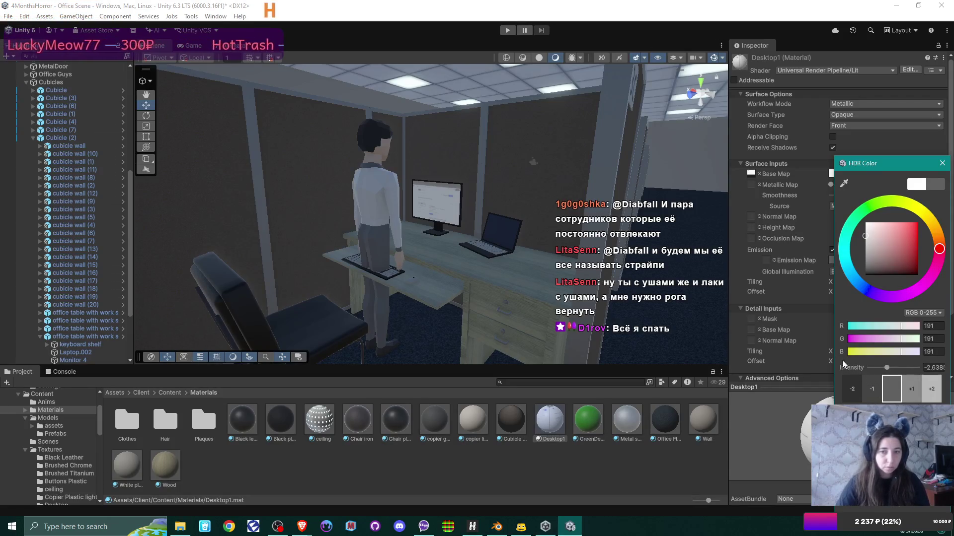
click(621, 468)
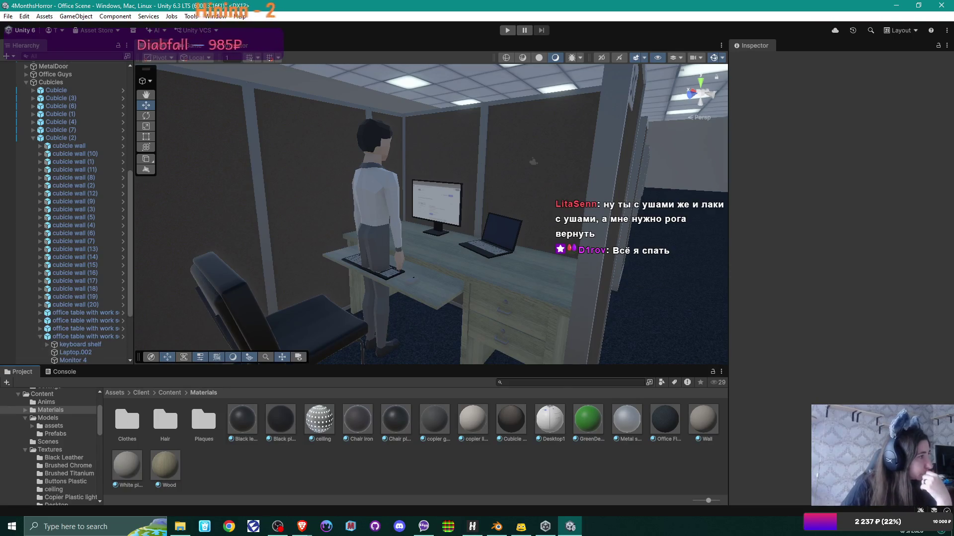
key(alt+Tab)
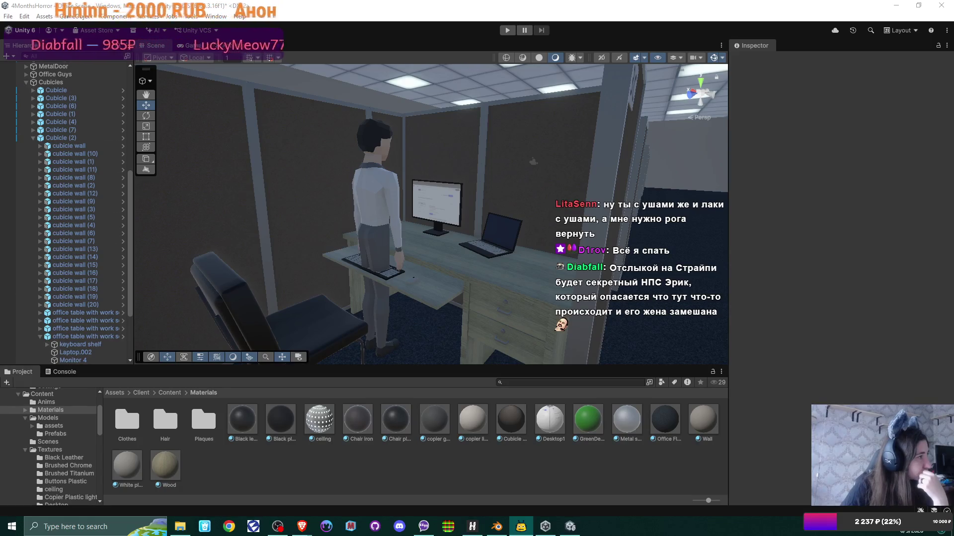
key(alt+Tab)
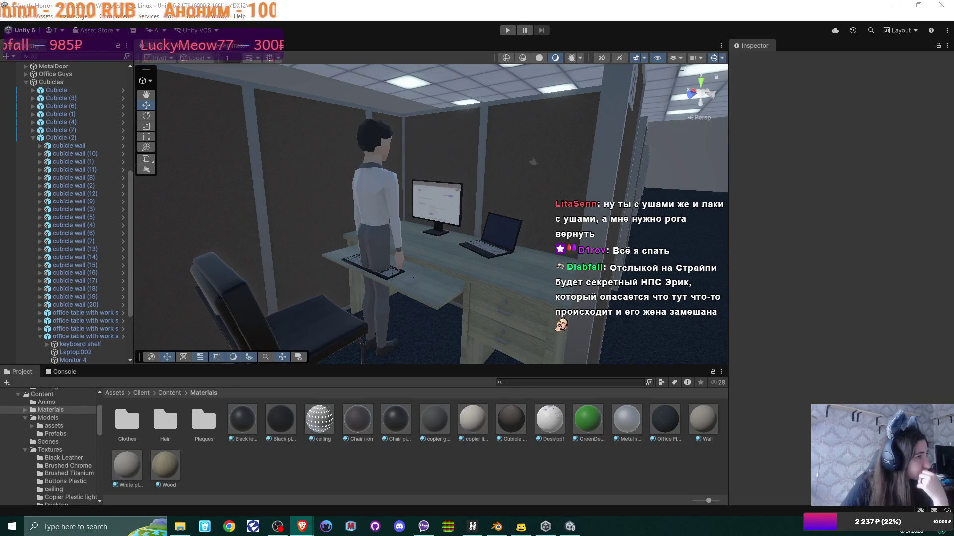
key(alt+Tab)
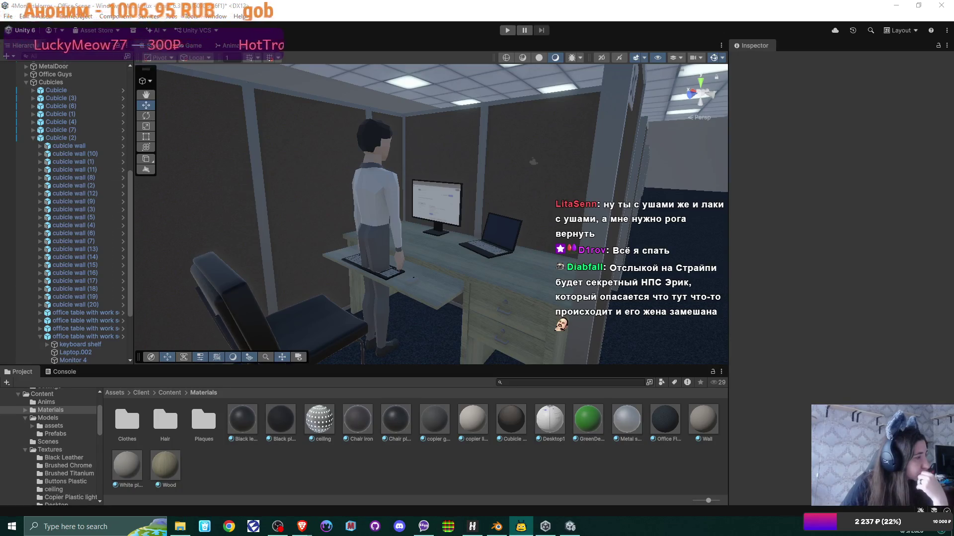
key(alt+Tab)
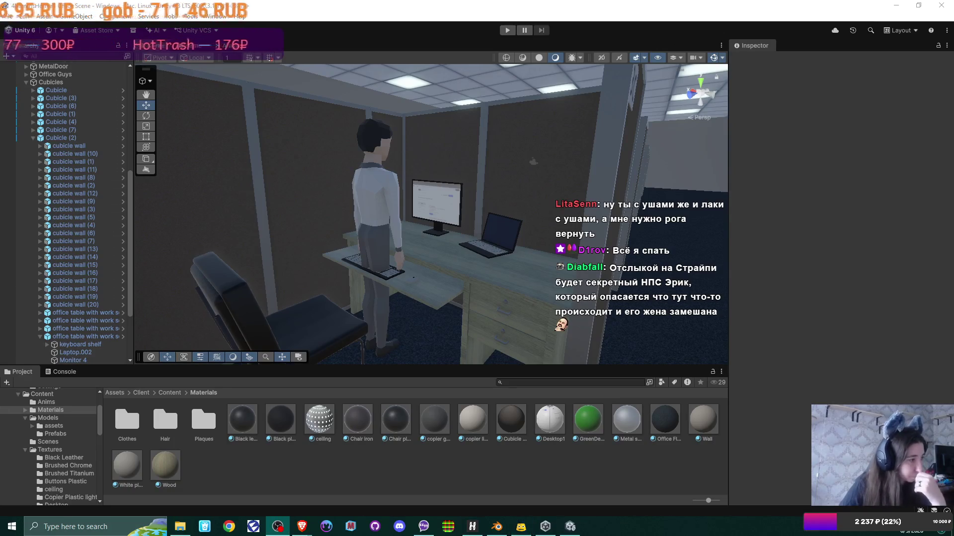
key(alt+Tab)
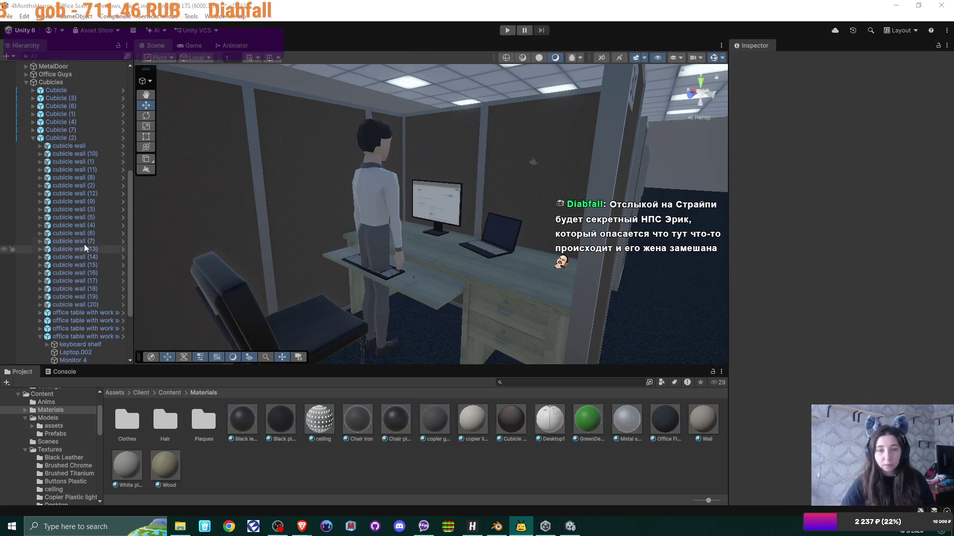
Duplicate the Desktop1 material and rename the copy Desktop2
scroll(494, 207, up, 3)
scroll(480, 213, up, 3)
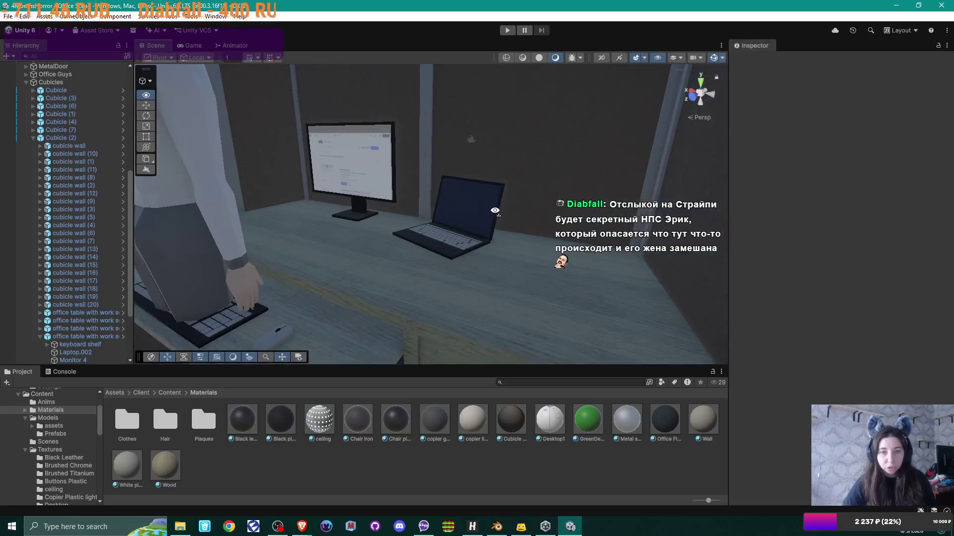
drag(495, 210, 494, 216)
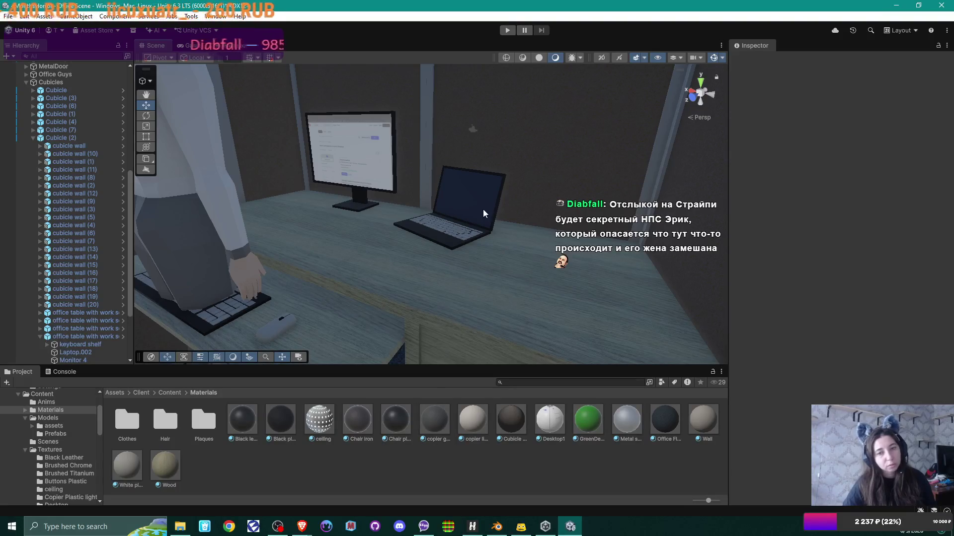
click(483, 210)
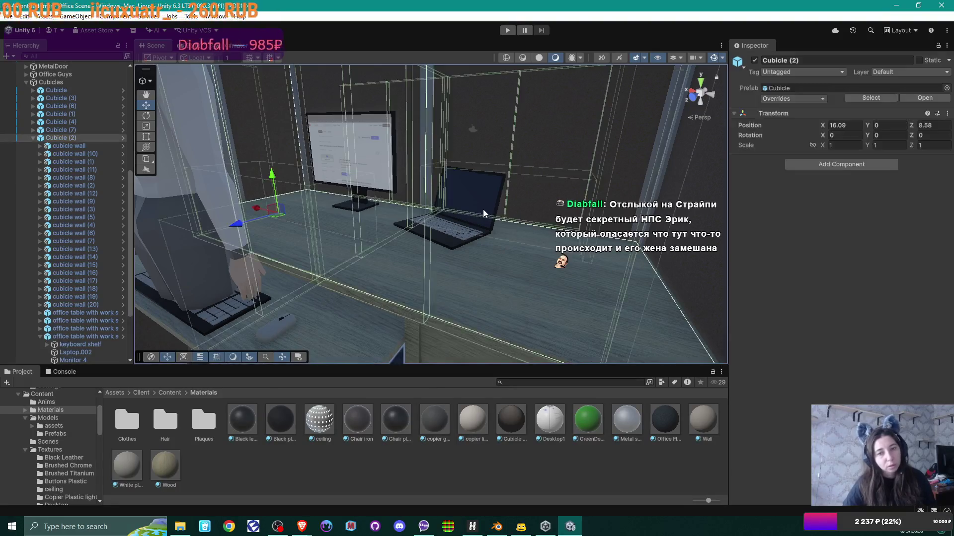
click(537, 474)
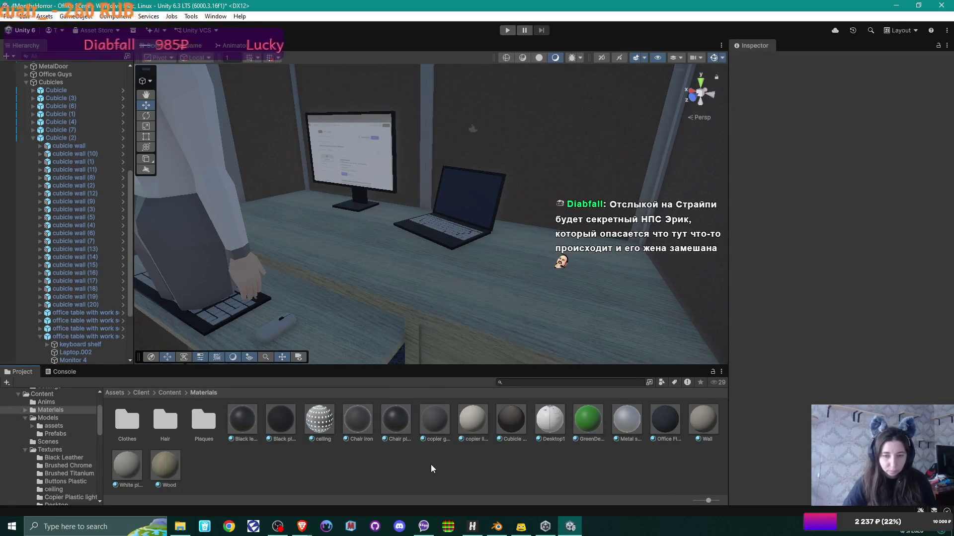
click(548, 423)
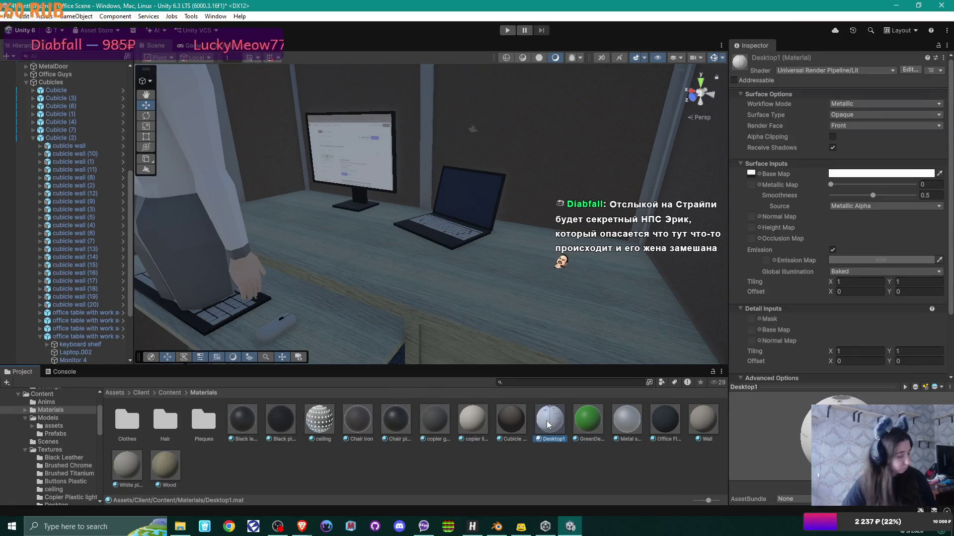
key(ctrl+d)
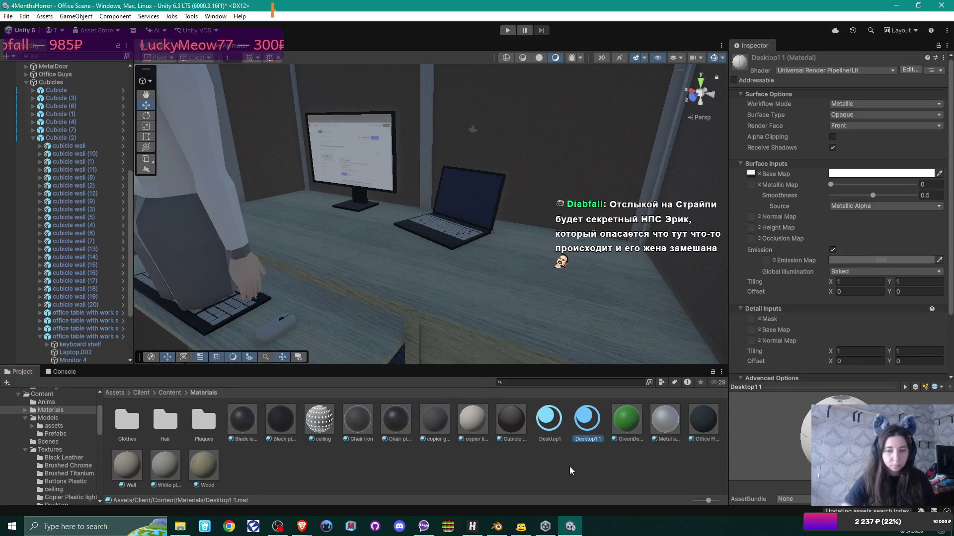
key(F2)
key(BackSpace)
key(BackSpace)
key(BackSpace)
text(2)
key(Return)
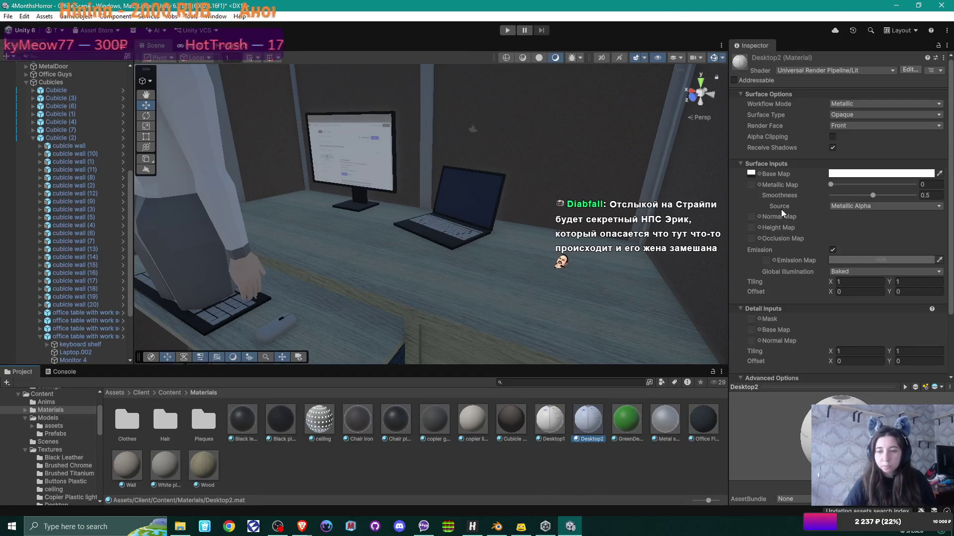
Set Desktop2's base map to a 2-series screenshot texture
click(760, 173)
text(2)
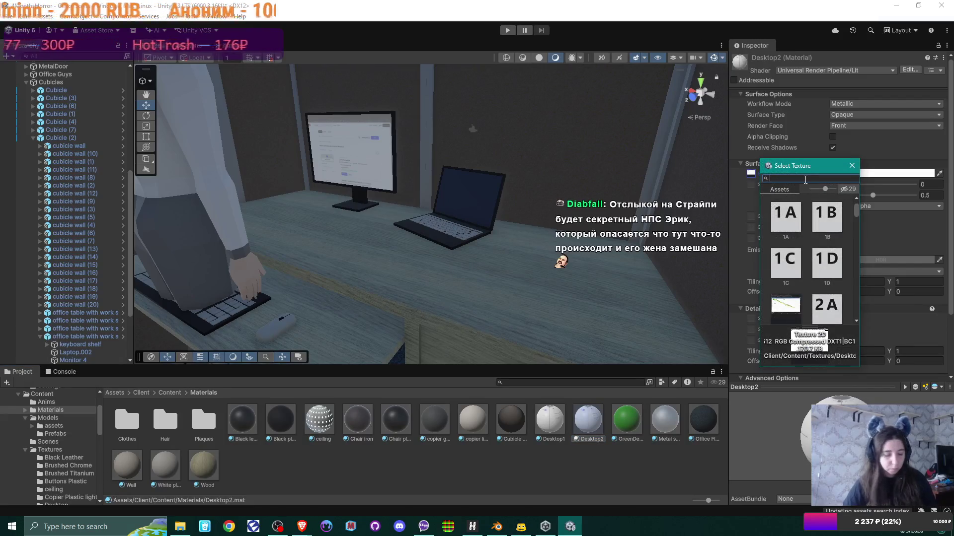
scroll(835, 269, down, 5)
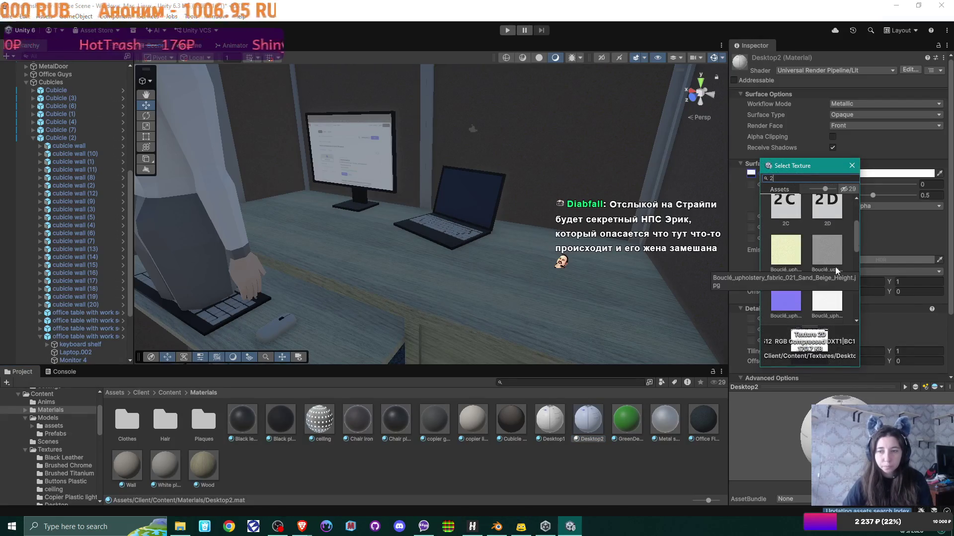
scroll(836, 269, down, 5)
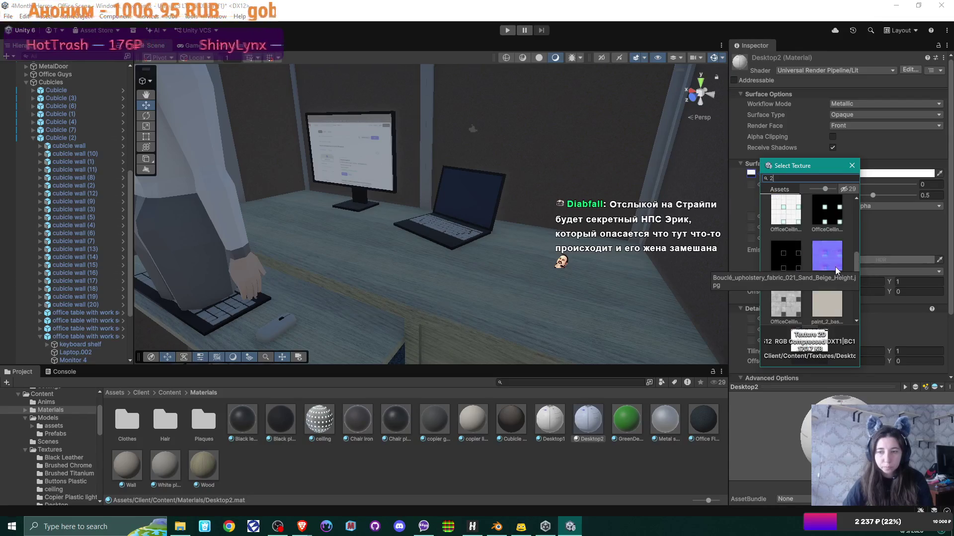
scroll(836, 269, down, 5)
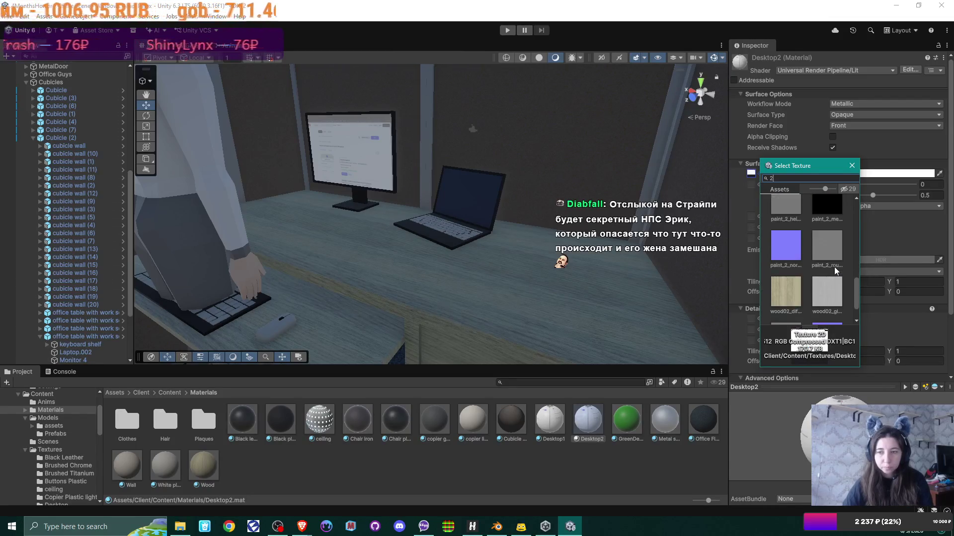
scroll(833, 266, up, 3)
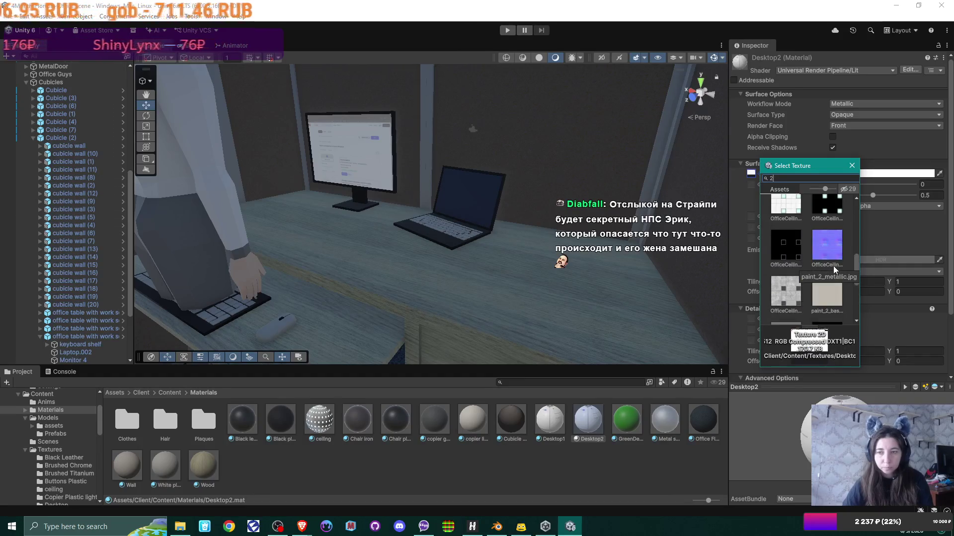
scroll(833, 266, up, 10)
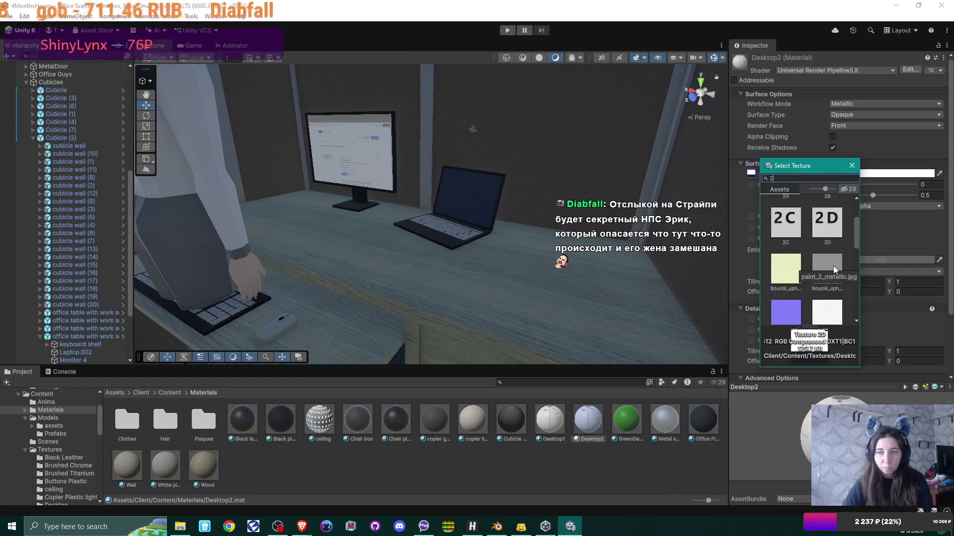
double_click(819, 233)
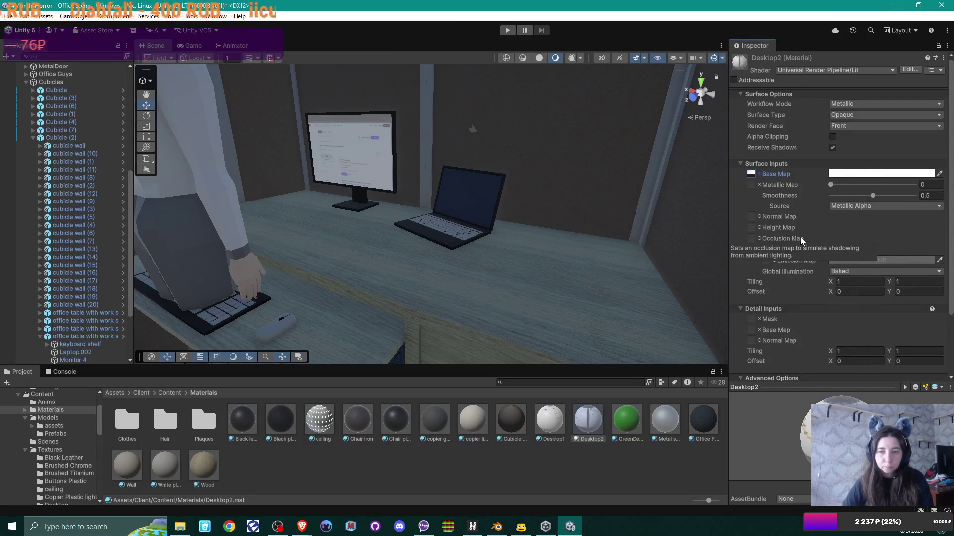
Duplicate Desktop2 as Desktop3 and give it a 3-series screenshot base map
click(595, 436)
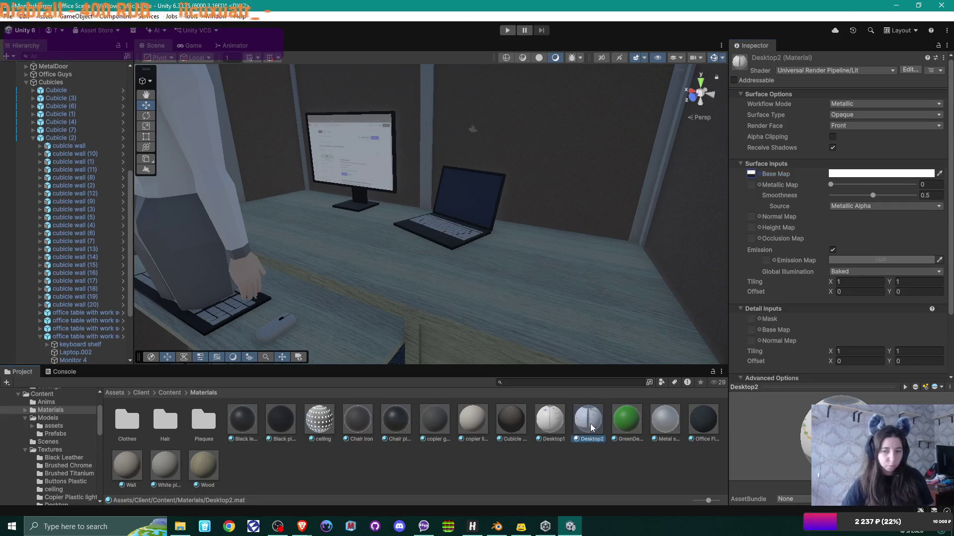
key(ctrl+d)
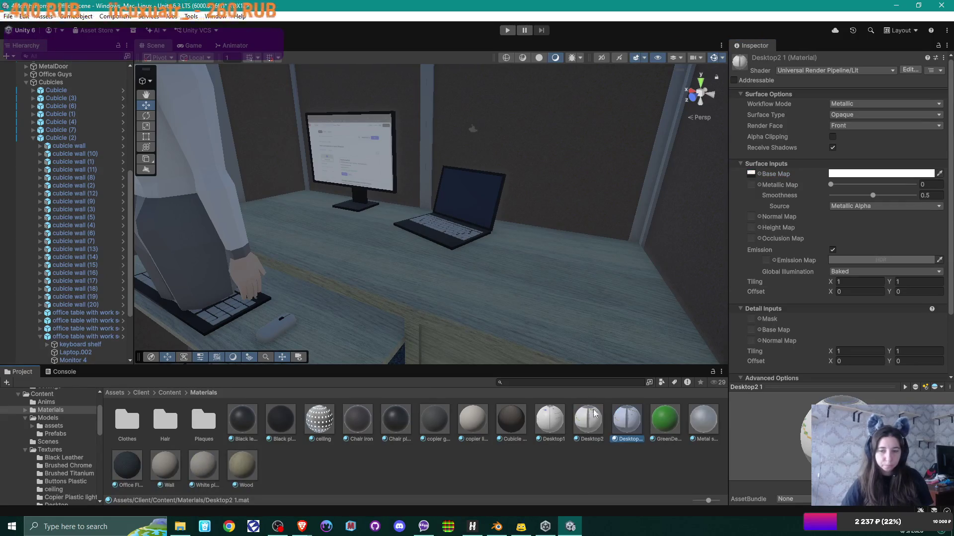
key(F2)
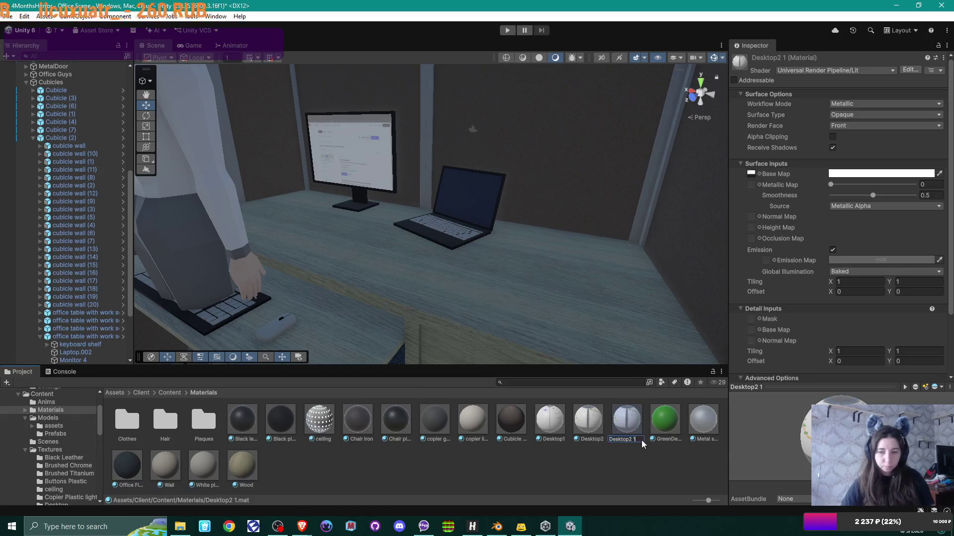
key(BackSpace)
key(BackSpace)
key(BackSpace)
key(Return)
click(760, 174)
text(3)
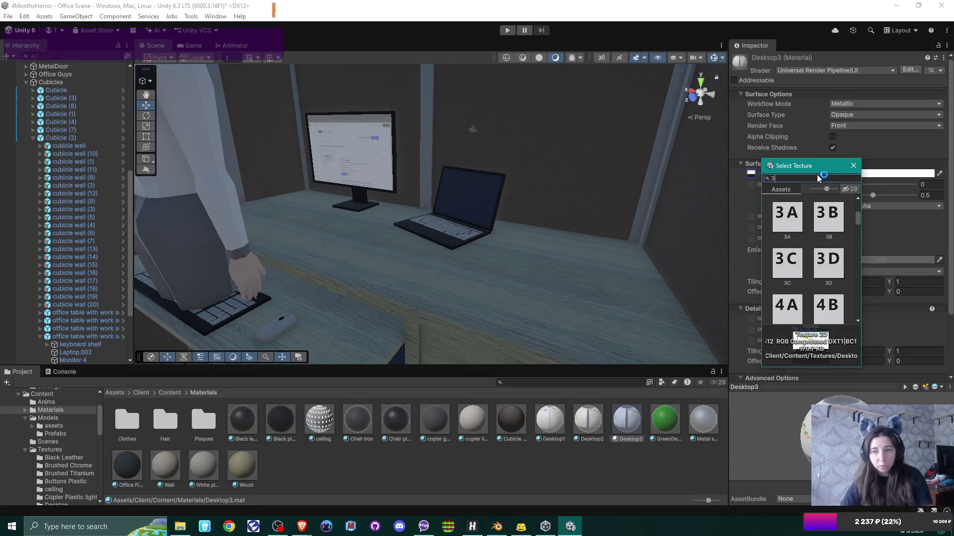
double_click(826, 226)
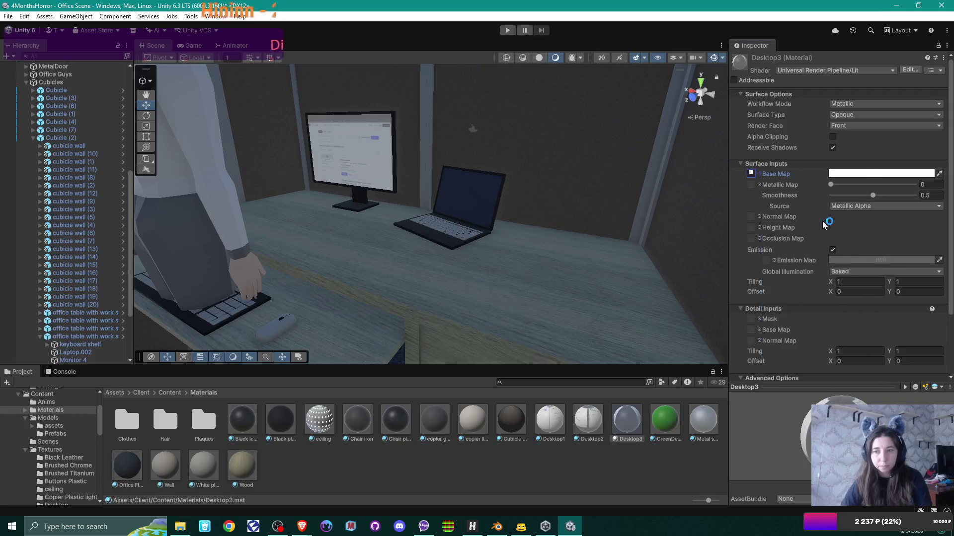
click(469, 190)
click(478, 201)
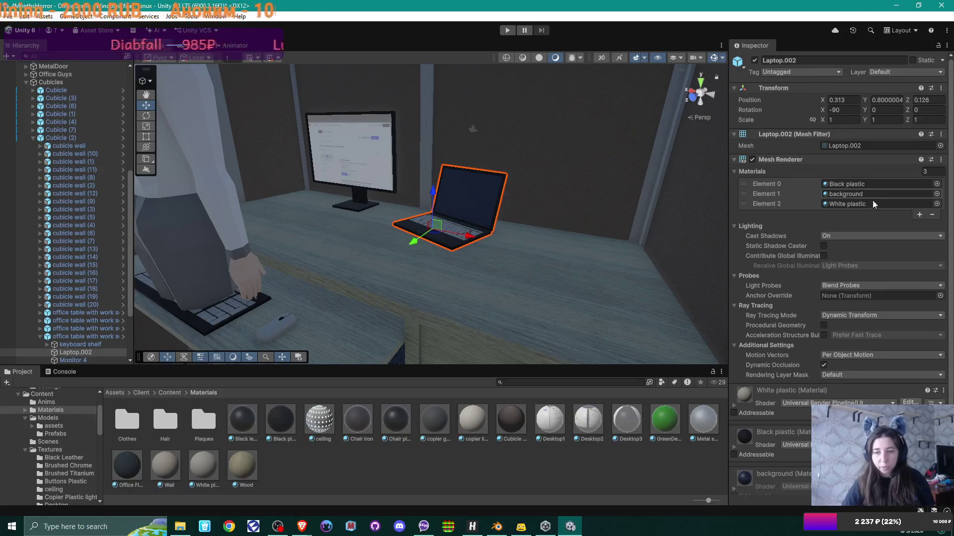
Assign Desktop2 to Element 1 of the laptop's Mesh Renderer
click(592, 425)
drag(592, 424, 844, 194)
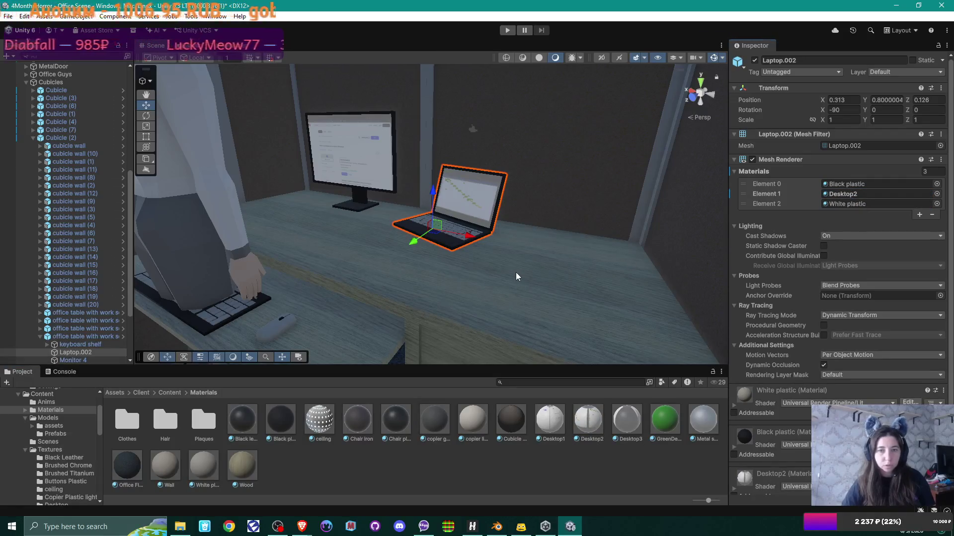
scroll(515, 277, down, 5)
Fly the Scene view down the cubicle aisle and select the cubicle 3D group
click(543, 294)
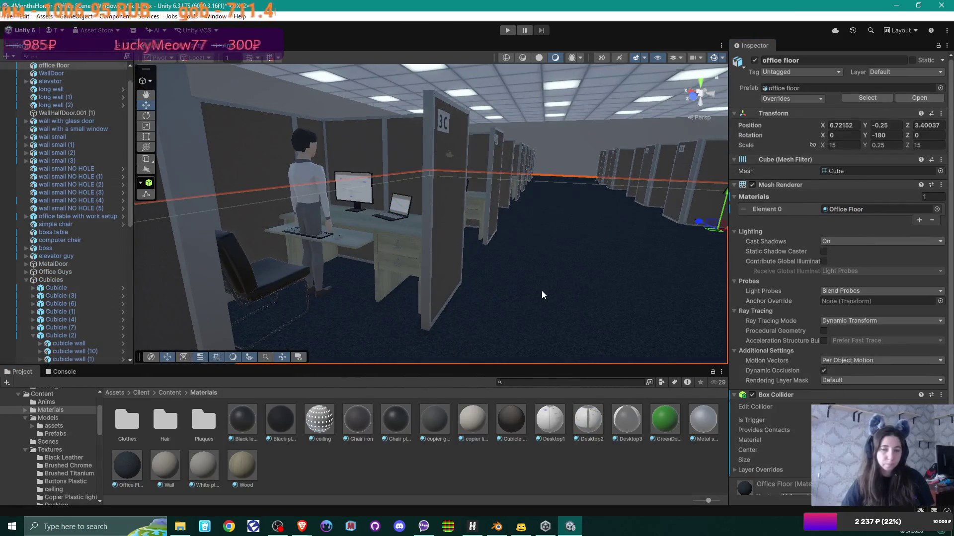
mouse_move(540, 294)
mouse_down()
mouse_move(554, 257)
mouse_move(620, 292)
mouse_move(660, 296)
mouse_move(460, 303)
mouse_move(454, 162)
mouse_move(497, 180)
mouse_move(494, 154)
mouse_move(434, 268)
mouse_move(383, 261)
mouse_move(541, 286)
mouse_move(447, 130)
mouse_move(466, 257)
mouse_move(499, 249)
mouse_move(447, 214)
mouse_move(267, 211)
mouse_move(404, 237)
mouse_move(389, 239)
mouse_move(385, 287)
mouse_move(436, 289)
mouse_up()
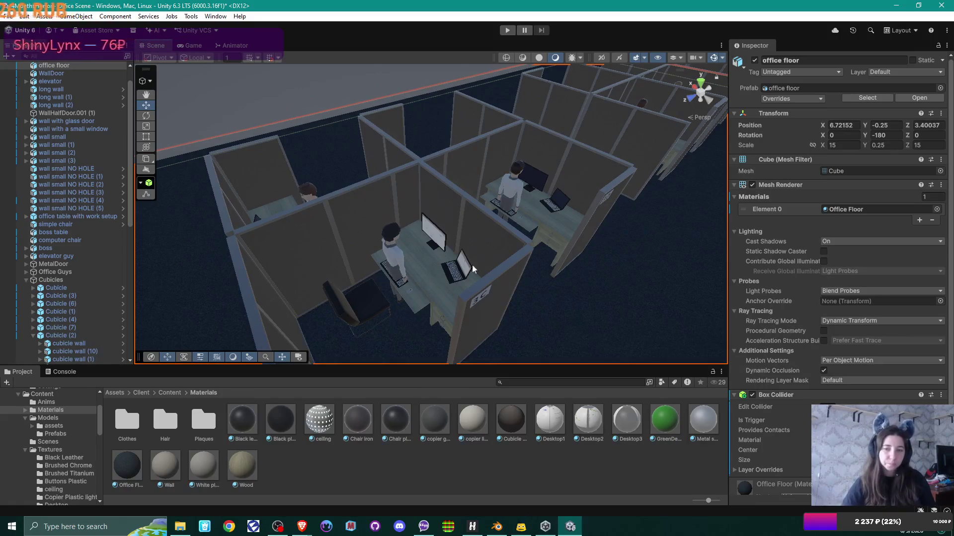
mouse_move(486, 271)
mouse_down()
mouse_move(489, 256)
mouse_move(552, 253)
mouse_move(525, 234)
mouse_move(513, 251)
mouse_up()
click(436, 216)
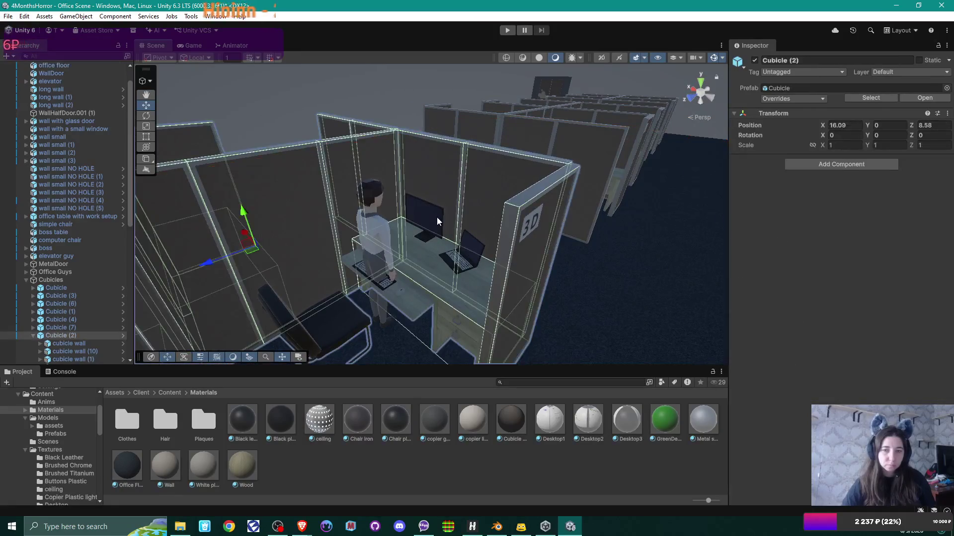
Put Desktop3 on the first desk's monitor screen and Desktop1 on its laptop
click(436, 219)
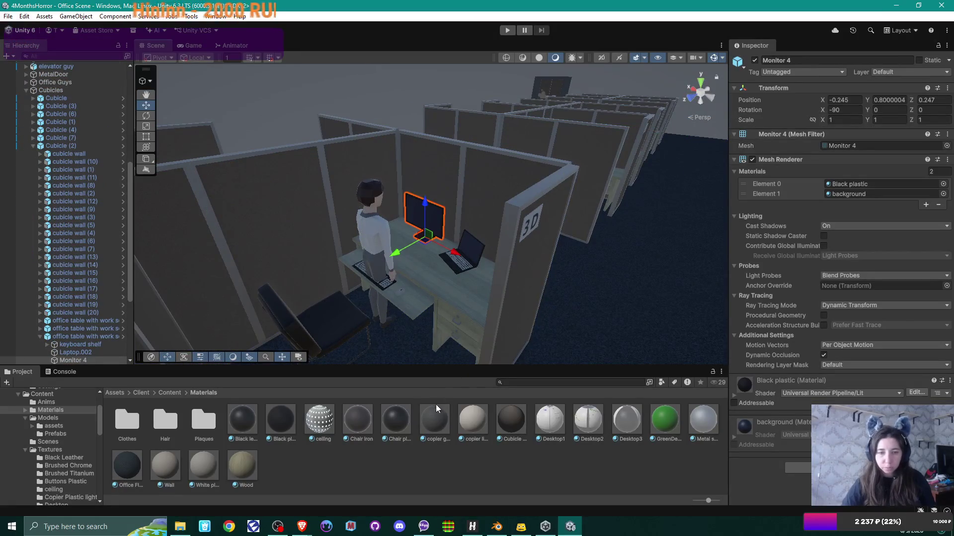
drag(625, 422, 844, 193)
click(470, 253)
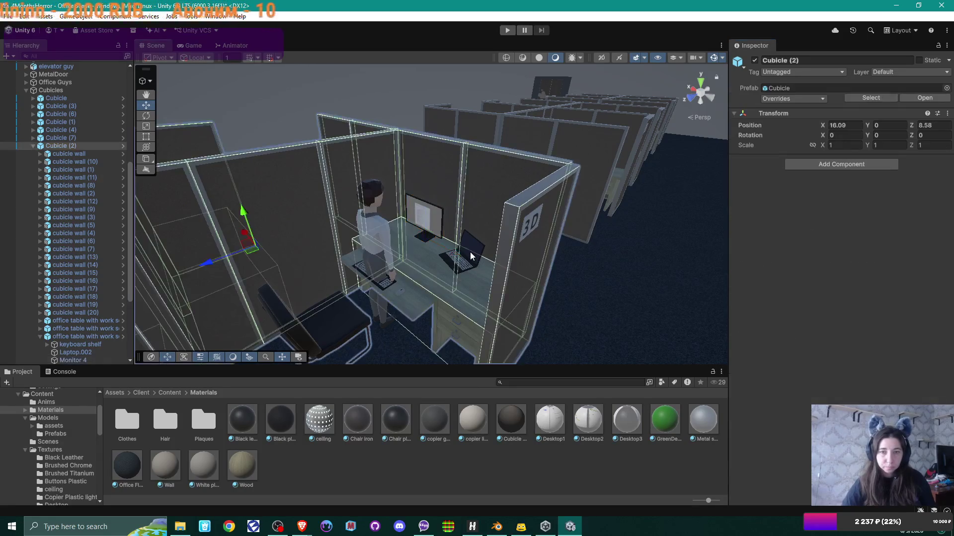
click(471, 253)
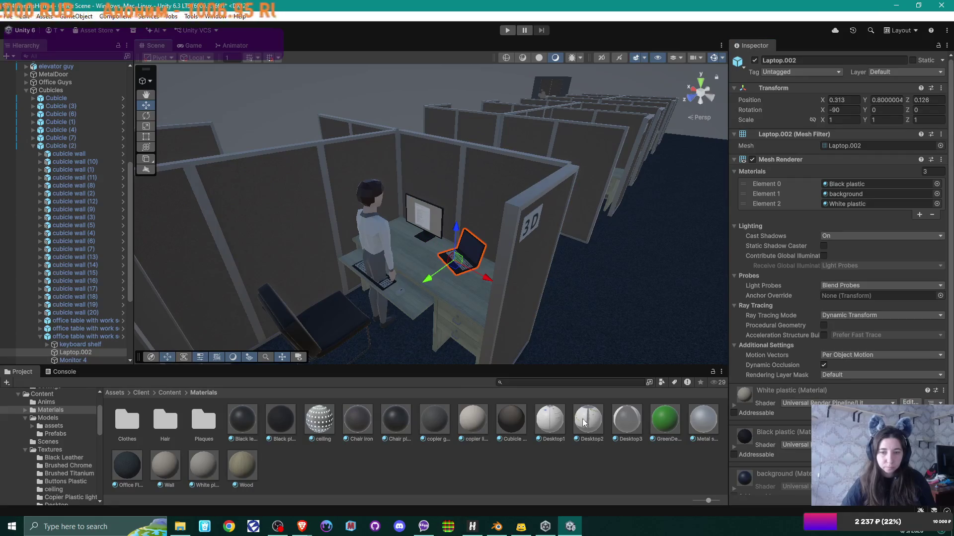
mouse_move(551, 420)
mouse_down()
mouse_move(854, 182)
mouse_move(856, 192)
mouse_up()
Give the other desk's monitor Desktop2 and its laptop Desktop1
mouse_move(619, 291)
mouse_down()
mouse_move(454, 251)
mouse_move(399, 300)
mouse_move(486, 286)
mouse_up()
click(446, 214)
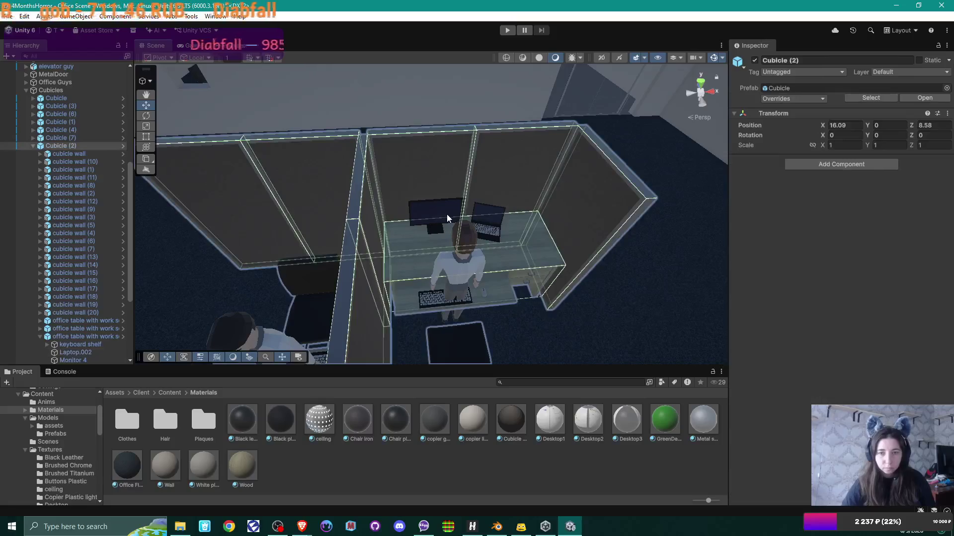
click(446, 213)
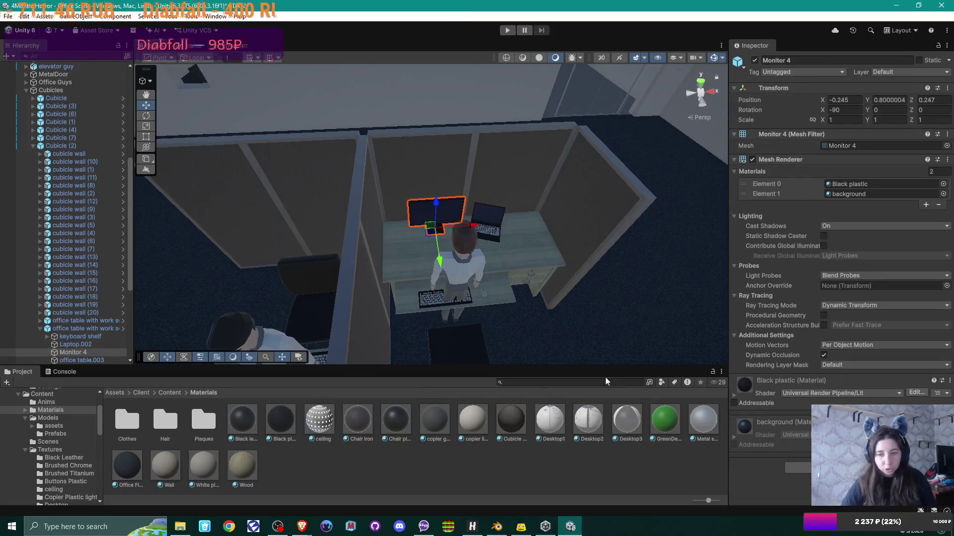
drag(592, 427, 845, 192)
click(487, 219)
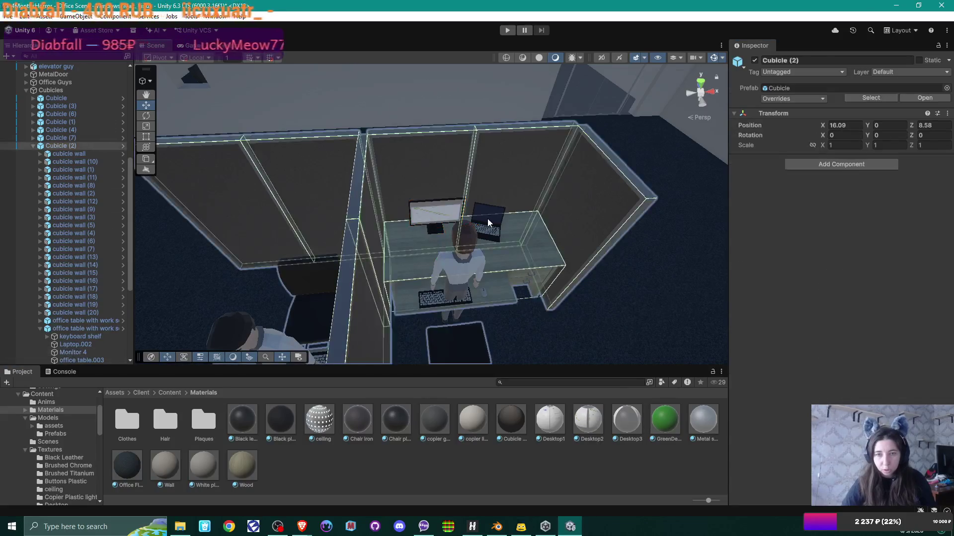
click(487, 218)
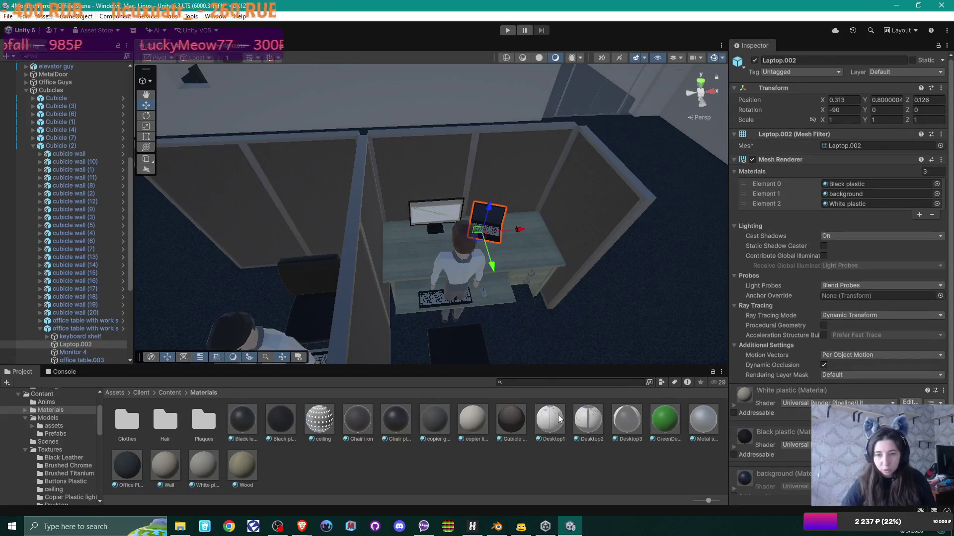
mouse_move(553, 423)
mouse_down()
mouse_move(874, 195)
mouse_move(854, 194)
mouse_up()
mouse_move(475, 294)
mouse_down()
mouse_move(502, 283)
mouse_move(503, 270)
mouse_move(560, 270)
mouse_move(491, 281)
mouse_move(432, 258)
mouse_move(401, 187)
mouse_move(639, 257)
mouse_move(537, 272)
mouse_move(607, 260)
mouse_move(585, 292)
mouse_move(607, 292)
mouse_move(535, 172)
mouse_move(564, 299)
mouse_move(565, 287)
mouse_up()
click(454, 228)
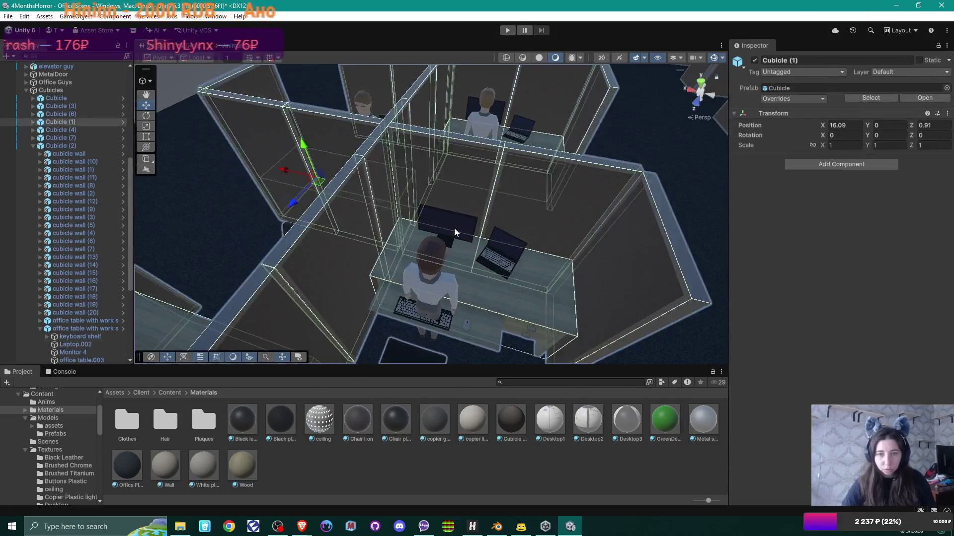
Start Desktop2 on the first Cubicle (1) monitor and put Desktop3 on its laptop
click(454, 228)
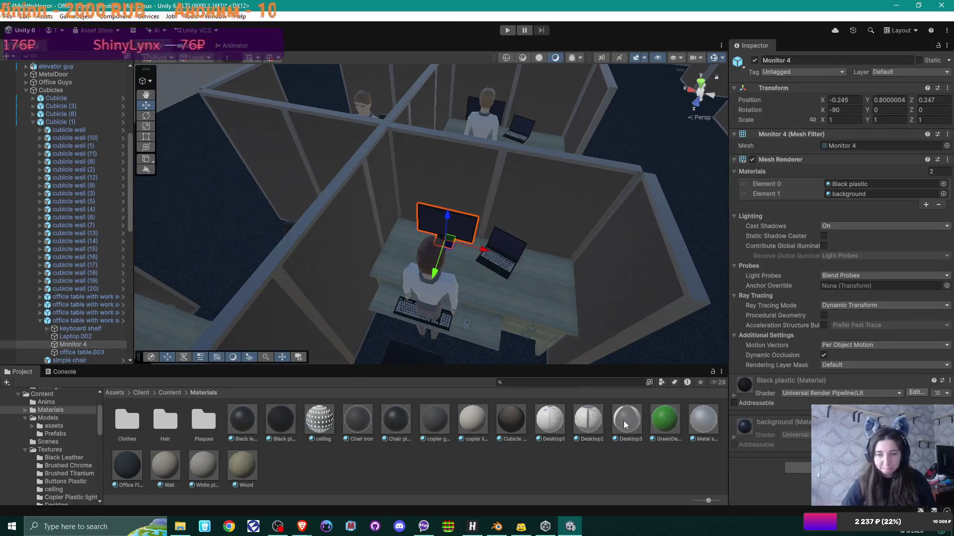
mouse_move(599, 425)
mouse_down()
mouse_move(844, 199)
mouse_move(857, 198)
mouse_up()
click(499, 250)
click(515, 249)
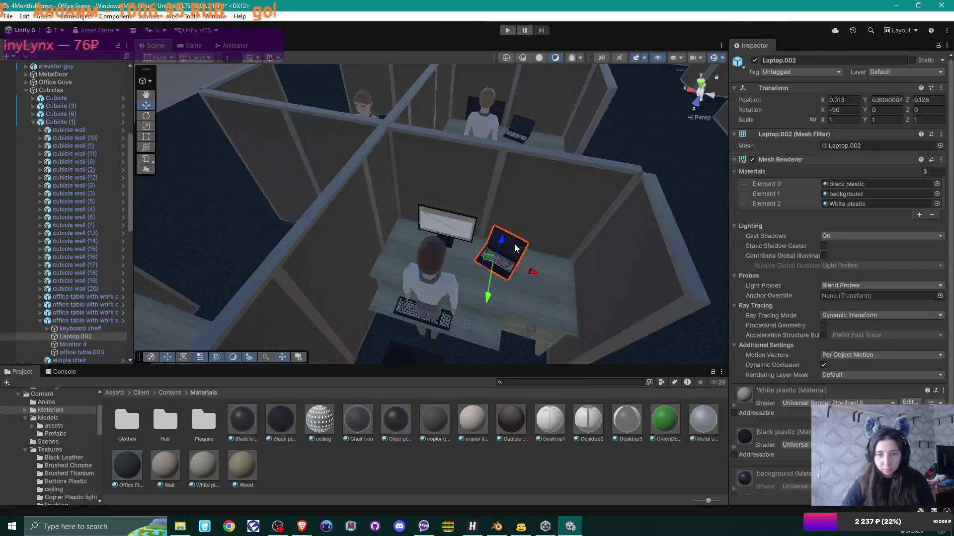
drag(625, 422, 845, 195)
Put Desktop1 on the right desk's laptop screen
mouse_move(473, 307)
mouse_down()
mouse_move(508, 261)
mouse_move(452, 312)
mouse_up()
click(500, 212)
click(499, 211)
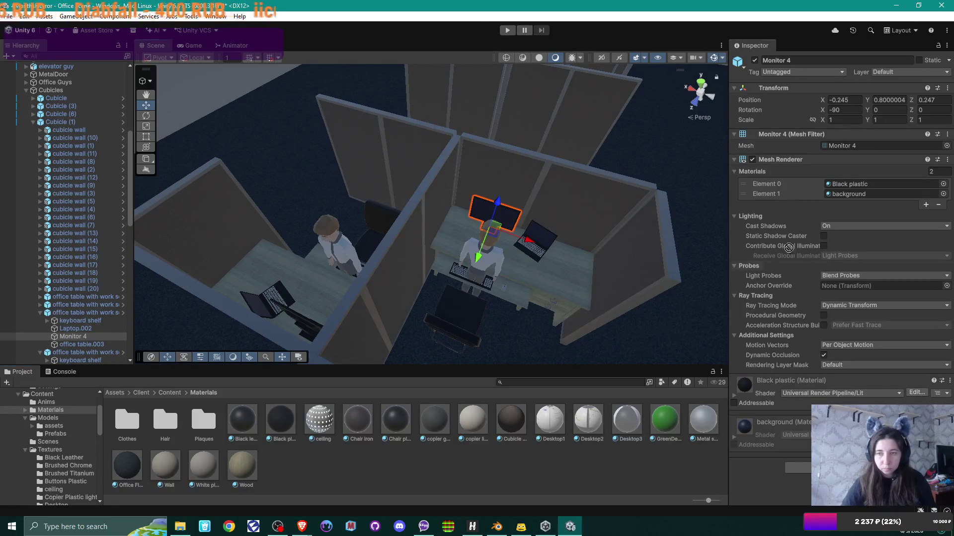
click(550, 241)
click(550, 241)
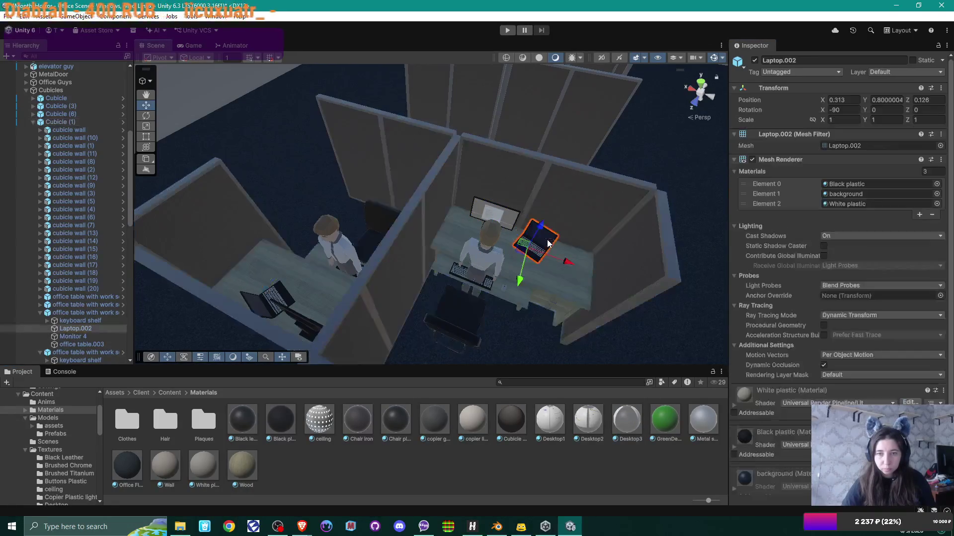
drag(669, 316, 834, 193)
Give the left desk's laptop Desktop1 and the desk monitor Desktop2
click(264, 302)
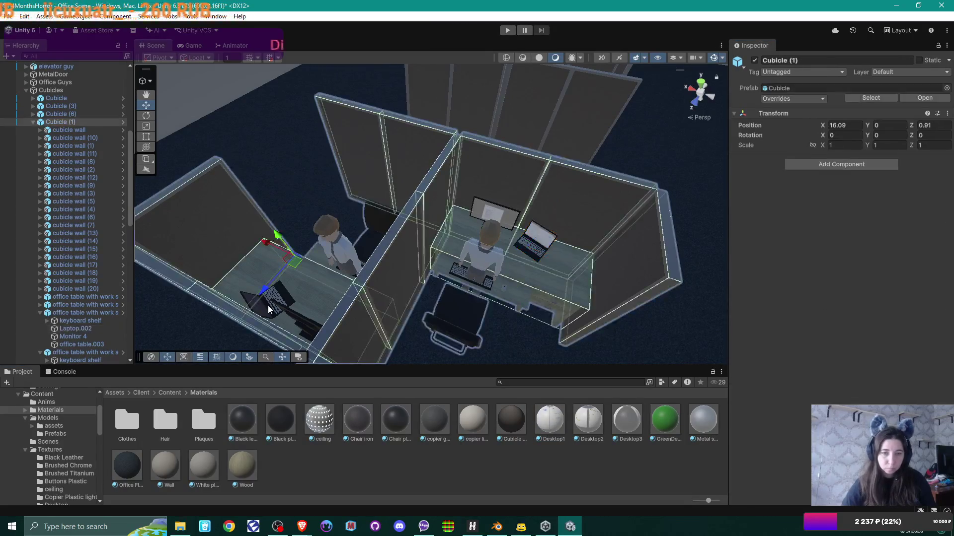
click(267, 305)
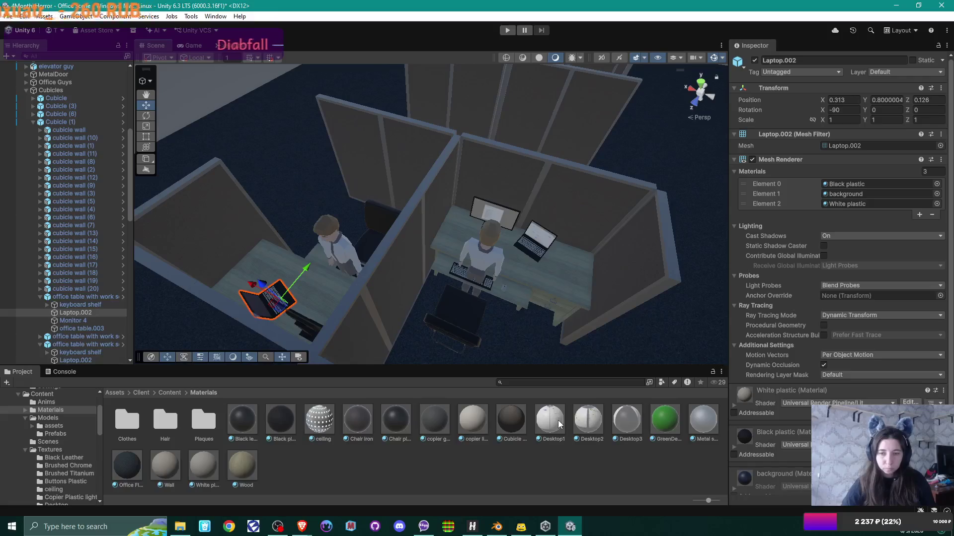
drag(702, 295, 843, 195)
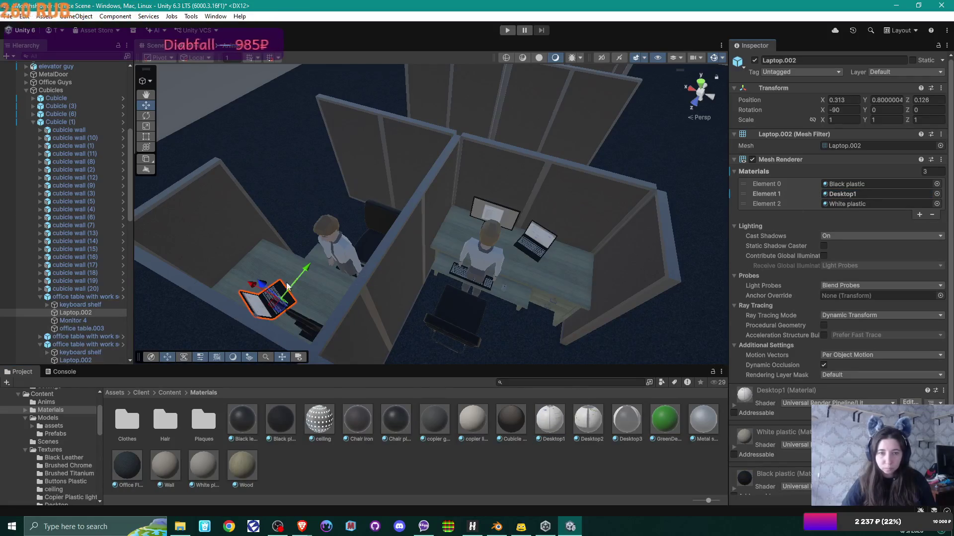
click(300, 323)
click(306, 324)
mouse_move(574, 424)
mouse_down()
mouse_move(721, 323)
mouse_move(866, 193)
mouse_up()
mouse_move(495, 316)
mouse_down()
mouse_move(485, 296)
mouse_move(362, 293)
mouse_move(391, 277)
mouse_move(517, 252)
mouse_move(509, 279)
mouse_move(464, 315)
mouse_move(437, 314)
mouse_up()
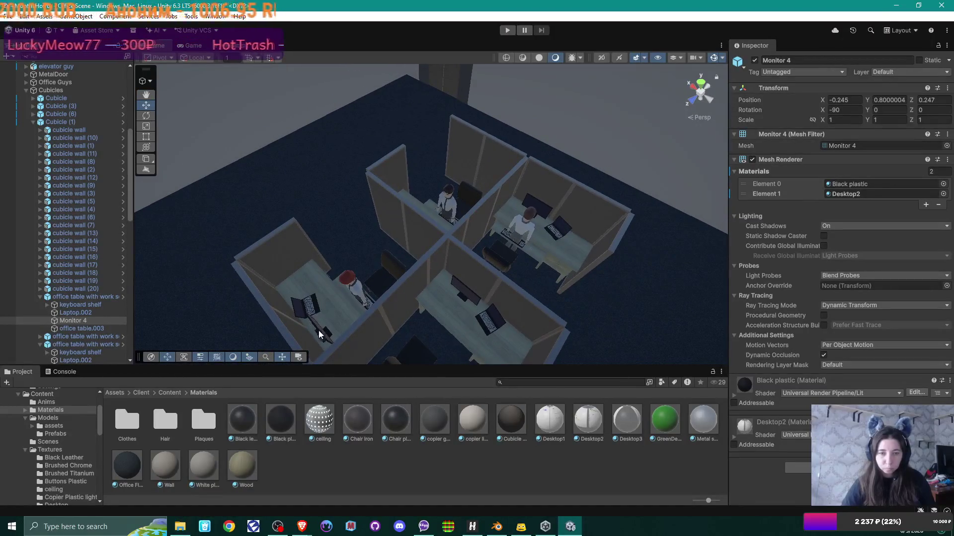
Give the lower-left cubicle's monitor Desktop1 and its laptop Desktop3
click(354, 329)
click(328, 334)
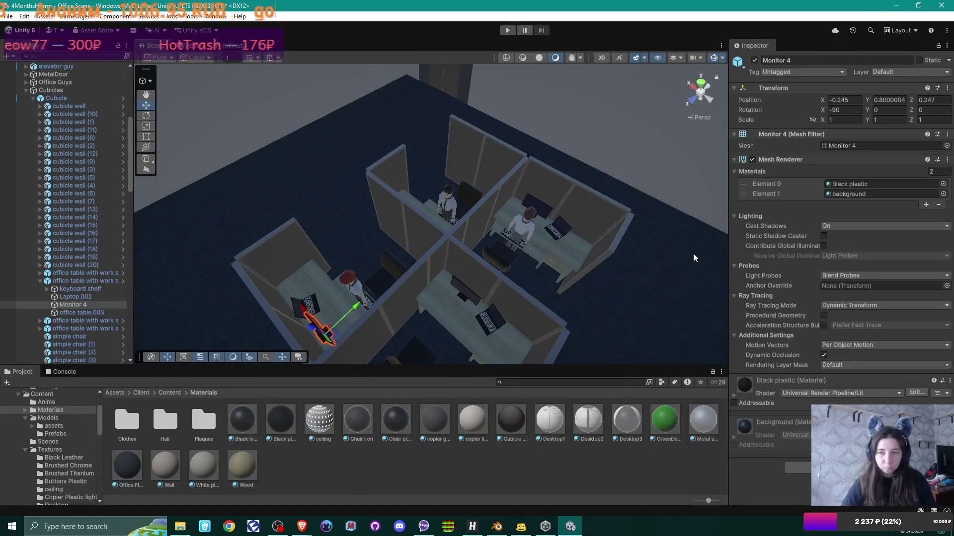
drag(561, 421, 851, 194)
click(318, 300)
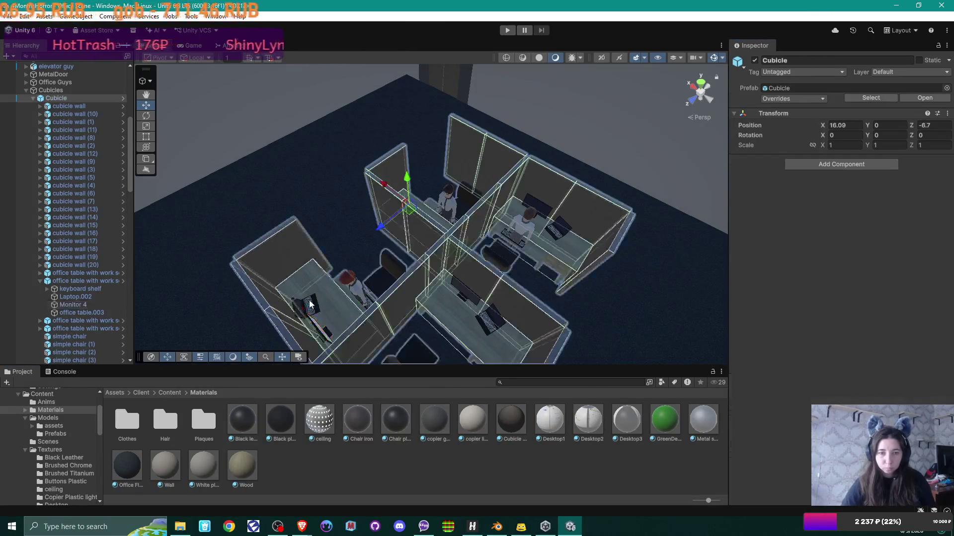
click(311, 303)
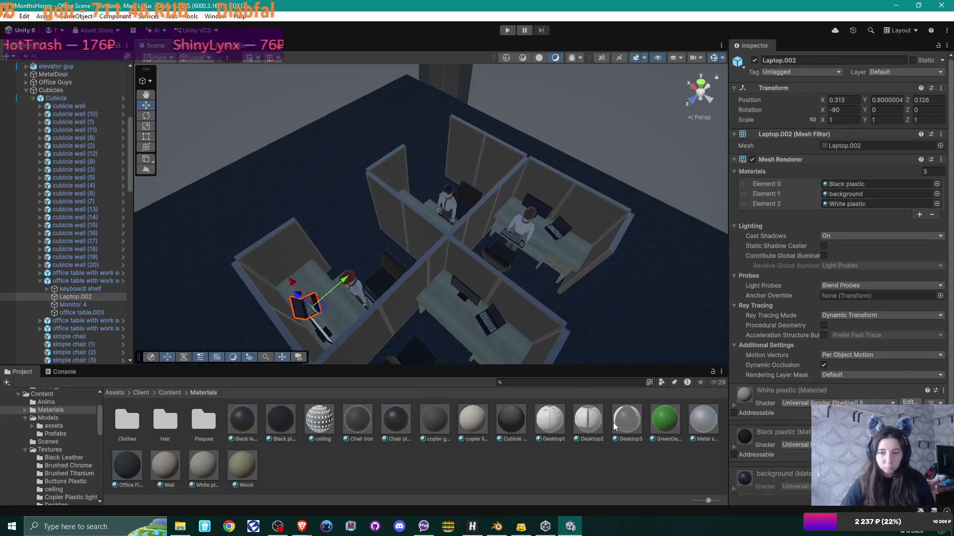
drag(697, 342, 845, 192)
Give the right cubicle's monitor Desktop2 and its laptop Desktop1
mouse_move(474, 275)
mouse_down()
mouse_move(466, 250)
mouse_move(454, 273)
mouse_move(461, 279)
mouse_up()
click(484, 243)
click(486, 248)
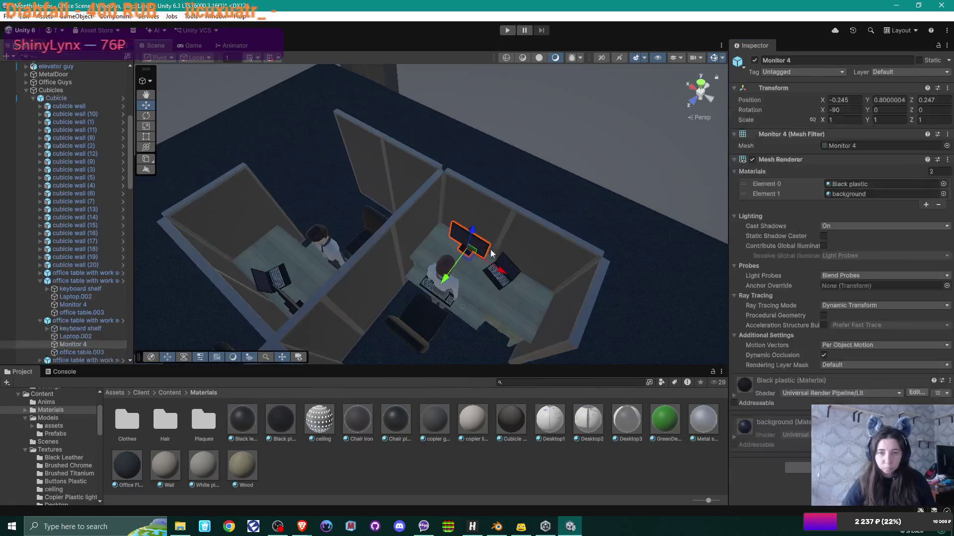
drag(589, 420, 862, 194)
click(512, 271)
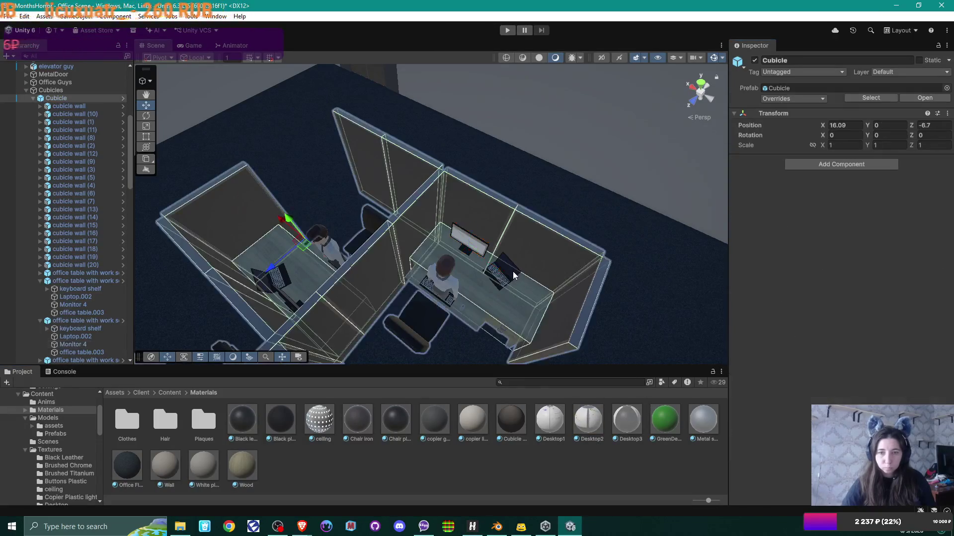
click(512, 271)
mouse_move(559, 427)
mouse_down()
mouse_move(554, 423)
mouse_move(840, 193)
mouse_up()
Give the left cubicle's laptop Desktop2 and its monitor Desktop1
click(277, 280)
click(277, 280)
mouse_move(604, 423)
mouse_down()
mouse_move(695, 298)
mouse_move(845, 195)
mouse_up()
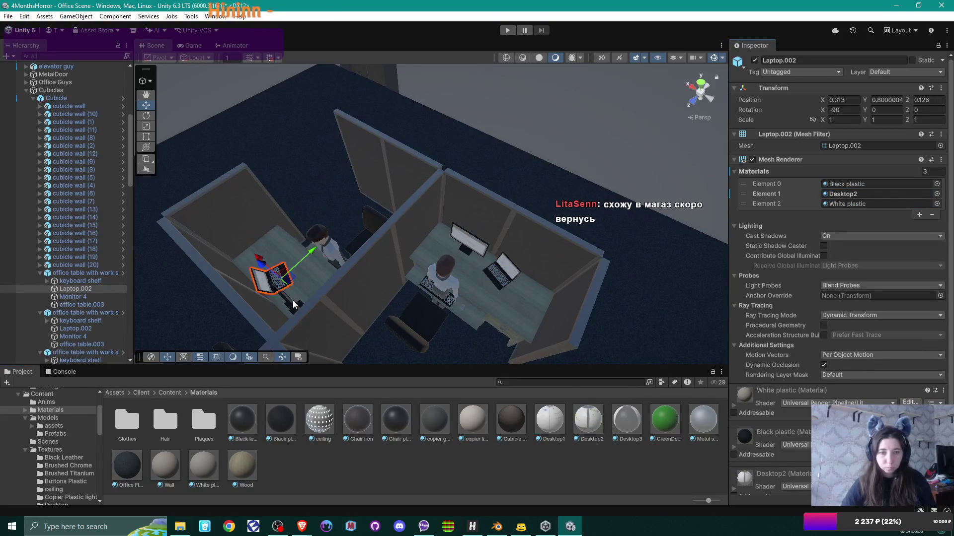
click(294, 303)
click(290, 309)
drag(556, 427, 845, 196)
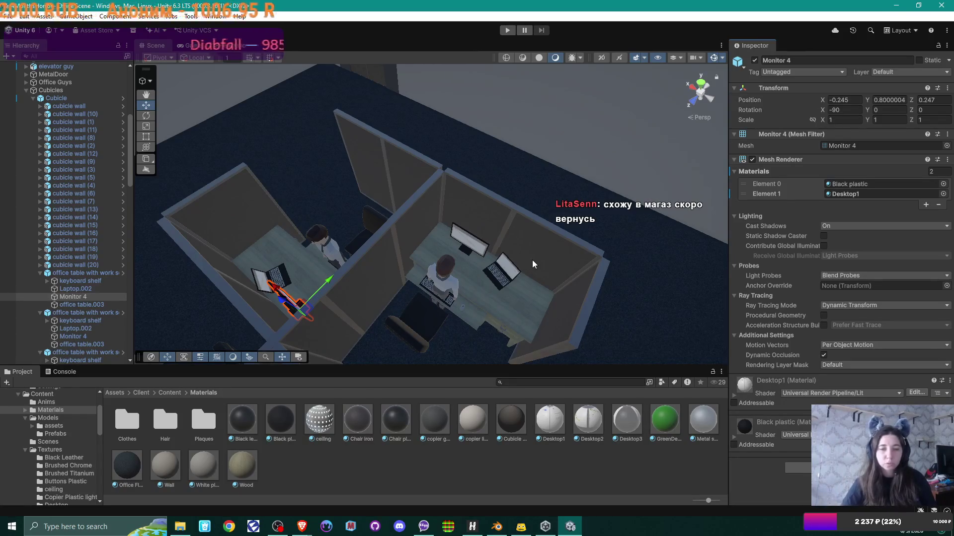
key(f)
mouse_move(541, 230)
mouse_down()
mouse_move(326, 224)
mouse_move(434, 262)
mouse_move(546, 273)
mouse_move(447, 283)
mouse_move(385, 273)
mouse_move(439, 268)
mouse_move(434, 235)
mouse_move(386, 247)
mouse_move(447, 268)
mouse_move(517, 262)
mouse_move(422, 255)
mouse_move(503, 264)
mouse_move(422, 237)
mouse_up()
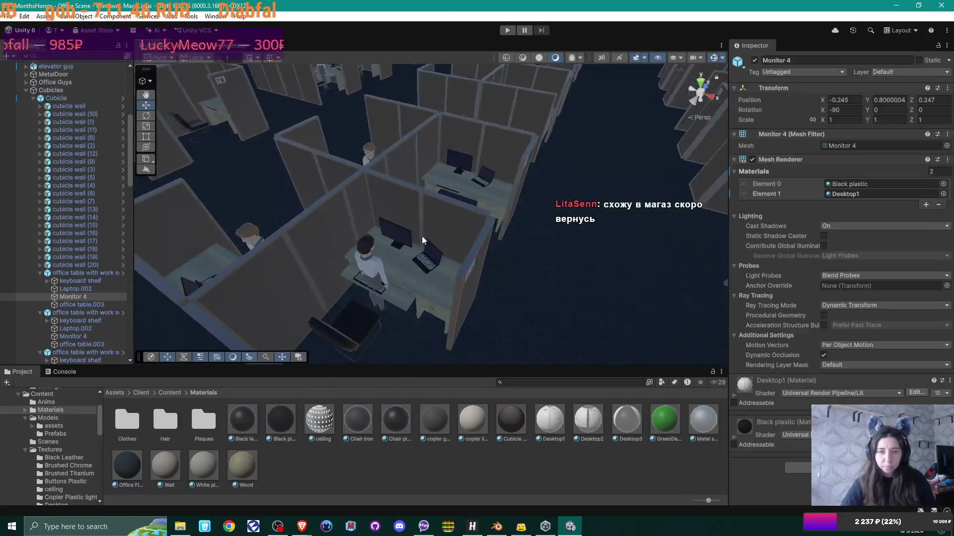
Give the next cubicle's monitor Desktop2 and its laptop Desktop1
click(402, 241)
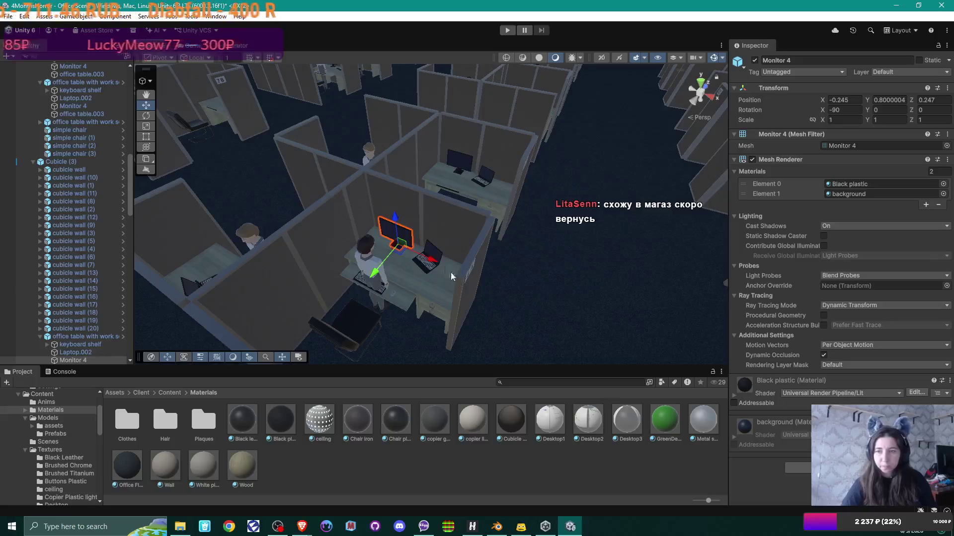
drag(591, 422, 856, 195)
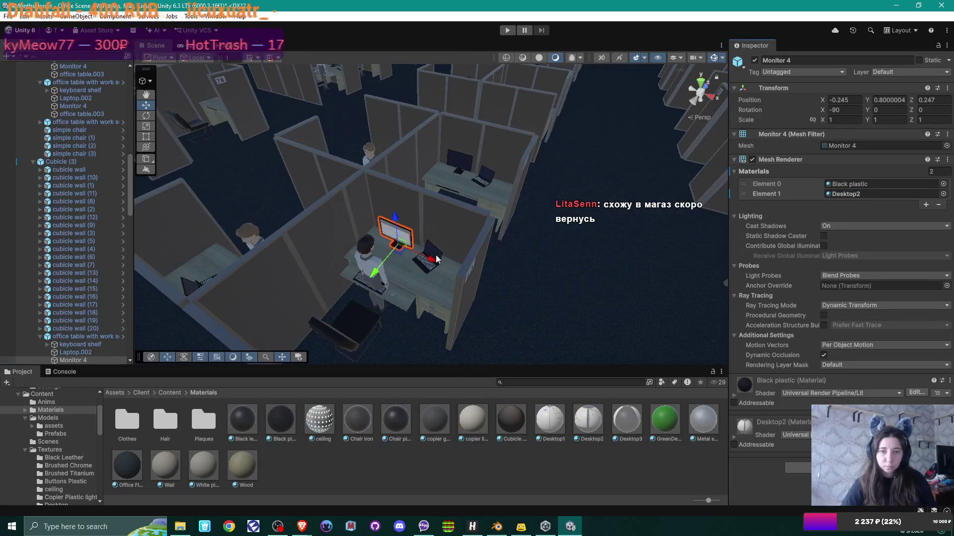
click(437, 257)
click(439, 257)
drag(561, 426, 865, 194)
drag(334, 223, 330, 256)
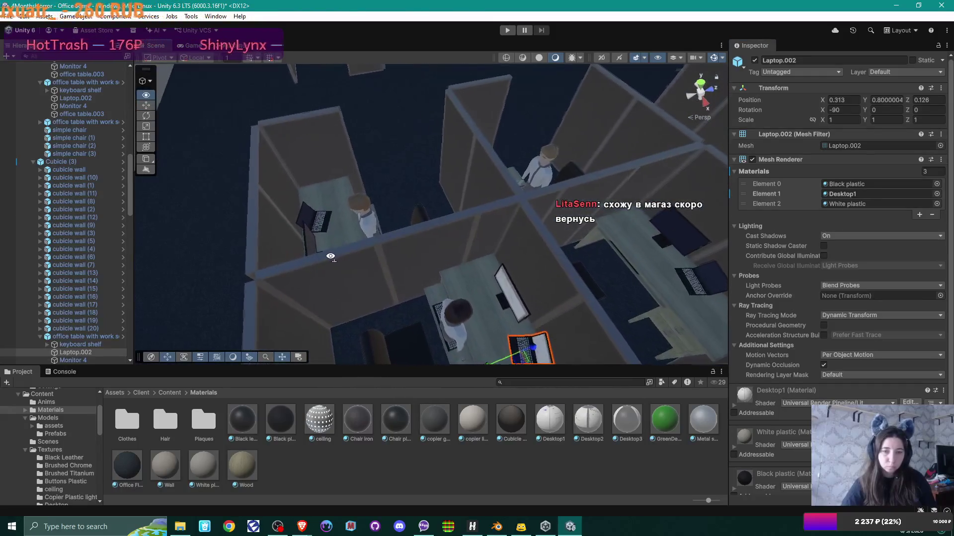
Put Desktop3 on the upper-left monitor and Desktop1 on the Cubicle (3) laptop
click(306, 238)
click(308, 241)
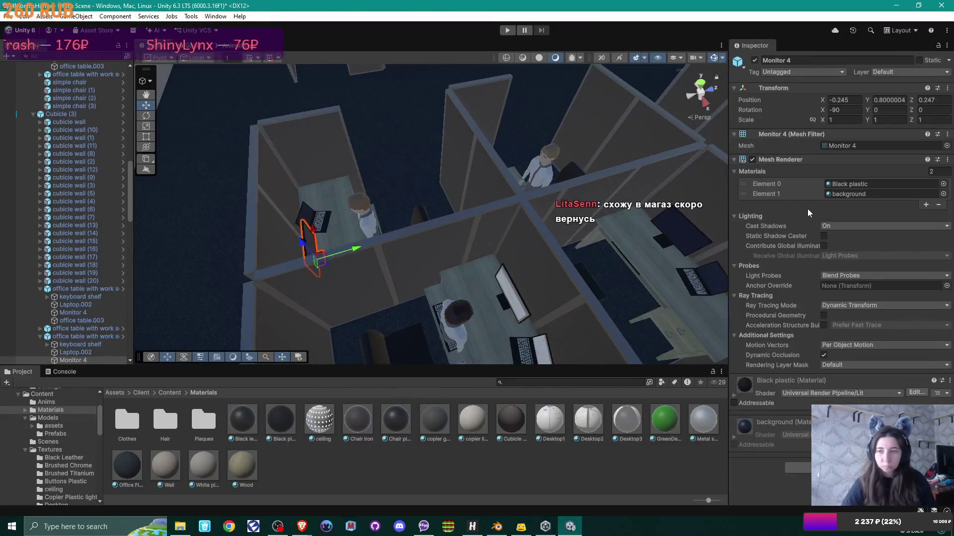
drag(634, 422, 866, 194)
mouse_move(557, 218)
mouse_down()
mouse_move(510, 221)
mouse_move(393, 174)
mouse_up()
click(357, 148)
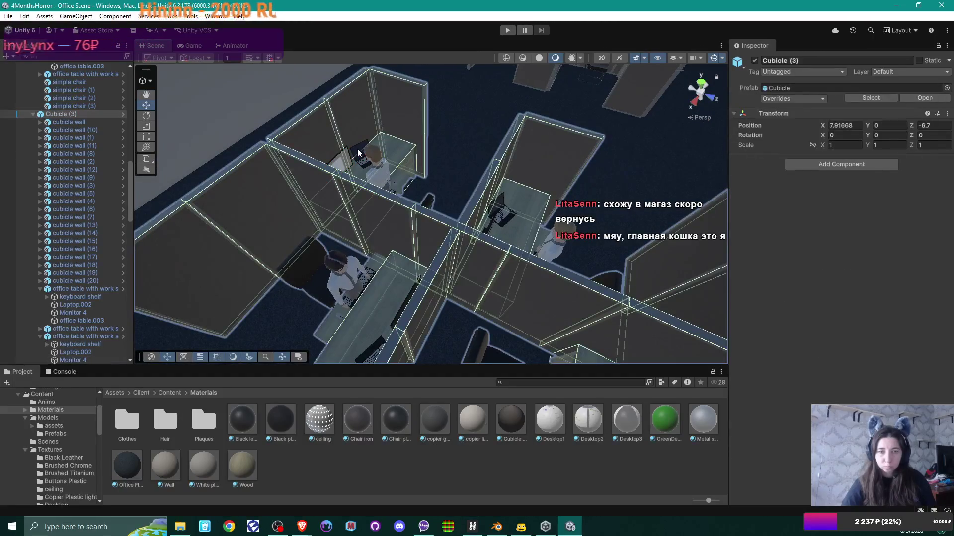
click(356, 148)
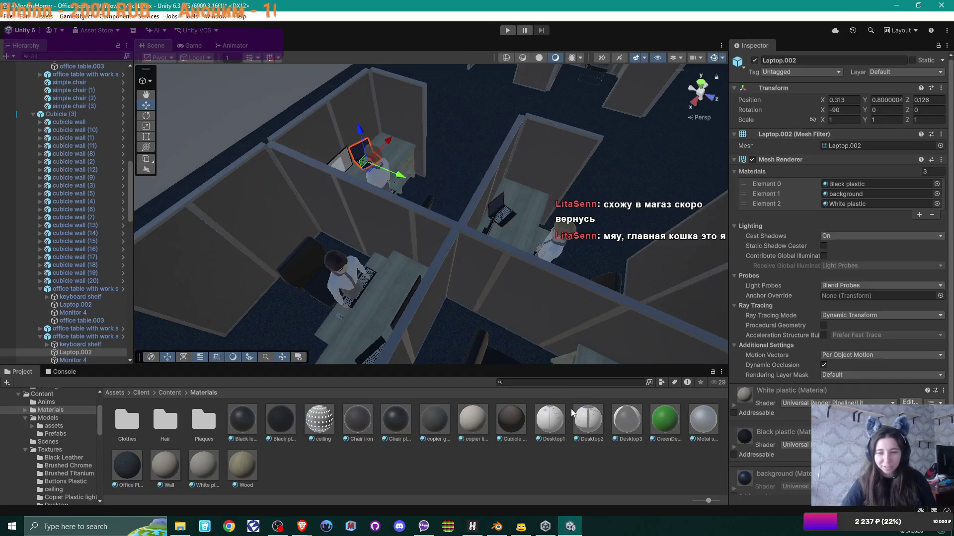
drag(554, 424, 865, 194)
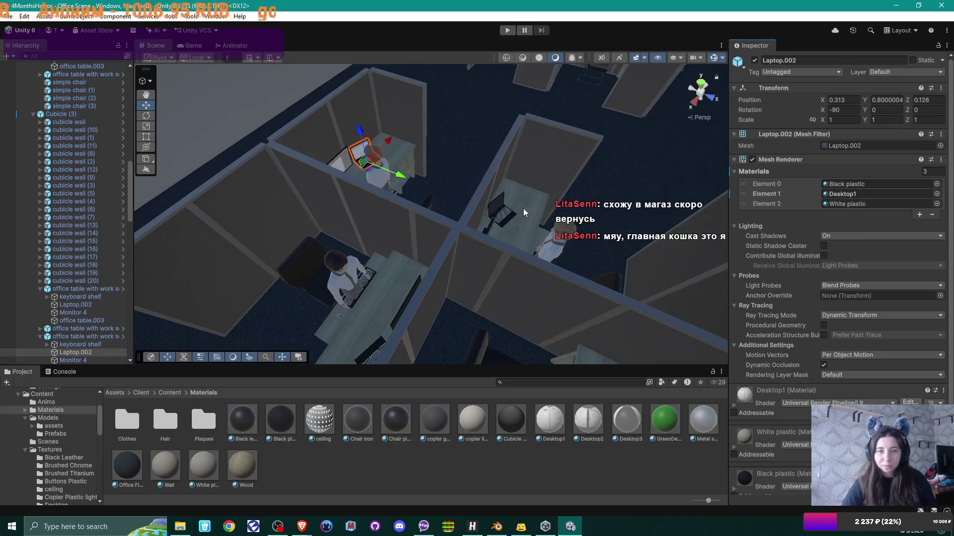
Give the middle cubicle's laptop Desktop2 and its monitor Desktop3
click(507, 214)
click(510, 215)
drag(589, 425, 866, 195)
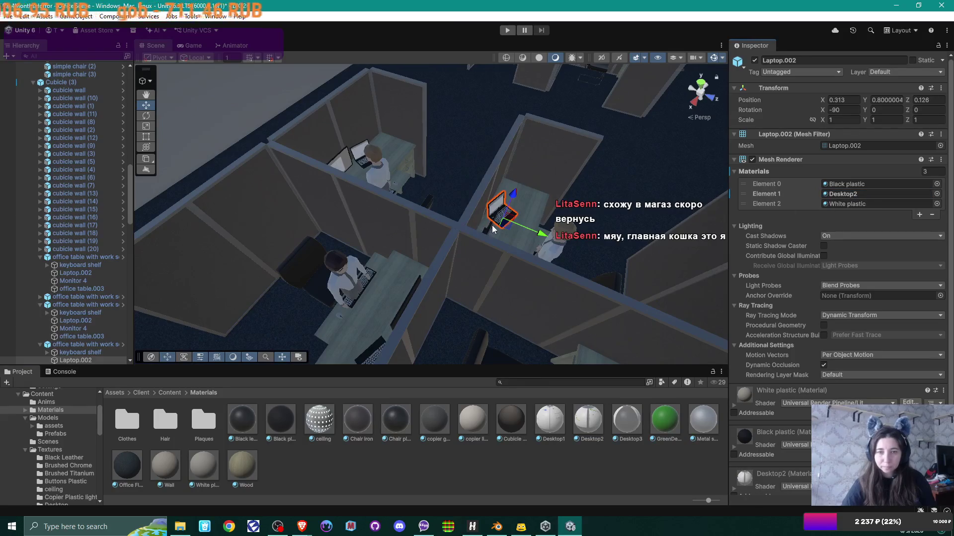
click(490, 225)
click(490, 225)
mouse_move(491, 225)
mouse_down()
mouse_move(587, 249)
mouse_move(508, 329)
mouse_up()
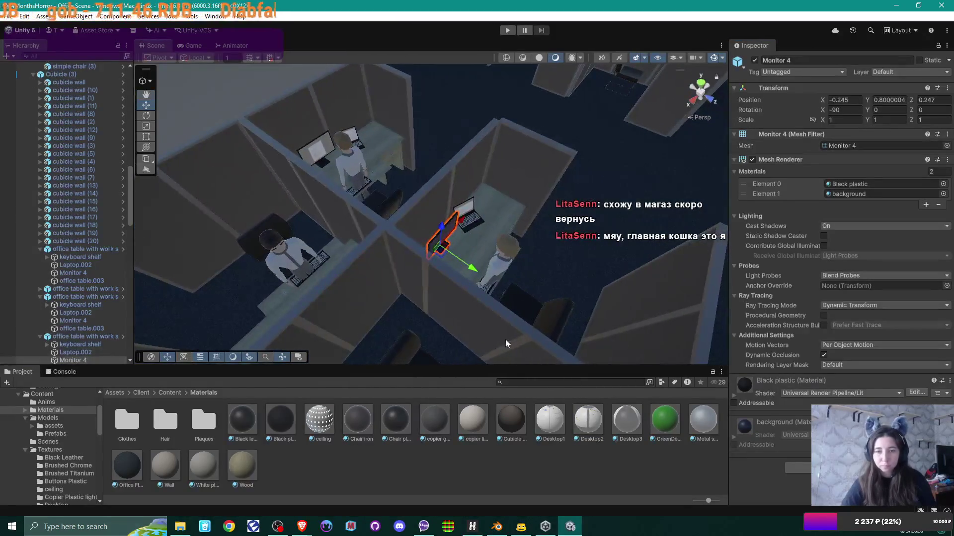
drag(624, 421, 858, 193)
mouse_move(571, 254)
mouse_down()
mouse_move(572, 275)
mouse_move(587, 267)
mouse_move(535, 249)
mouse_move(566, 280)
mouse_up()
click(591, 272)
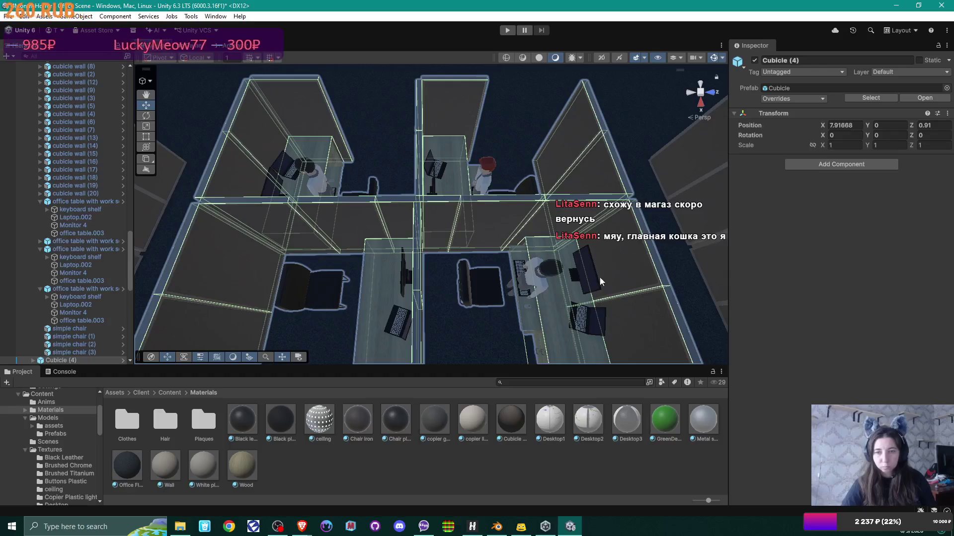
Assign screenshot materials to the lower-right cubicle's monitor and laptop screens
click(594, 277)
drag(550, 420, 837, 189)
click(592, 329)
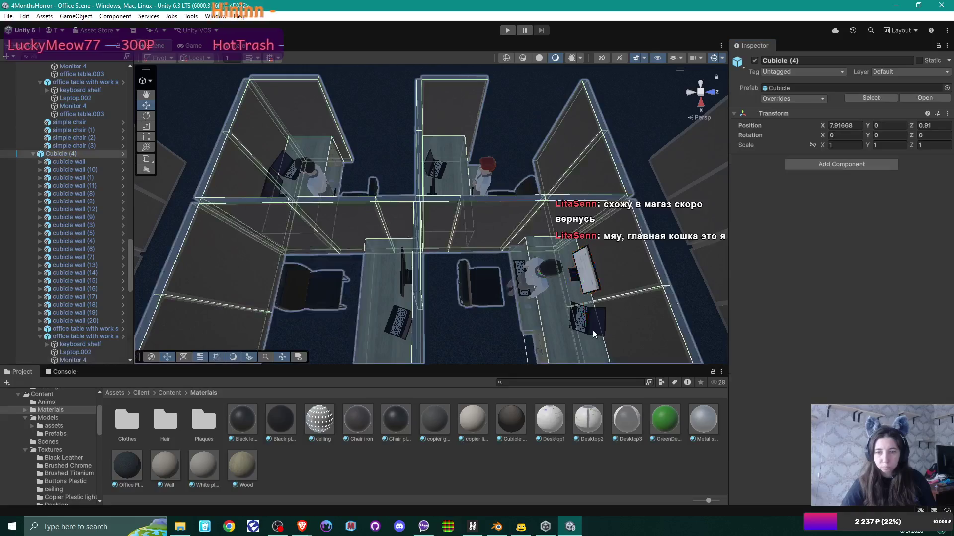
click(598, 333)
mouse_move(588, 420)
mouse_down()
mouse_move(848, 219)
mouse_move(860, 198)
mouse_up()
Put Desktop3 on the upper cubicle's laptop screen
click(431, 163)
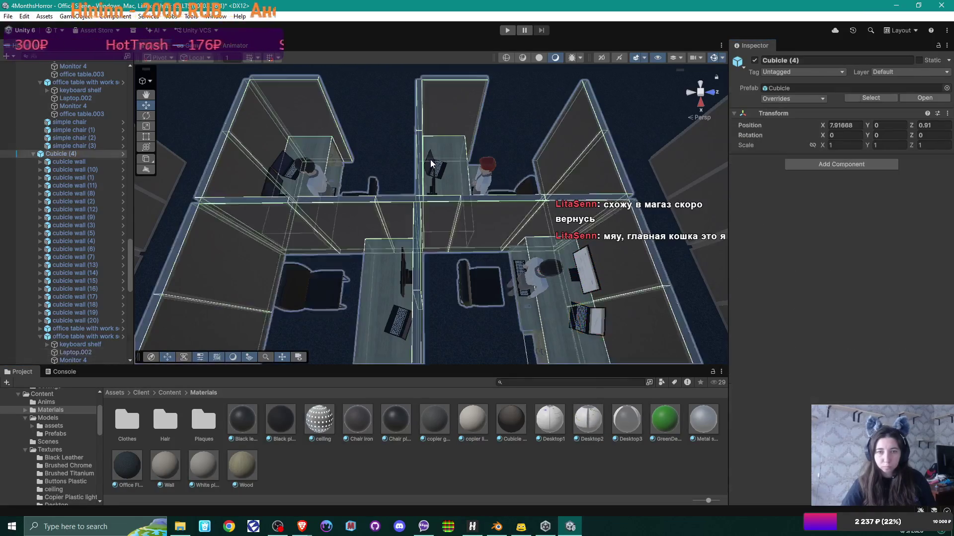
click(429, 164)
mouse_move(621, 423)
mouse_down()
mouse_move(845, 305)
mouse_move(853, 195)
mouse_up()
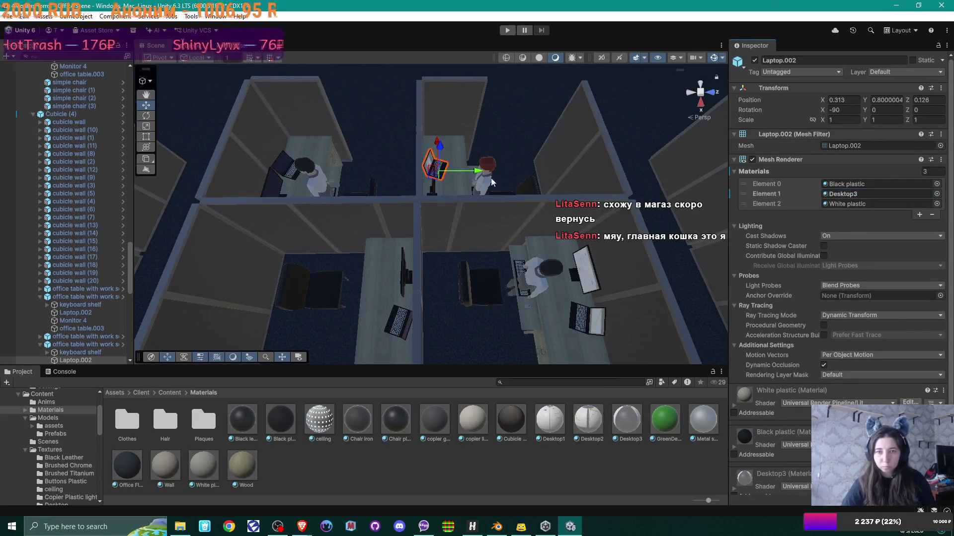
click(431, 190)
click(432, 189)
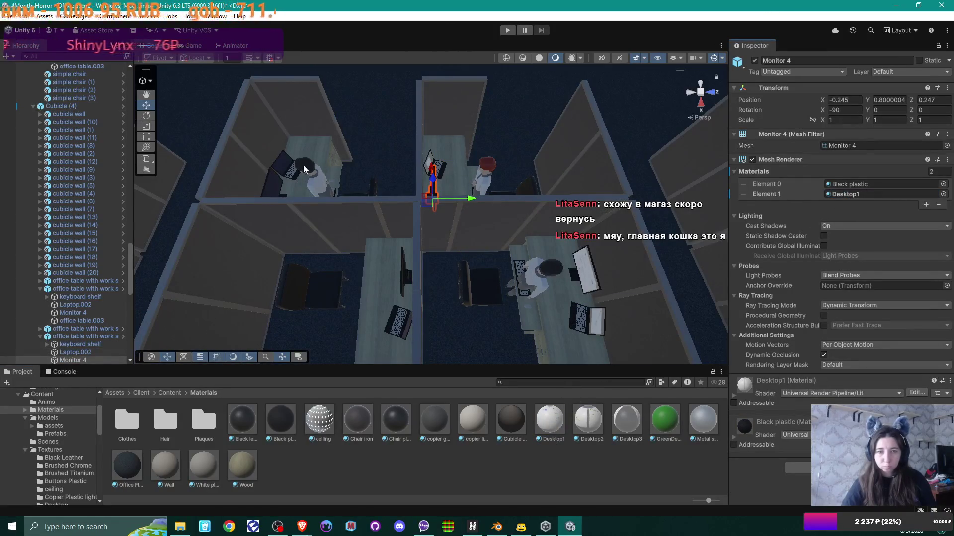
Give the upper-left cubicle's laptop Desktop3 and its monitor Desktop1
click(286, 165)
click(285, 162)
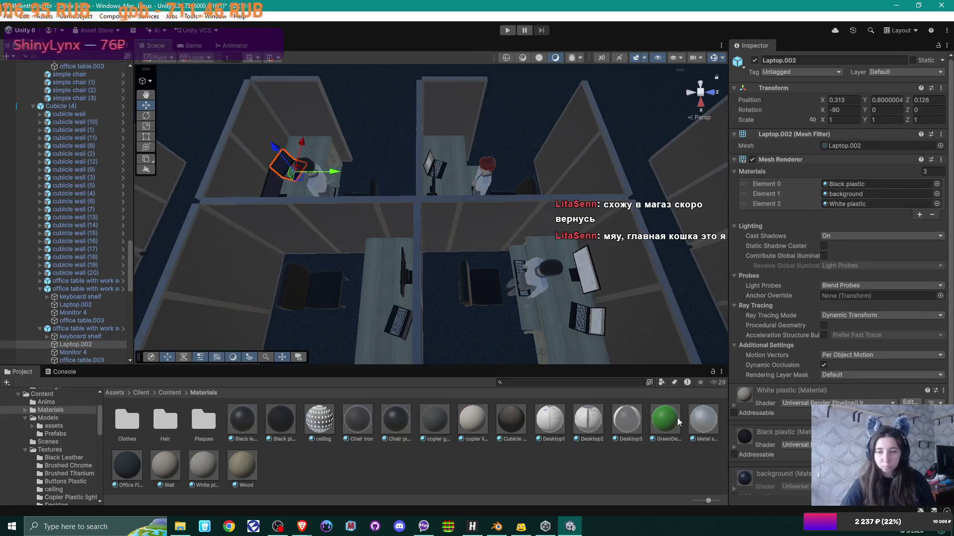
drag(625, 422, 827, 194)
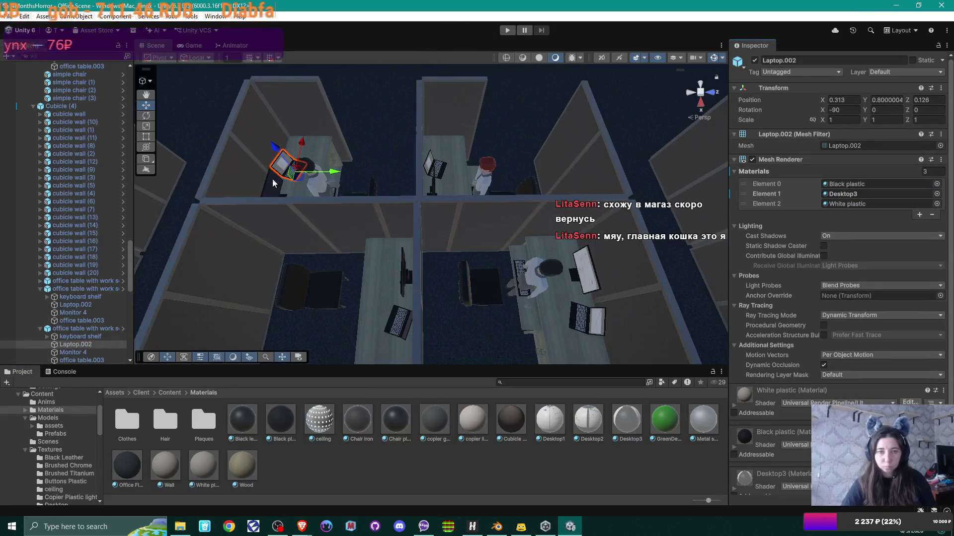
click(269, 185)
click(270, 185)
mouse_move(550, 424)
mouse_down()
mouse_move(745, 298)
mouse_move(875, 195)
mouse_up()
drag(404, 273, 484, 268)
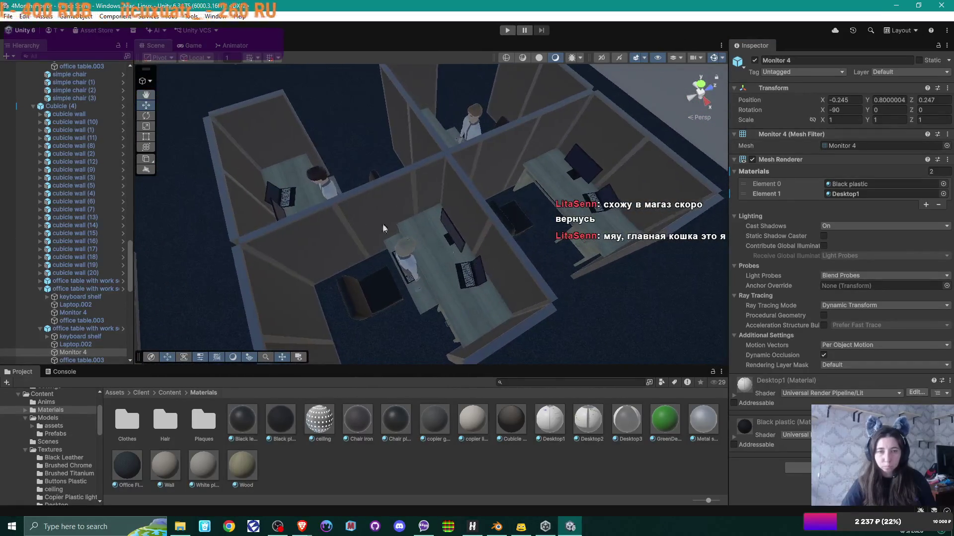
Put Desktop2 on the left cubicle's laptop and Desktop1 on its monitor
click(273, 192)
click(272, 192)
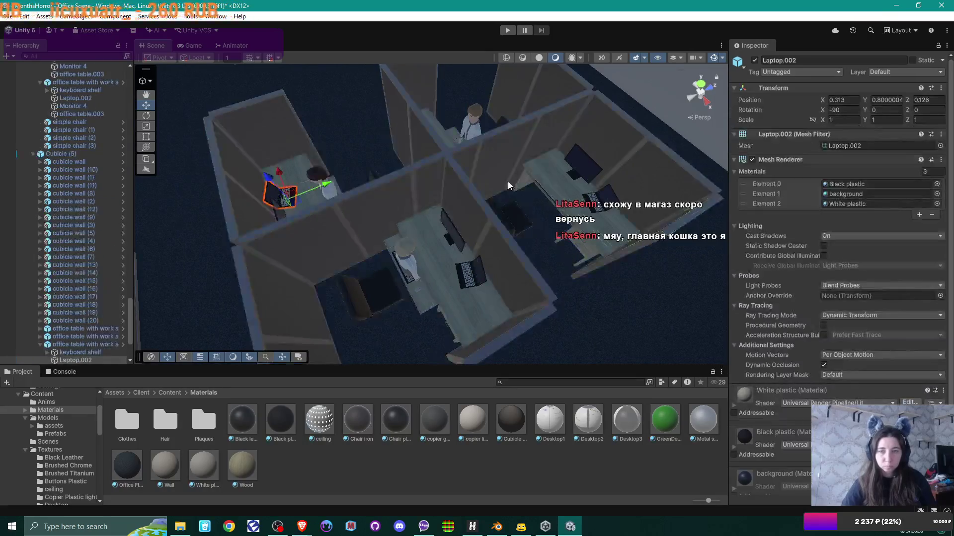
drag(598, 419, 862, 193)
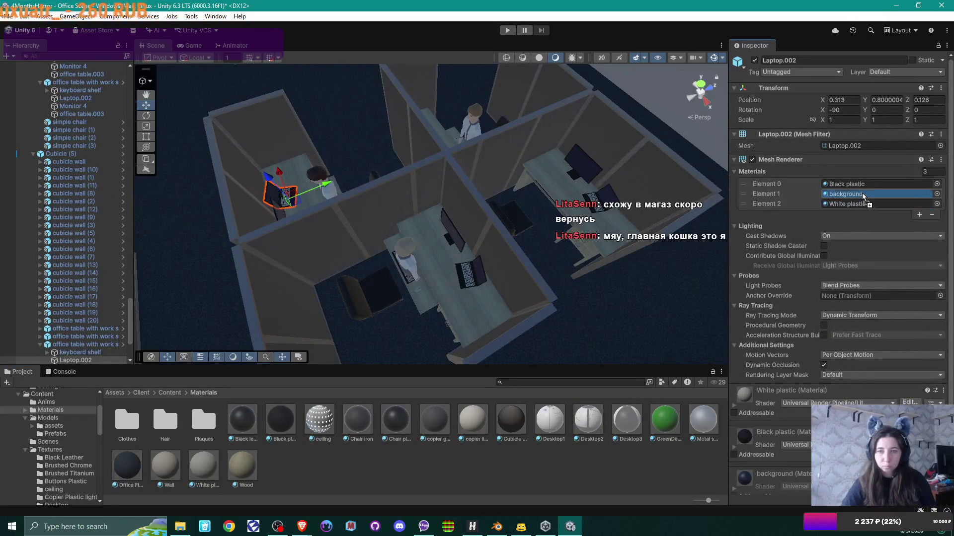
click(275, 211)
click(277, 214)
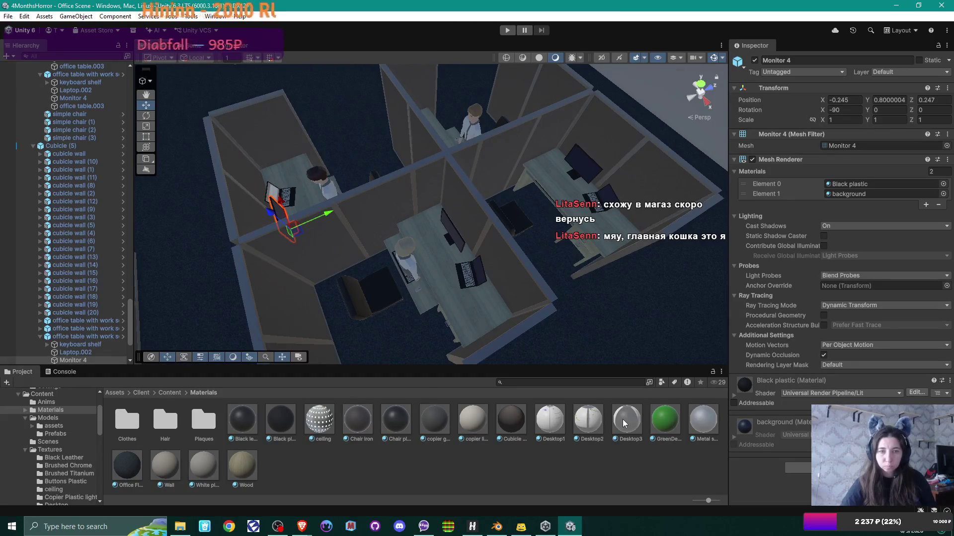
drag(717, 329, 879, 193)
click(459, 236)
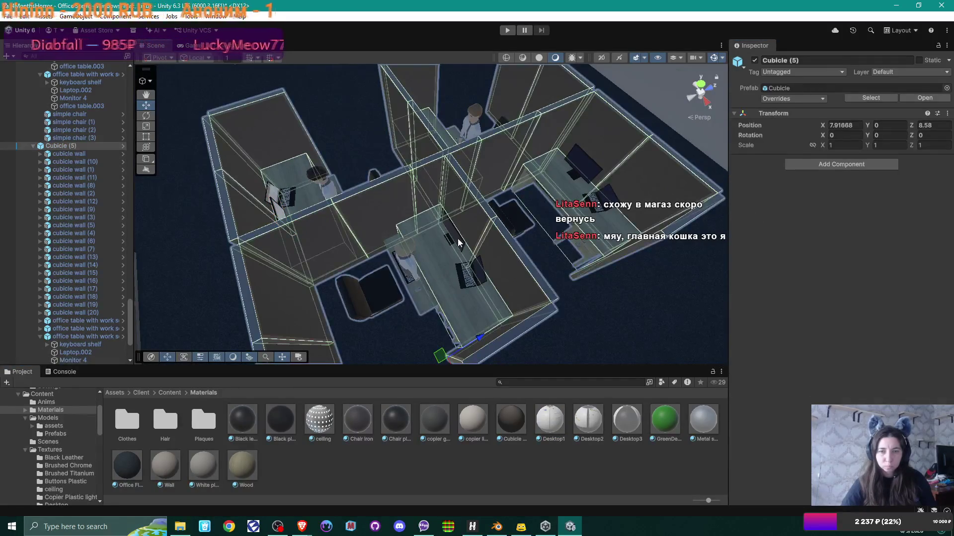
Give the centre cubicle's monitor Desktop2 and its laptop Desktop3
drag(589, 420, 862, 203)
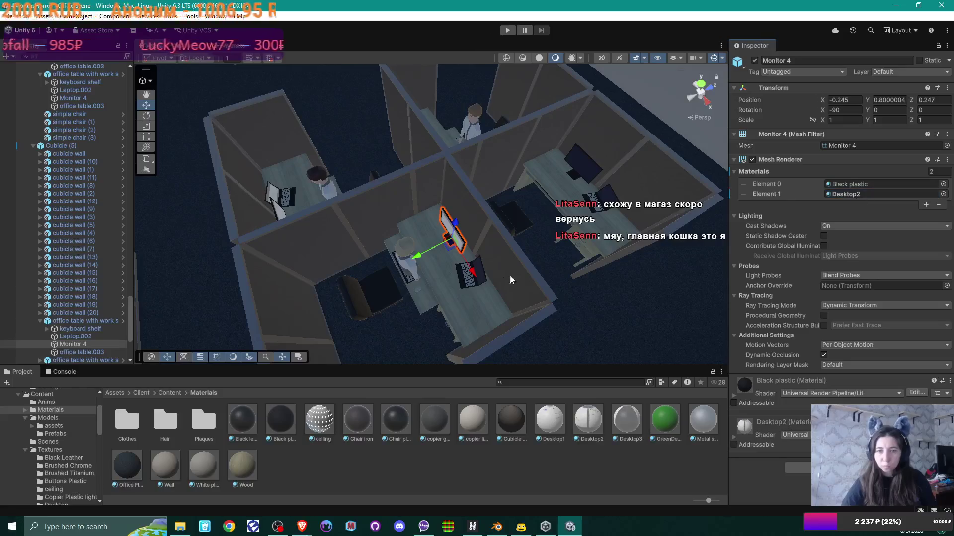
click(474, 278)
click(482, 284)
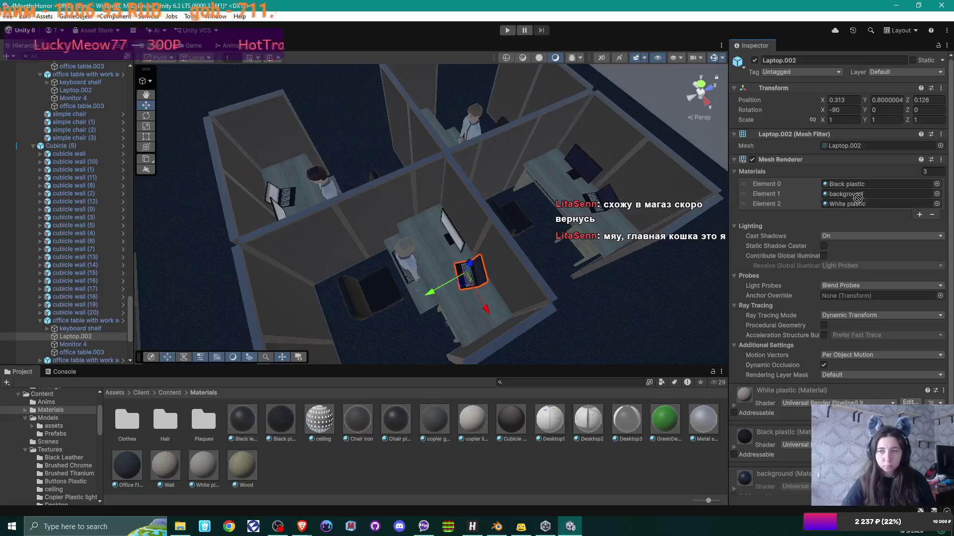
drag(857, 198, 853, 198)
Put Desktop1 on Cubicle (5)'s monitor and Desktop2 on its laptop
mouse_move(525, 132)
mouse_down()
mouse_move(483, 141)
mouse_move(412, 188)
mouse_up()
click(412, 189)
click(413, 191)
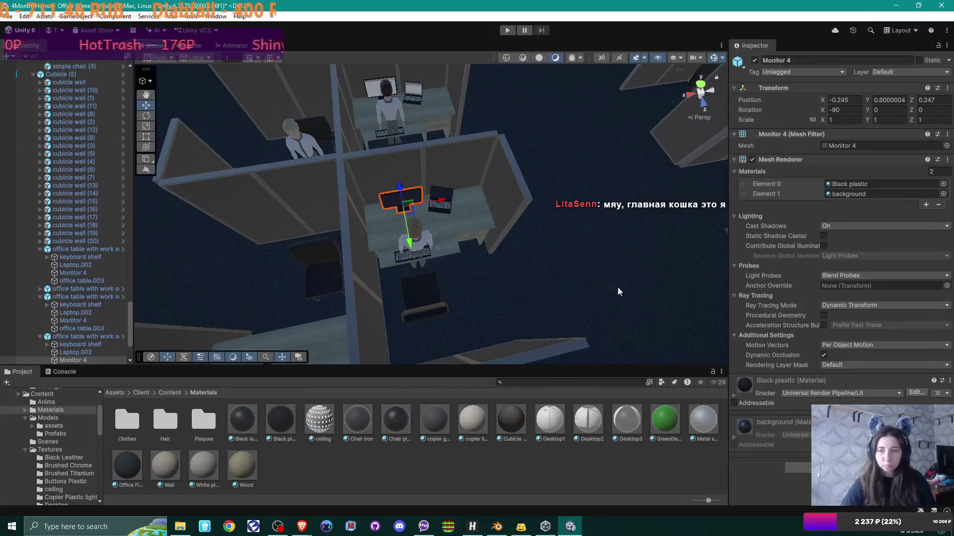
drag(543, 426, 902, 192)
click(447, 189)
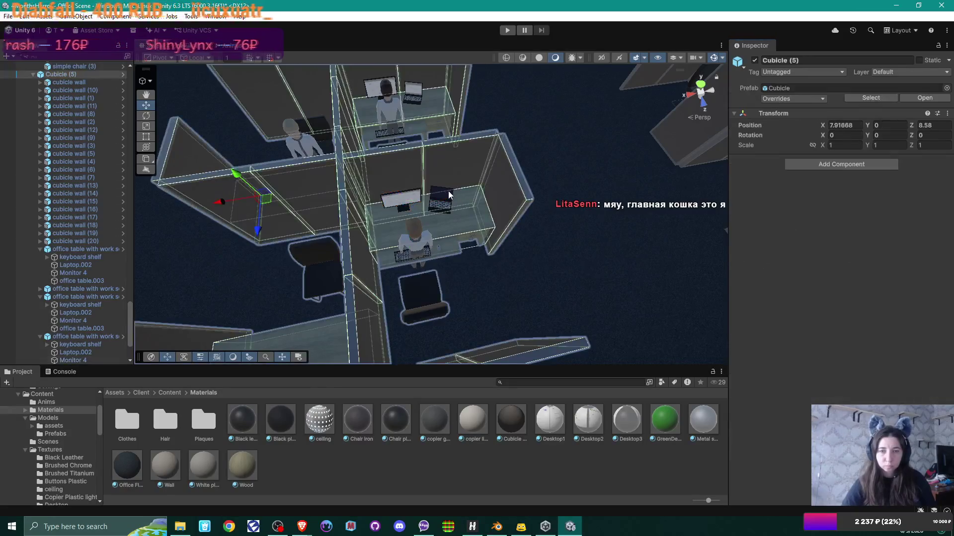
click(448, 191)
drag(750, 322, 879, 194)
scroll(528, 280, up, 3)
mouse_move(528, 280)
mouse_down()
mouse_move(456, 276)
mouse_move(513, 273)
mouse_move(481, 316)
mouse_up()
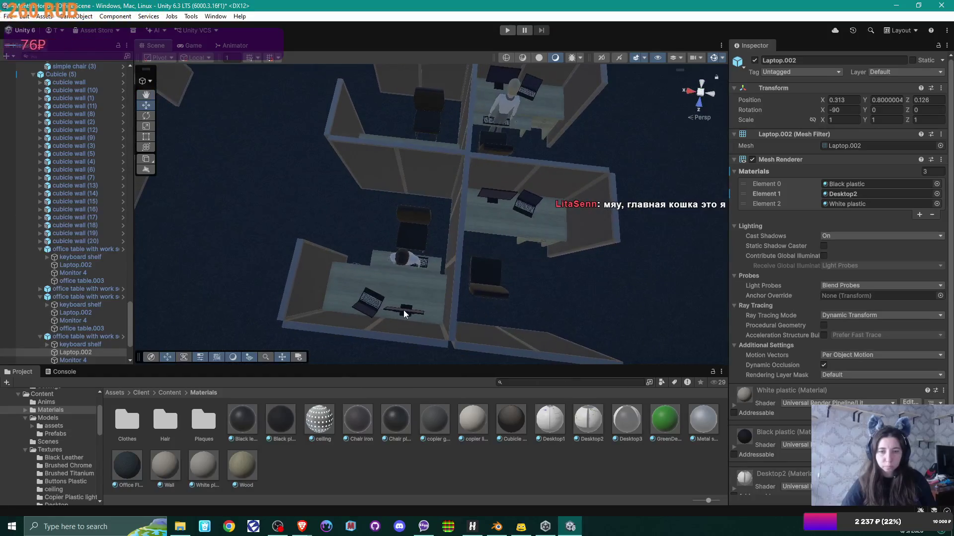
Give the lower cubicle's monitor Desktop2 and its laptop Desktop1
click(404, 310)
click(404, 311)
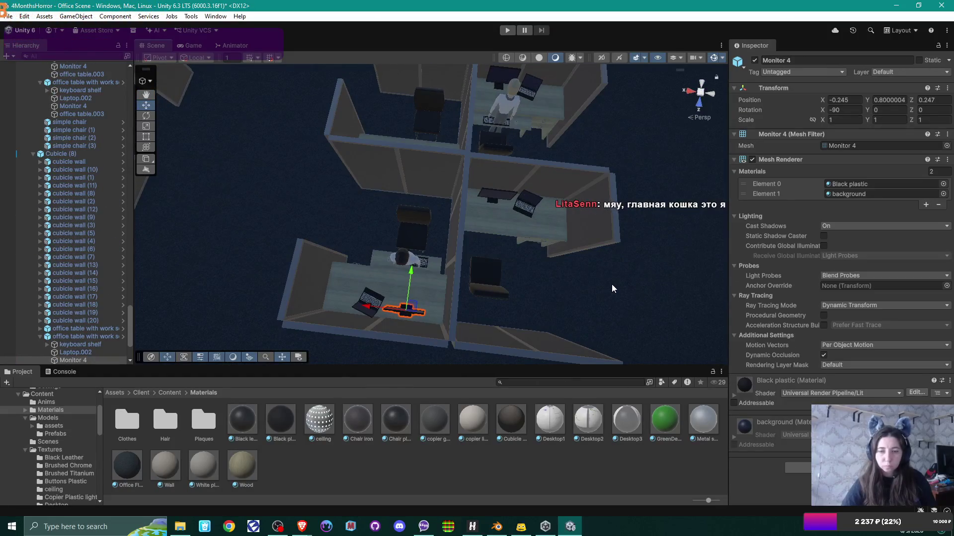
drag(760, 284, 847, 194)
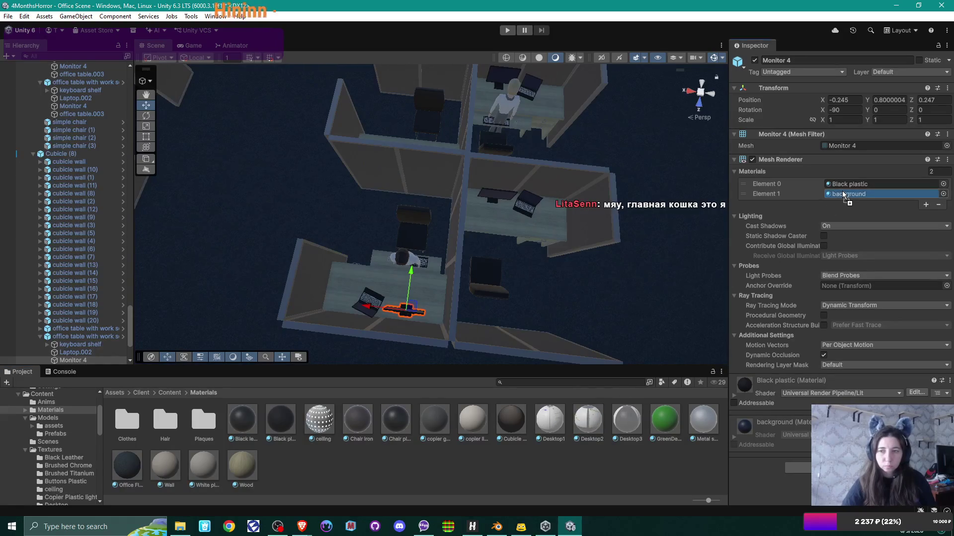
click(366, 301)
click(366, 300)
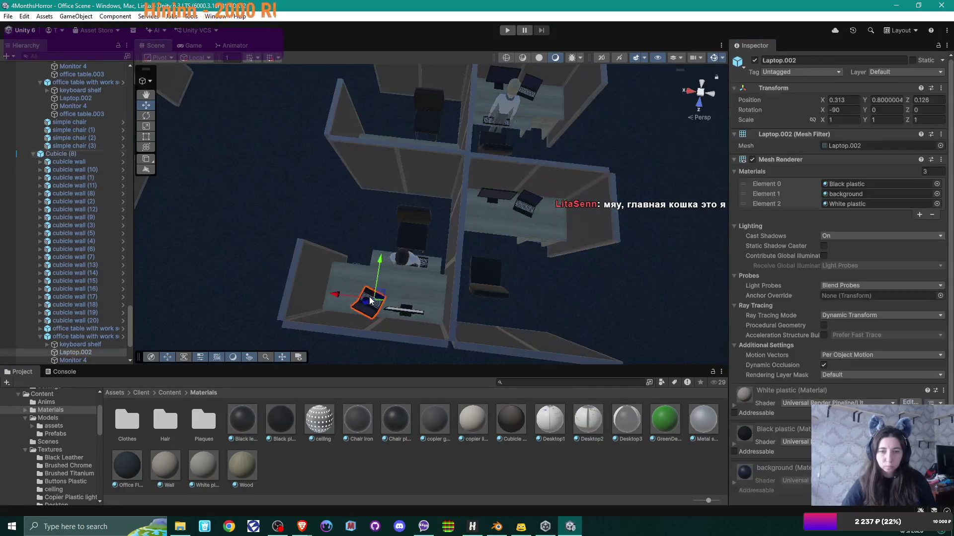
drag(557, 427, 847, 195)
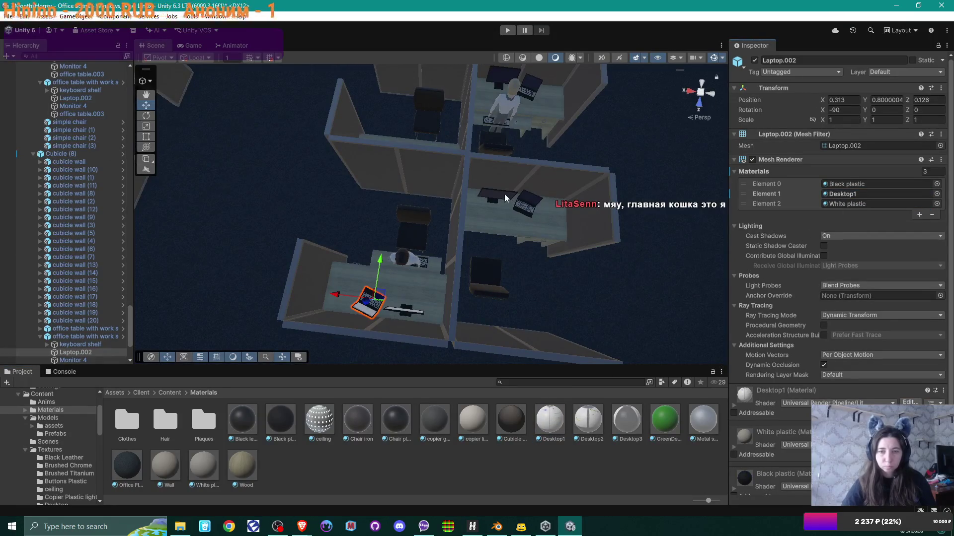
Put Desktop3 on the top cubicle's monitor and Desktop2 on the next laptop
click(500, 75)
click(500, 75)
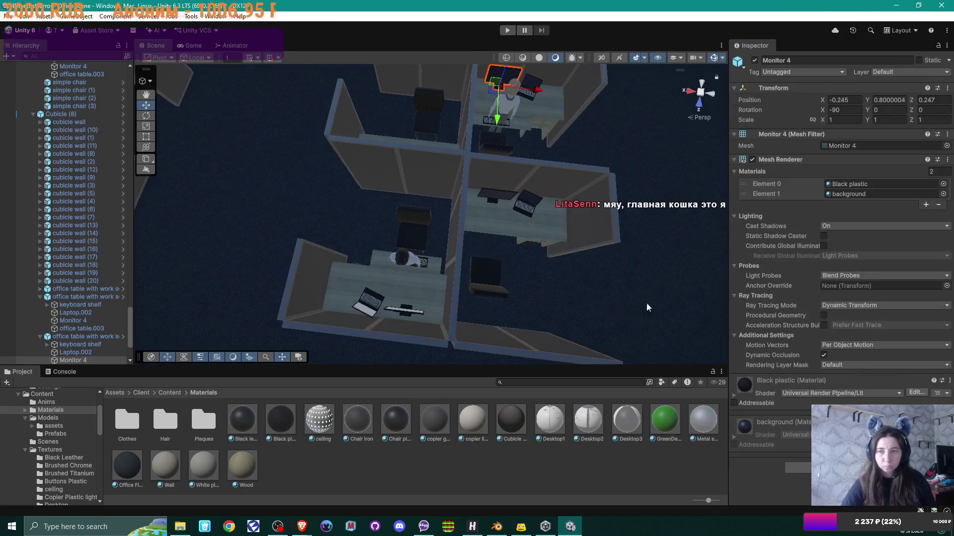
drag(629, 423, 847, 194)
click(523, 83)
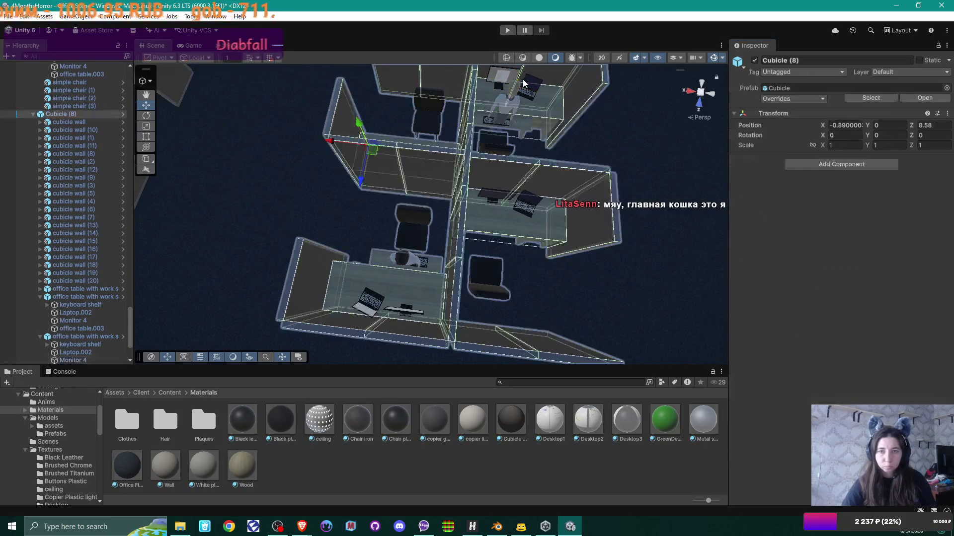
mouse_move(527, 174)
mouse_down()
mouse_move(568, 144)
mouse_move(547, 169)
mouse_move(602, 102)
mouse_move(517, 173)
mouse_up()
click(515, 186)
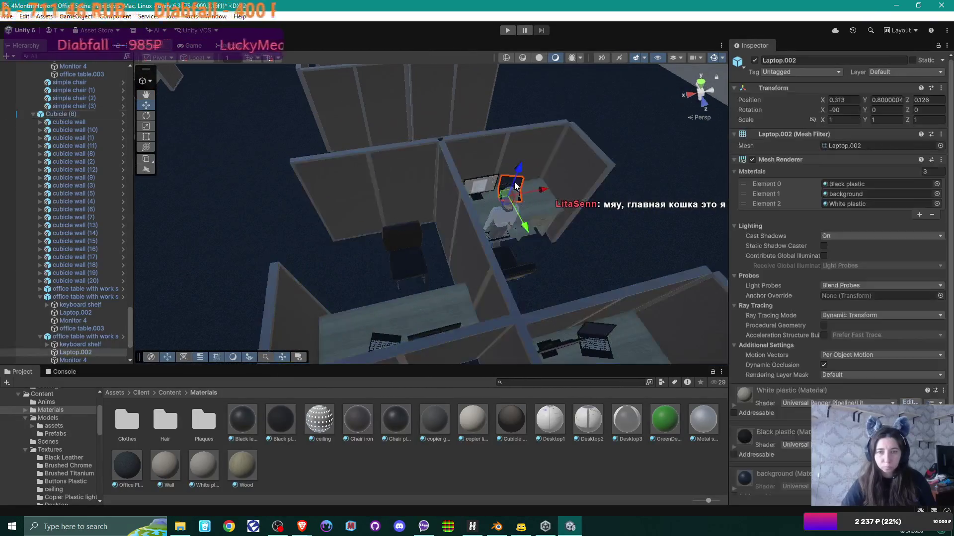
mouse_move(588, 422)
mouse_down()
mouse_move(795, 224)
mouse_move(857, 195)
mouse_up()
Give Cubicle (7)'s monitor Desktop3 and its laptop Desktop1
mouse_move(523, 231)
mouse_down()
mouse_move(476, 204)
mouse_move(505, 214)
mouse_move(442, 246)
mouse_move(341, 272)
mouse_up()
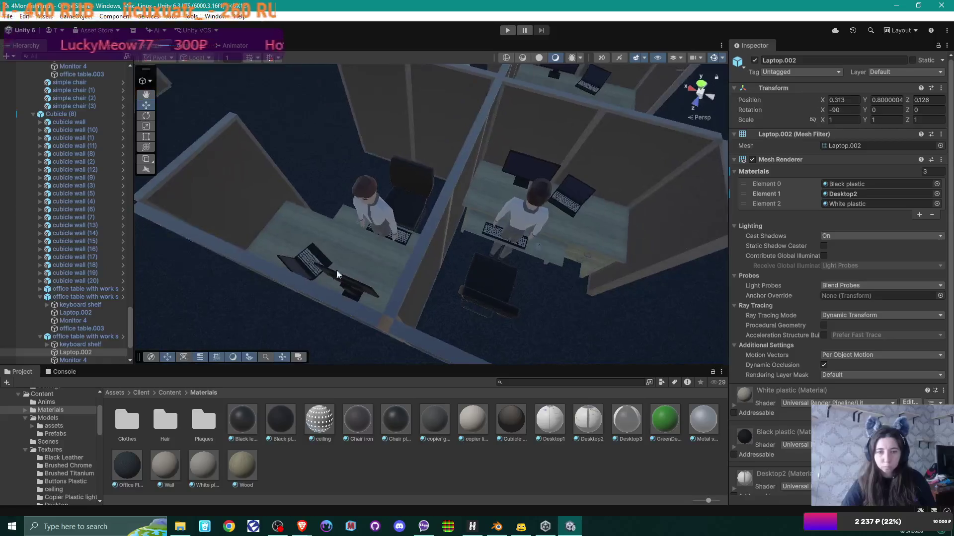
click(354, 284)
click(354, 284)
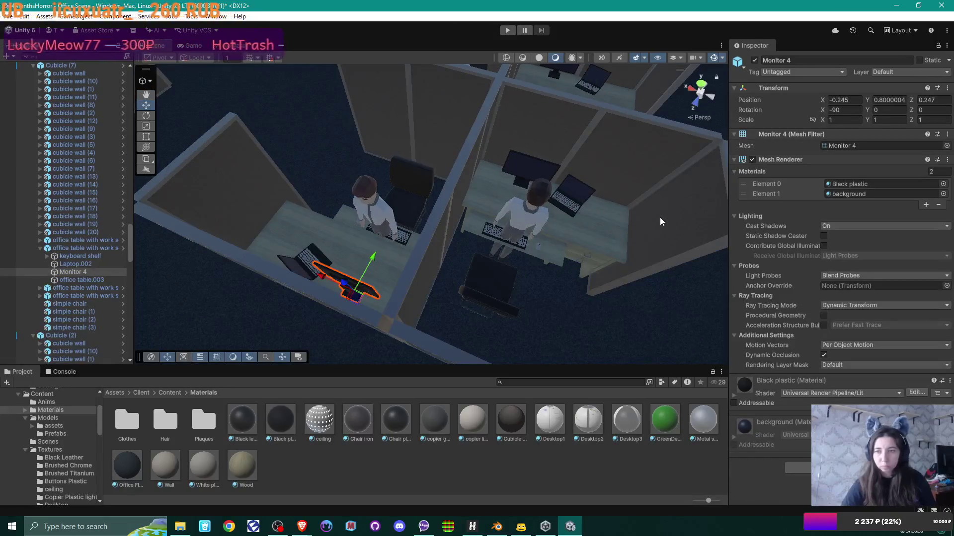
drag(627, 420, 874, 194)
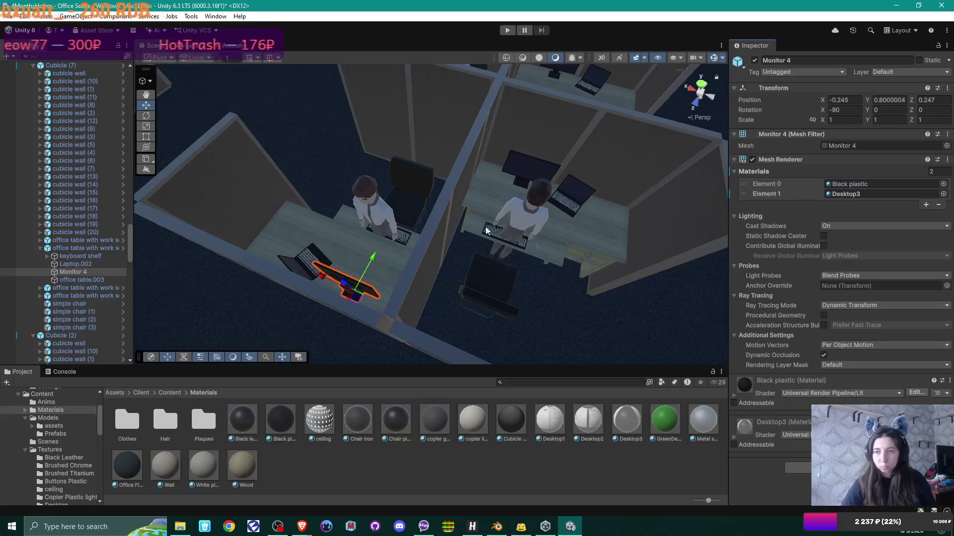
click(298, 258)
click(303, 260)
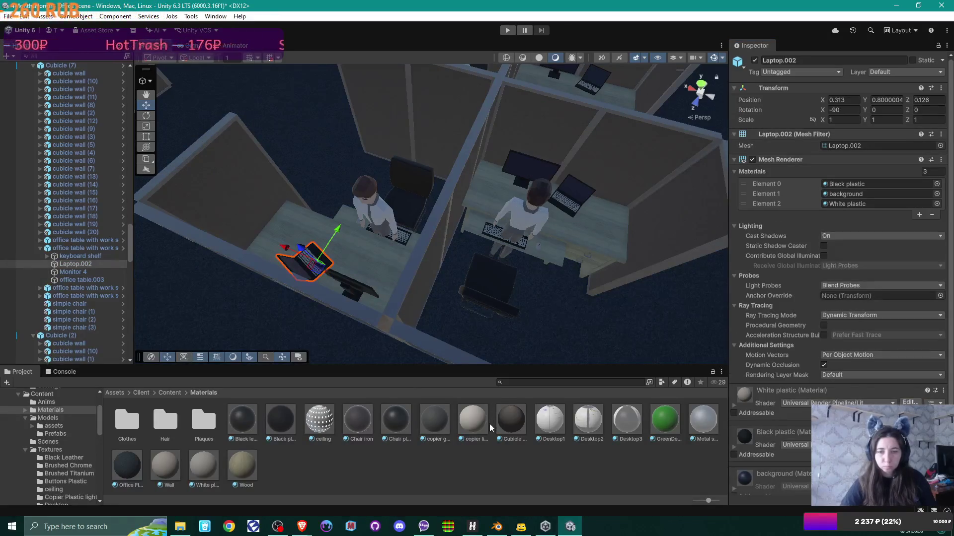
drag(557, 428, 805, 230)
drag(846, 197, 845, 195)
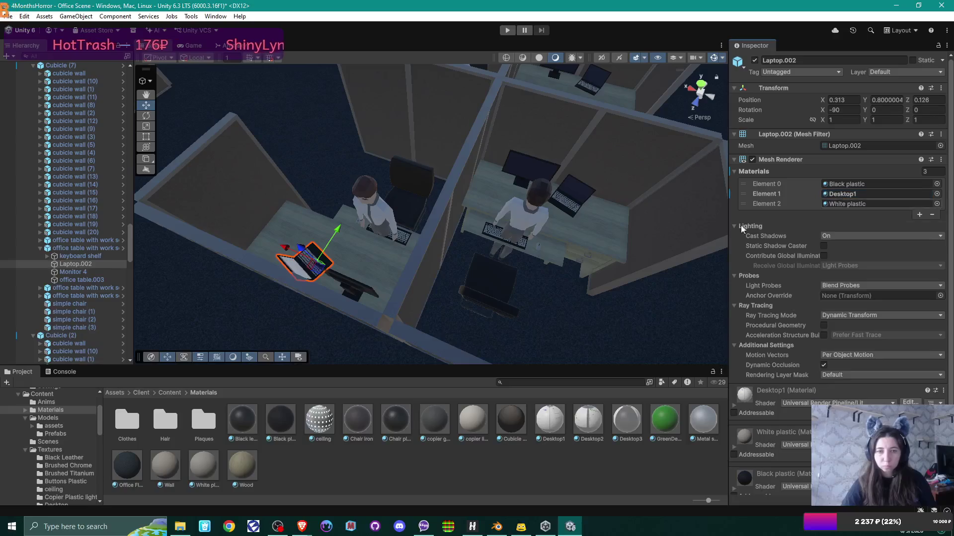
drag(527, 238, 463, 258)
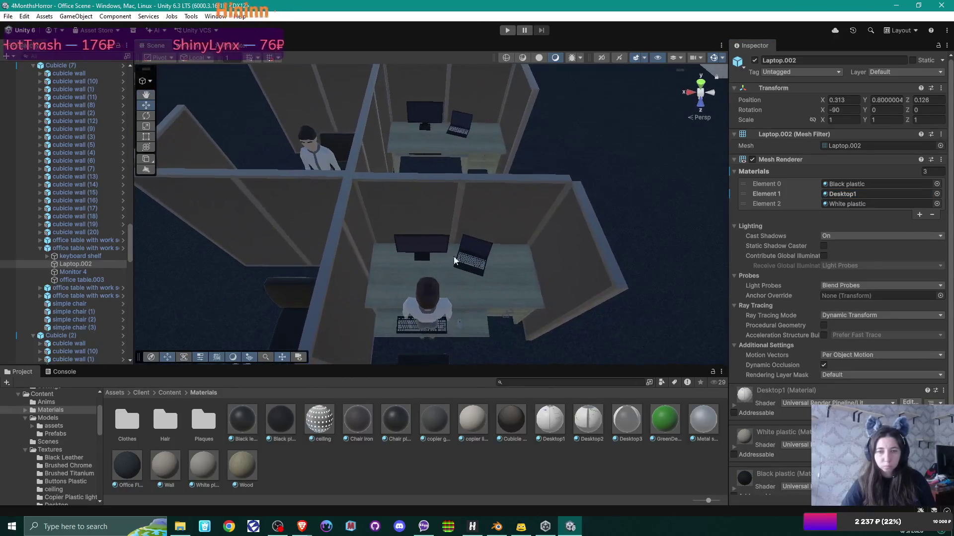
click(417, 246)
click(418, 245)
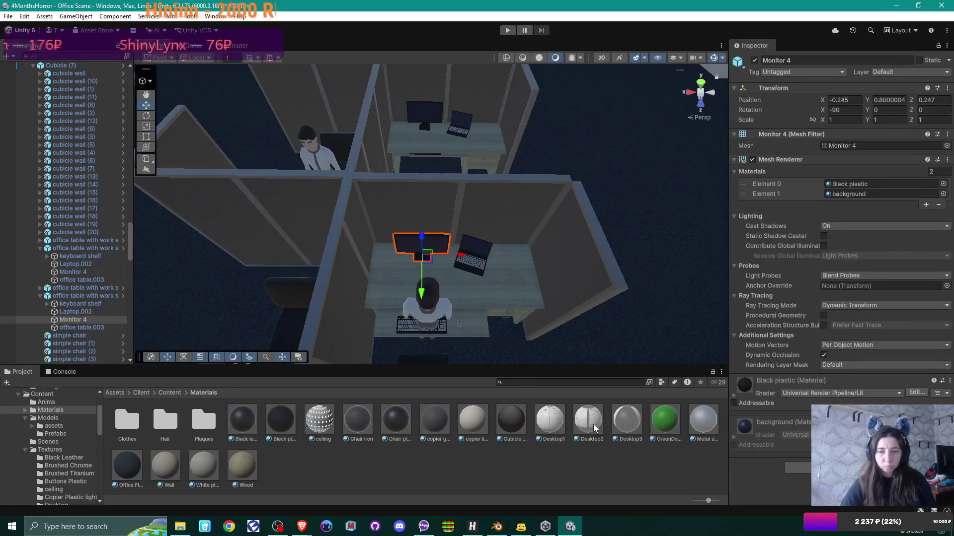